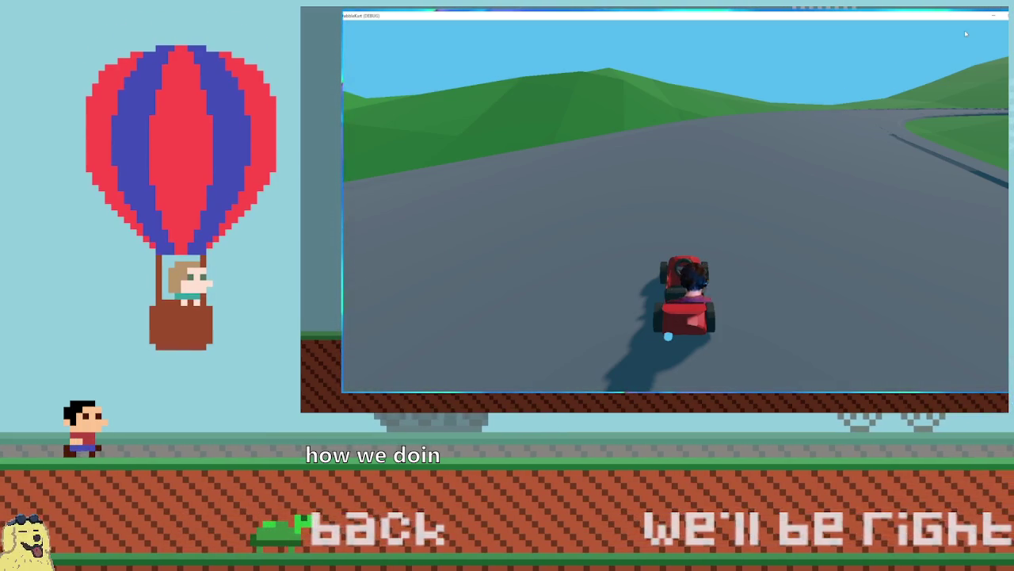
Leave the BRB overlay with the stream hotkeys and bring back the Godot editor capture.
key("Left")
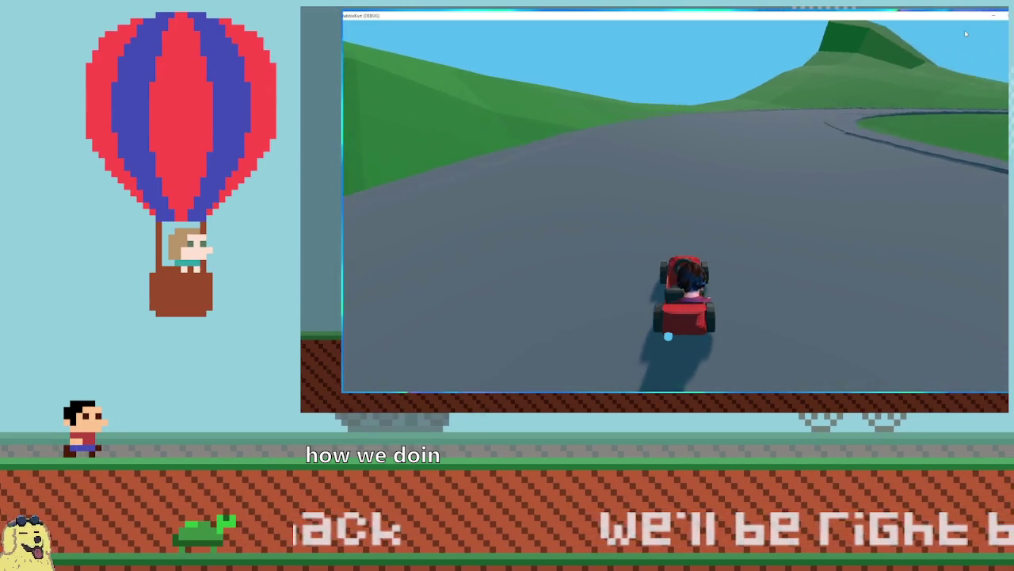
key("Up")
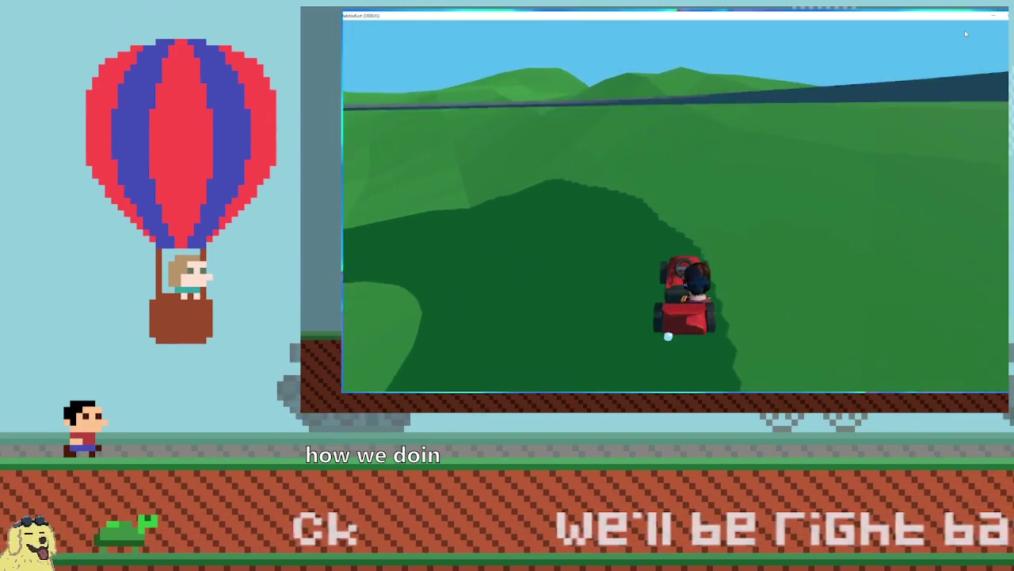
key("Right")
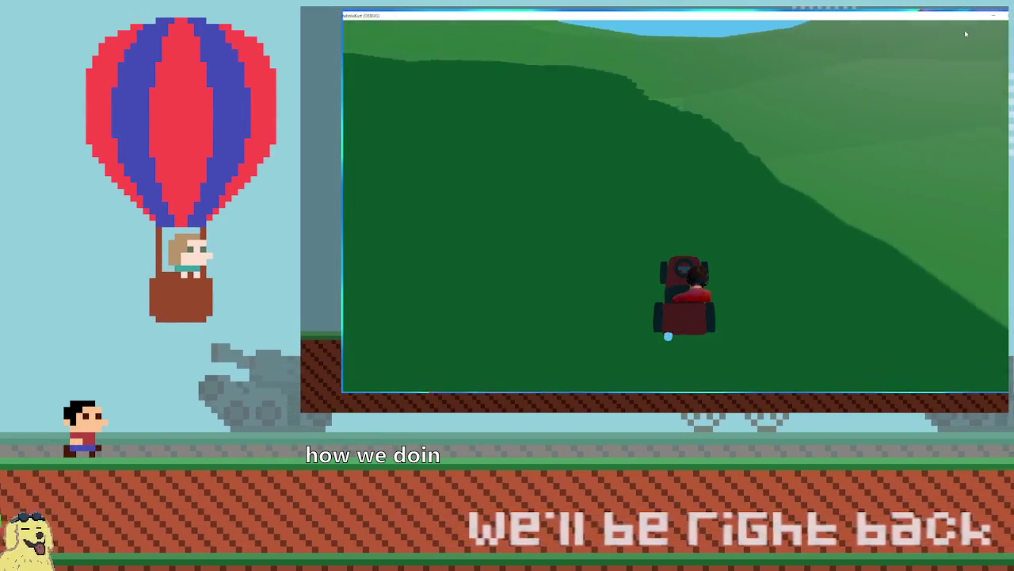
key("alt+F4")
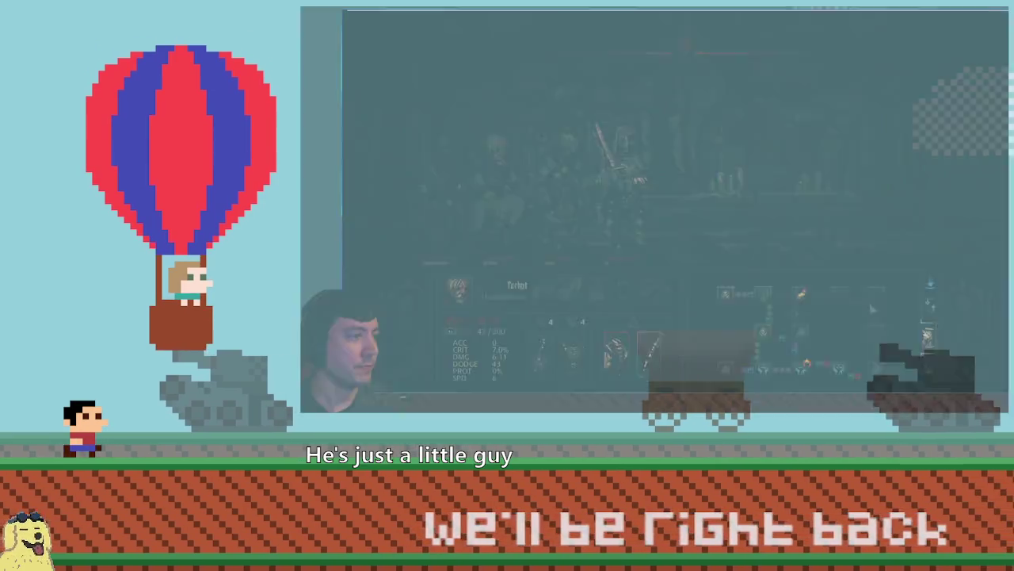
key("d")
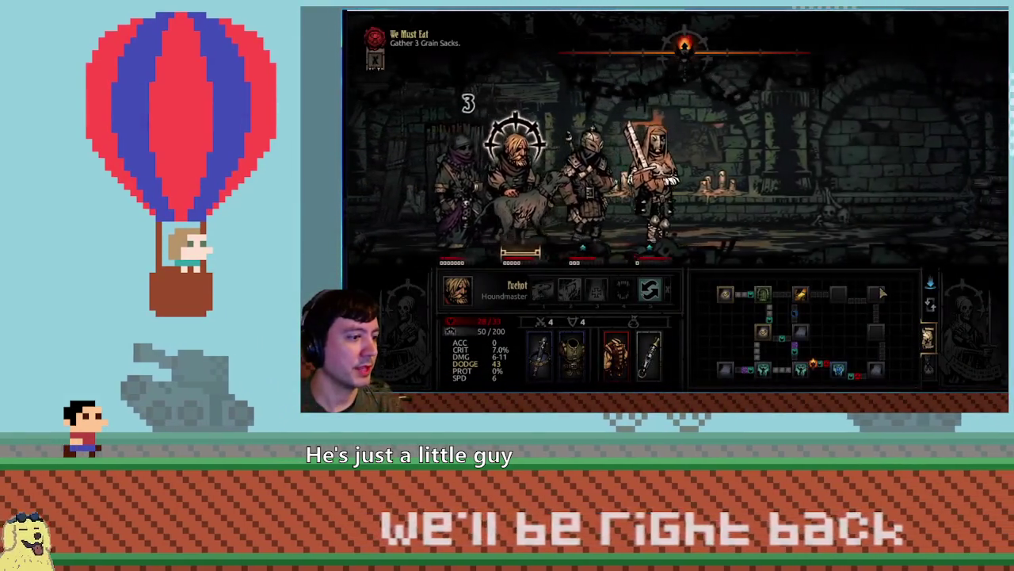
key("d")
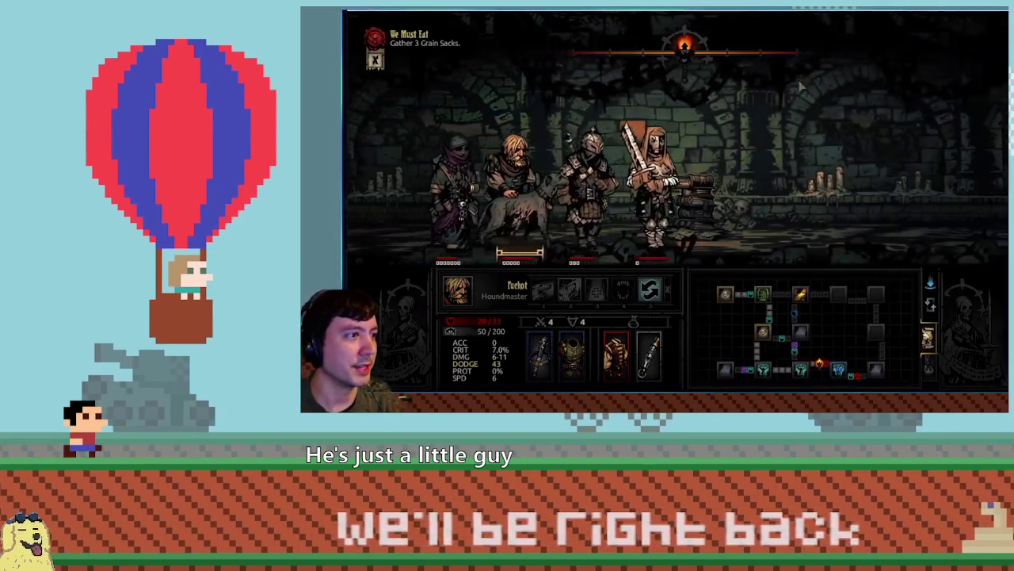
mouse_move(694, 57)
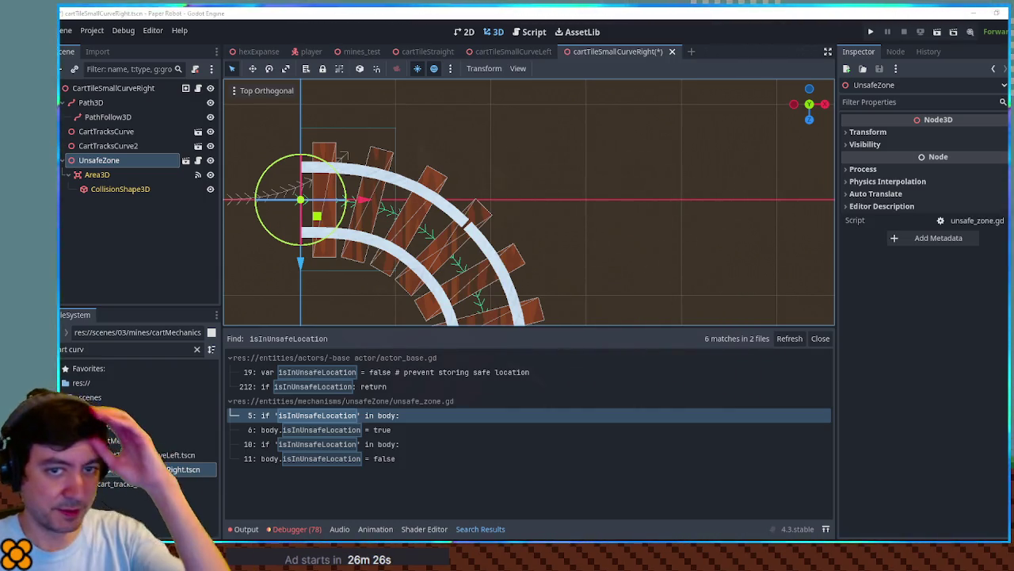
Copy CollisionShape3D2 and CollisionShape3D3 from the left curve tile into the right curve's Area3D.
left_click(514, 51)
left_click(122, 203)
left_click(122, 217, "shift")
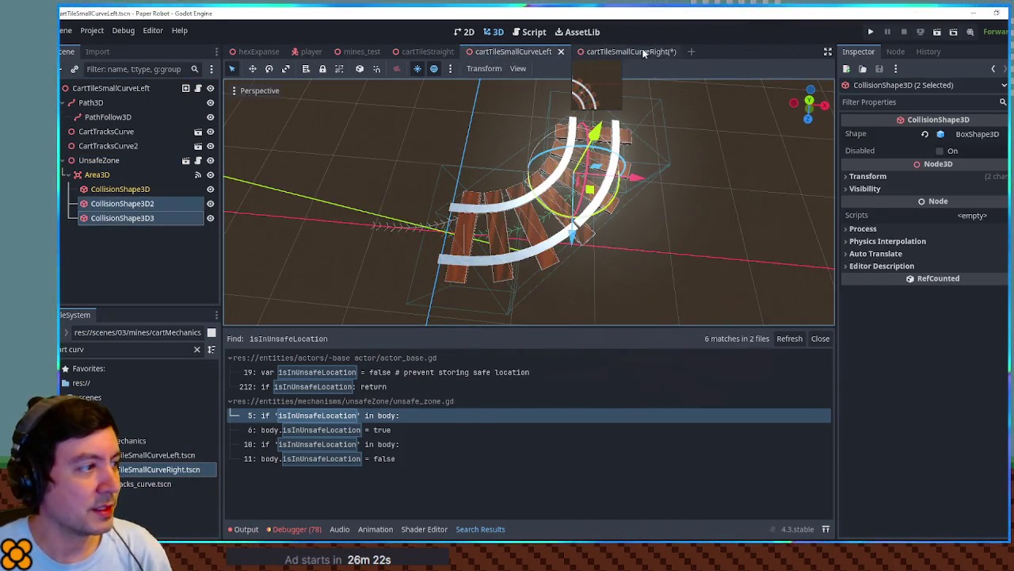
left_click(644, 52)
left_click(97, 174)
key("ctrl+v")
Move all three collision shapes onto the curved track and save the right curve scene.
scroll(491, 176, "down", 3)
left_click(99, 189, "shift")
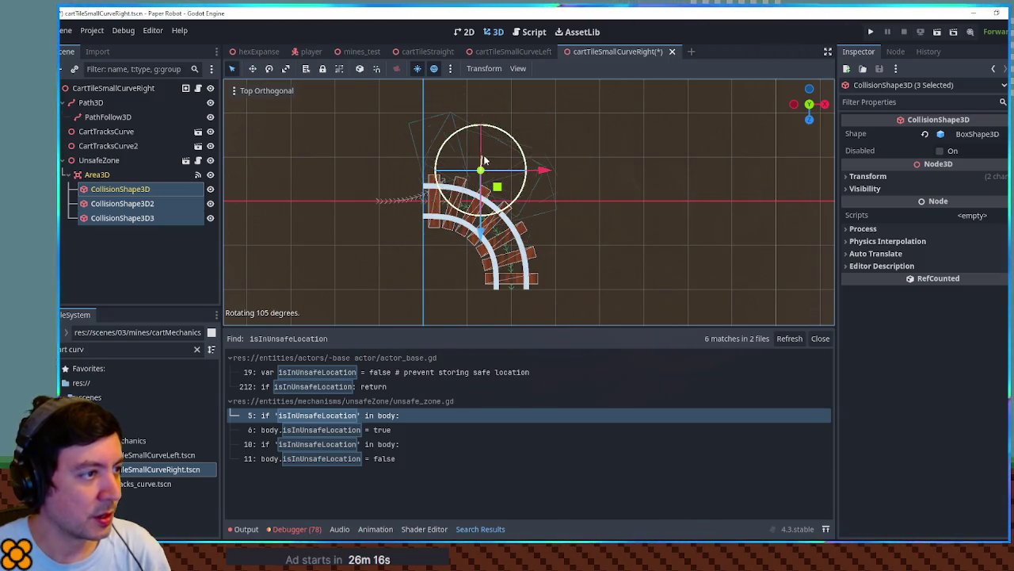
mouse_move(480, 231)
left_mouse_down()
mouse_move(484, 313)
mouse_move(485, 302)
left_mouse_up()
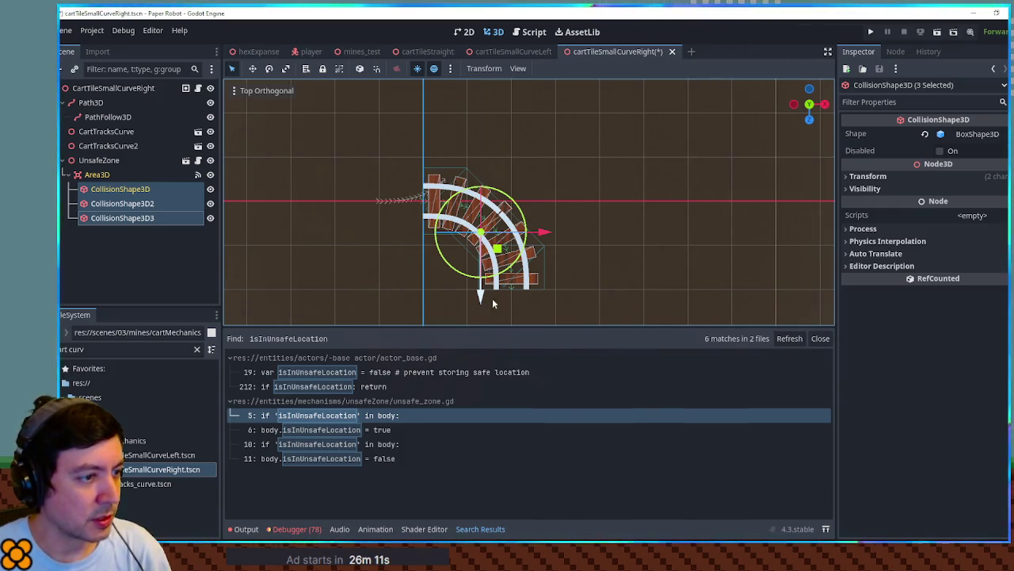
left_click(657, 264)
key("ctrl+s")
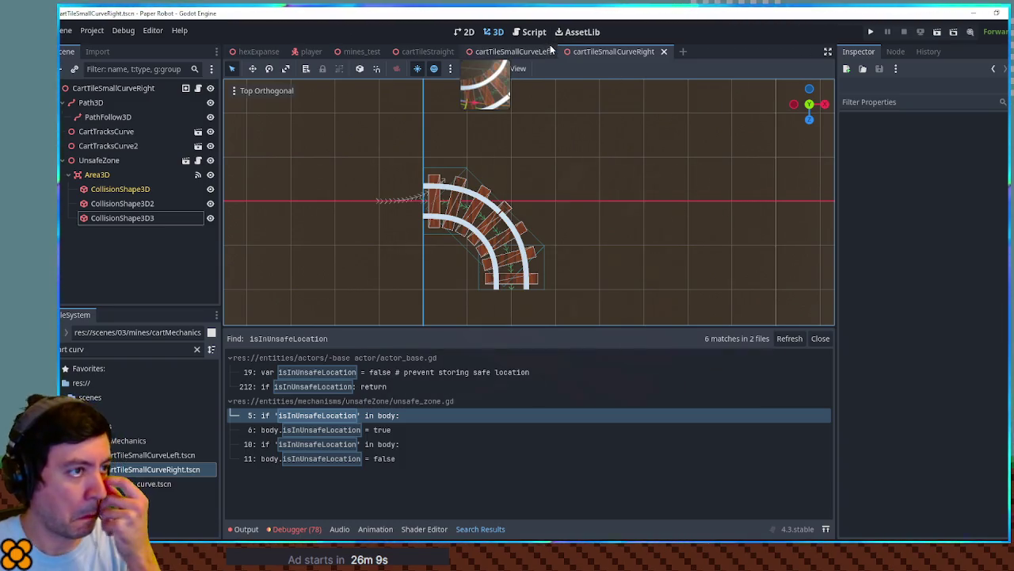
Close the right curve, left curve and straight track tile scenes.
middle_click(596, 52)
middle_click(536, 49)
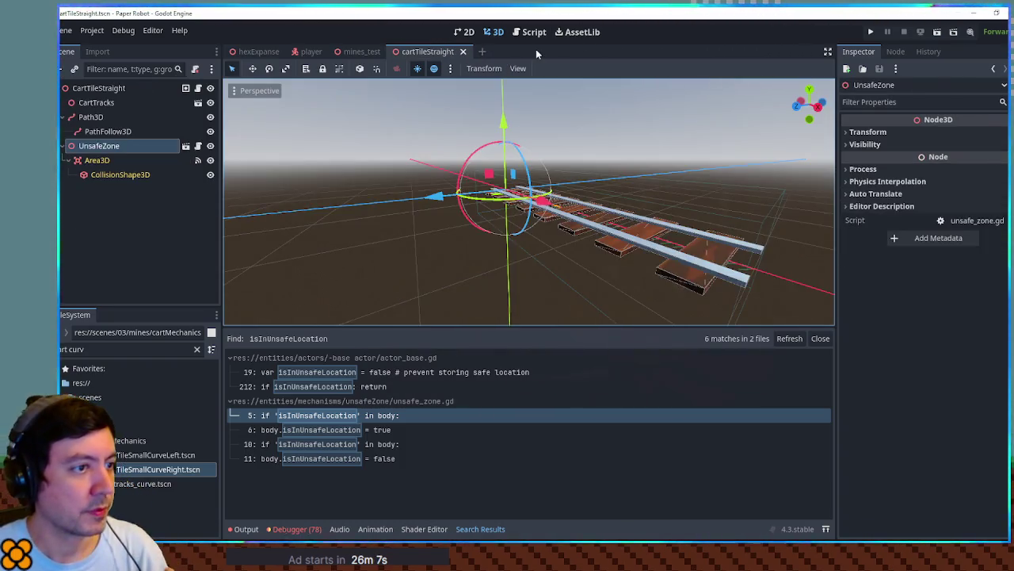
middle_click(428, 53)
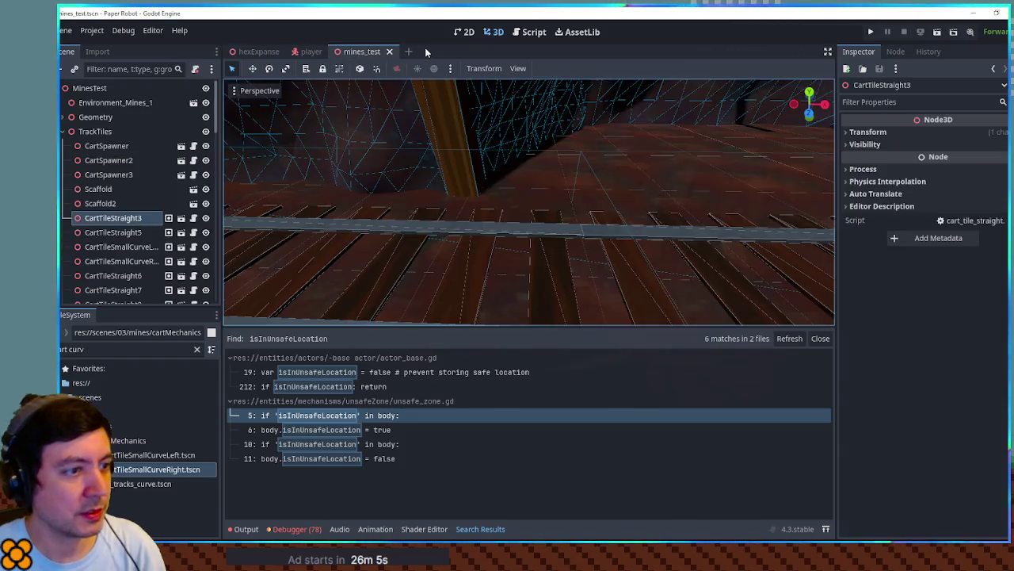
key("F5")
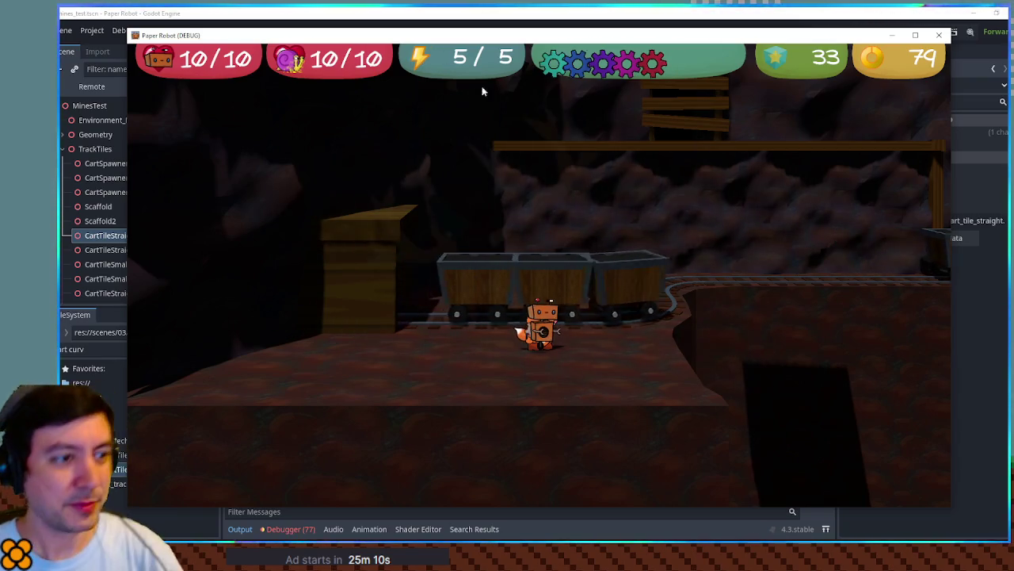
key("d")
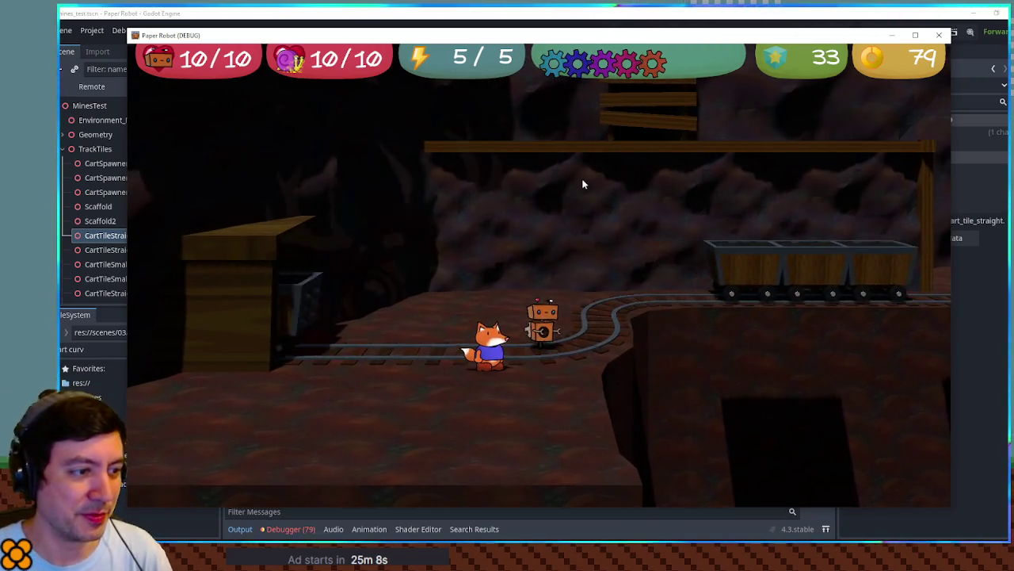
key("d")
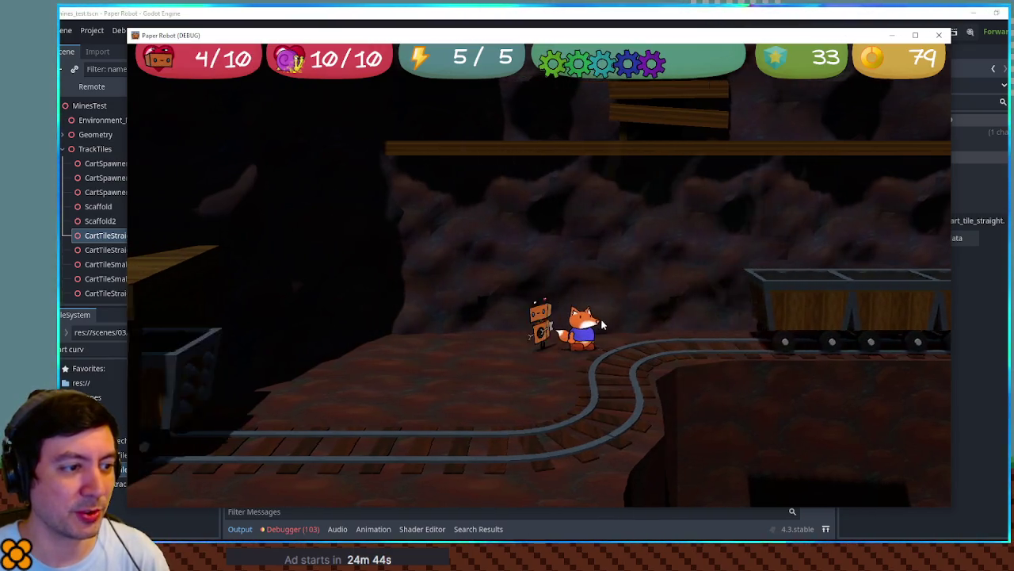
key("F8")
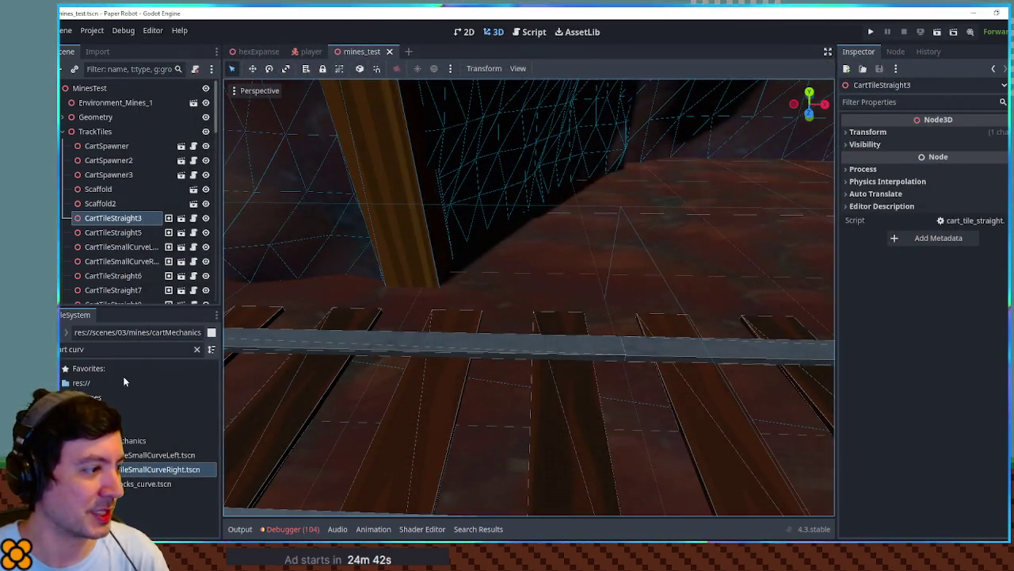
Open the left curve tile and lengthen its first and third collision boxes along the track.
double_click(144, 454)
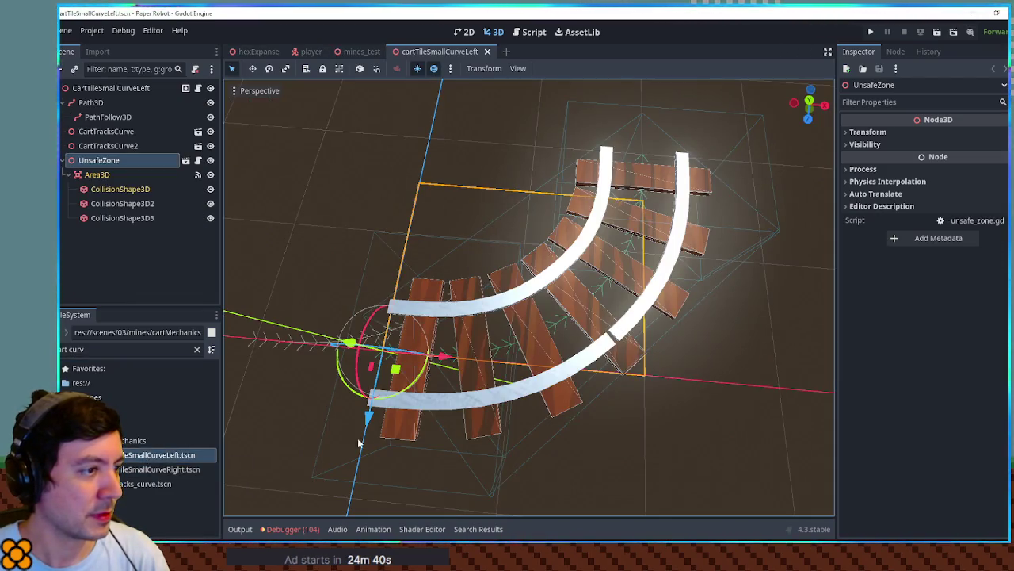
key("KP_7")
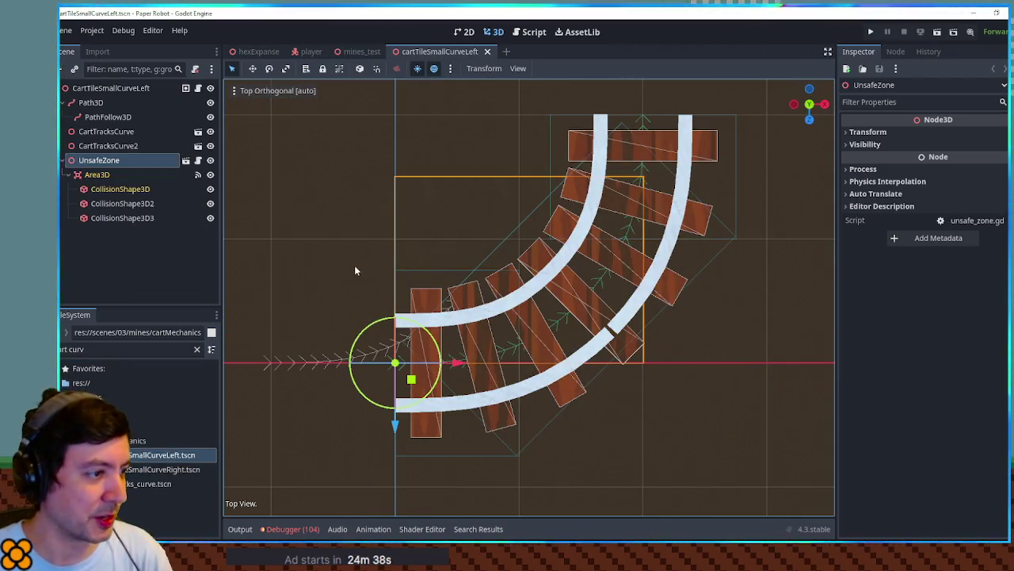
left_click(118, 190)
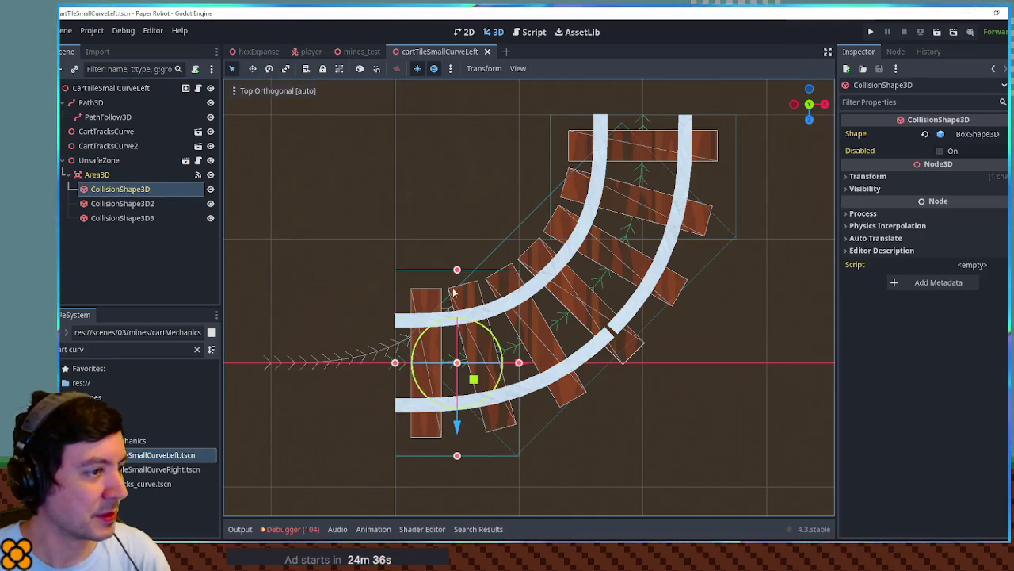
mouse_move(456, 272)
left_mouse_down()
mouse_move(458, 242)
mouse_move(505, 225)
mouse_move(497, 219)
left_mouse_up()
left_click(124, 218)
left_click_drag(676, 182, 690, 168)
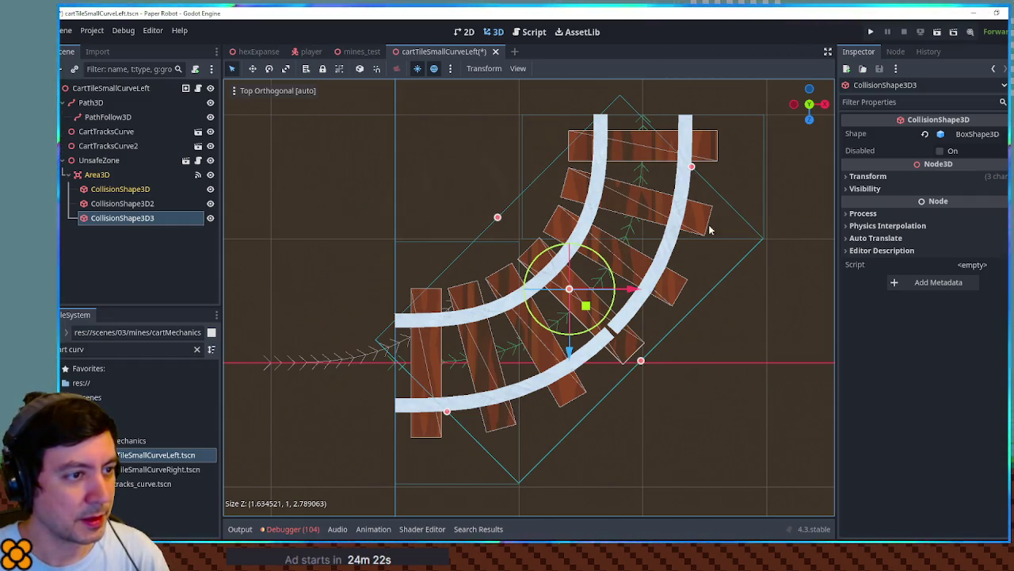
mouse_move(604, 283)
left_mouse_down()
mouse_move(613, 229)
mouse_move(578, 370)
left_mouse_up()
scroll(578, 371, "down", 3)
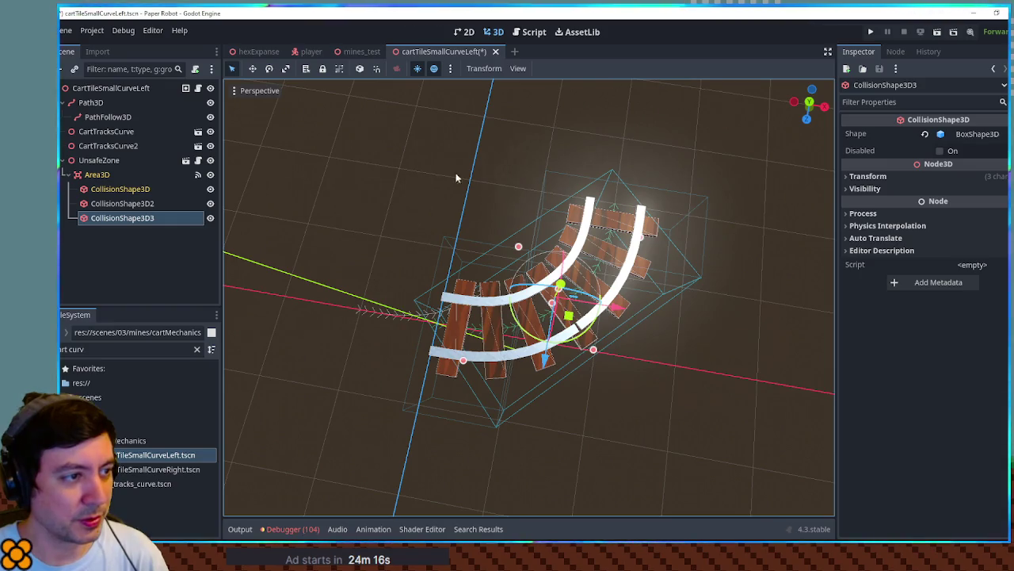
scroll(581, 288, "down", 2)
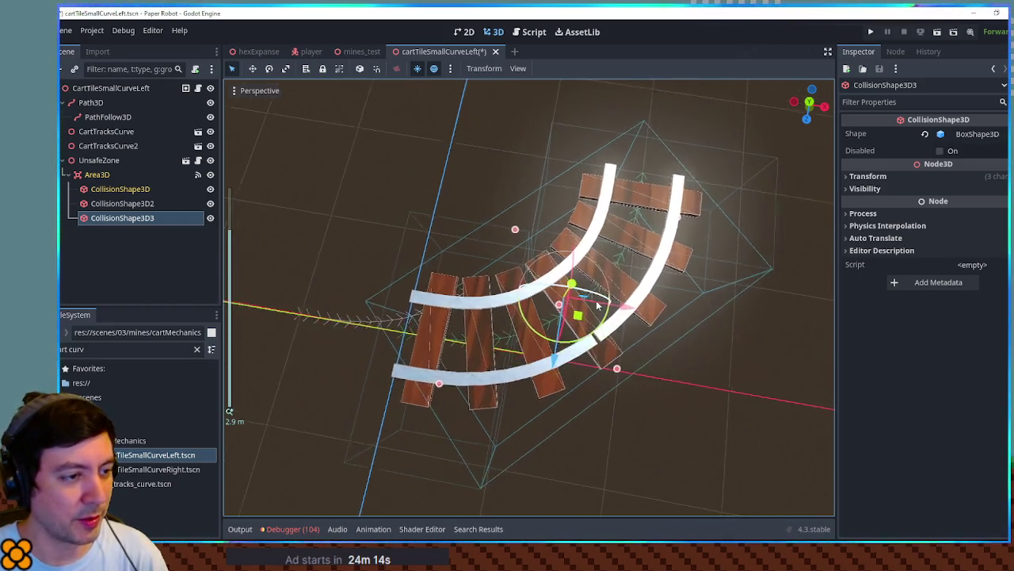
scroll(615, 319, "up", 2)
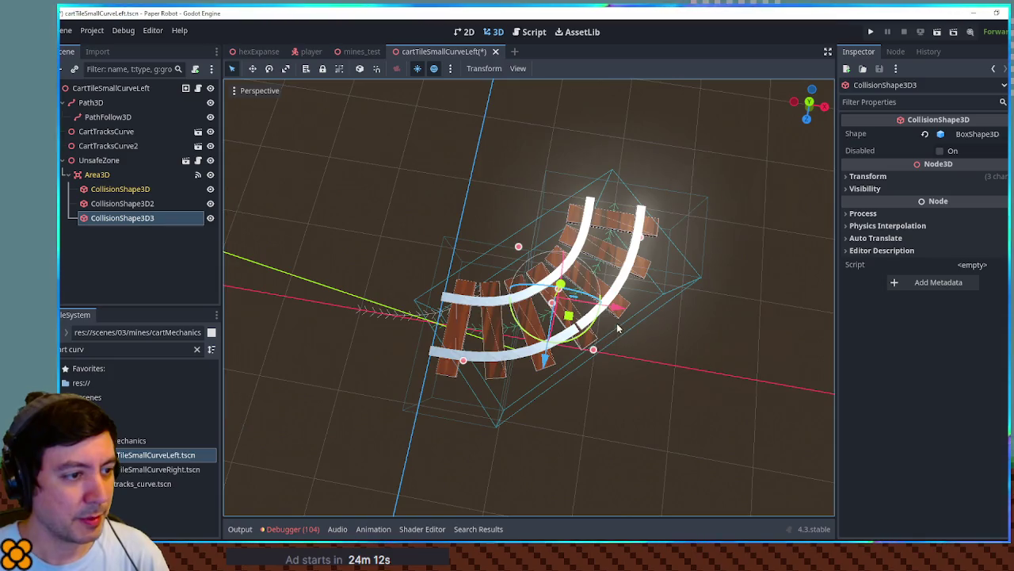
scroll(620, 336, "up", 5)
key("KP_7")
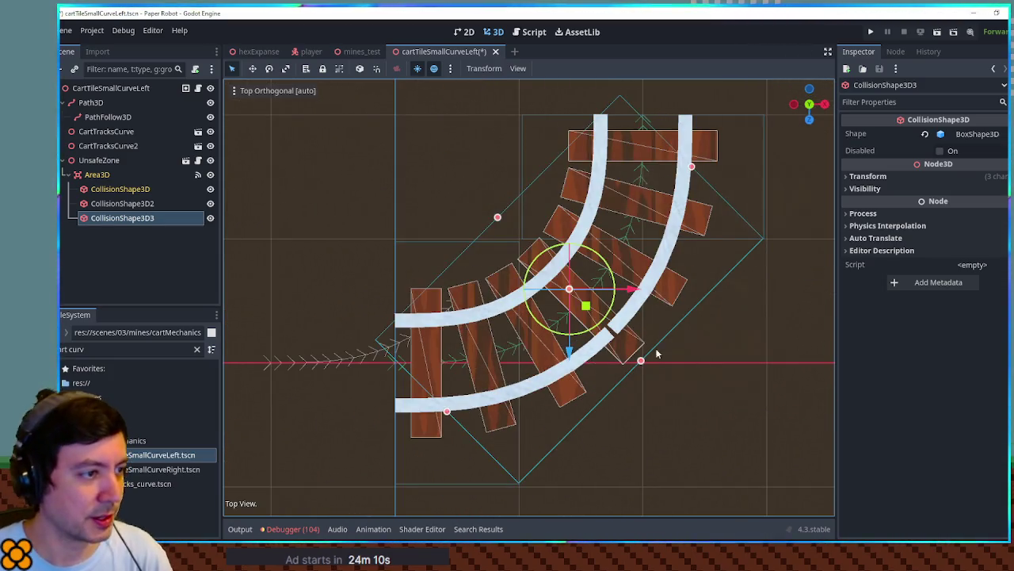
Rotate the third collision box 45 degrees and resize it to about X 1.95, Z 1.37.
mouse_move(610, 313)
left_mouse_down()
mouse_move(589, 327)
mouse_move(602, 319)
left_mouse_up()
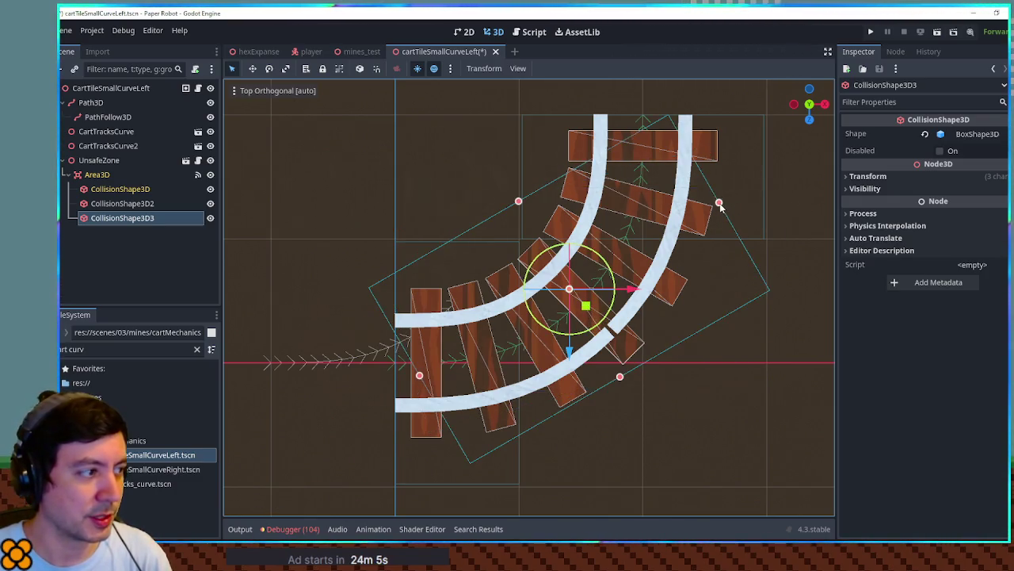
left_click_drag(720, 204, 656, 235)
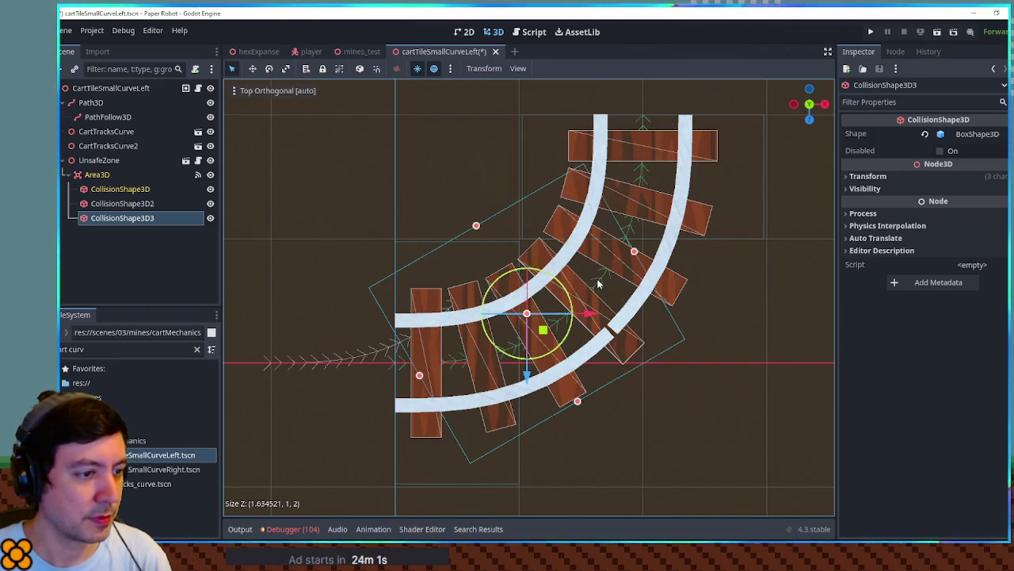
left_click_drag(634, 252, 593, 275)
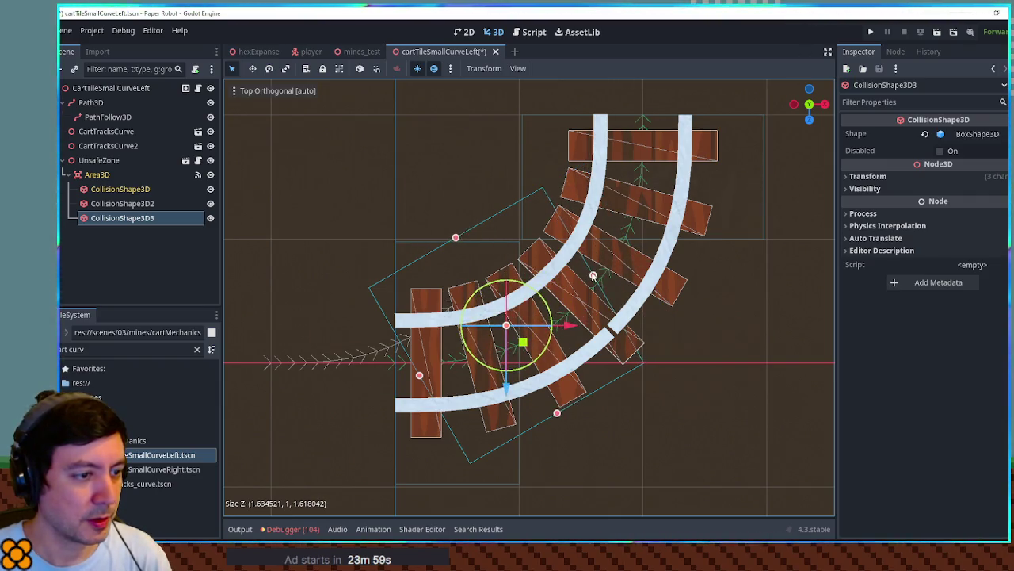
left_click_drag(564, 412, 569, 452)
left_click_drag(434, 392, 461, 386)
left_click_drag(468, 230, 470, 229)
left_click_drag(603, 294, 610, 289)
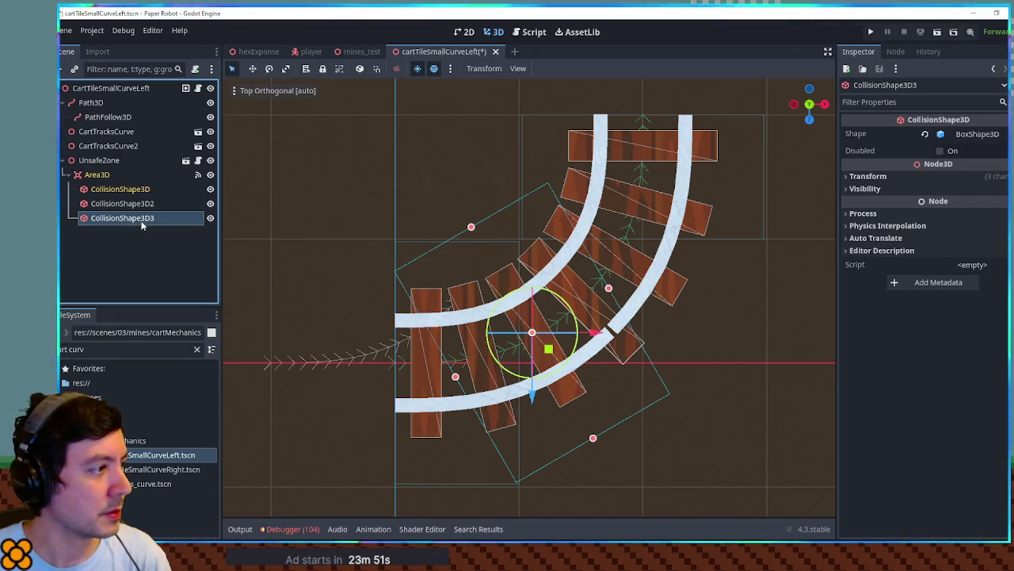
Duplicate the third box and rotate the copy to follow the curve.
key("ctrl+d")
mouse_move(579, 325)
left_mouse_down()
mouse_move(559, 342)
mouse_move(627, 272)
left_mouse_up()
left_click(763, 354)
key("KP_5")
mouse_move(763, 357)
left_mouse_down()
mouse_move(601, 225)
mouse_move(586, 238)
left_mouse_up()
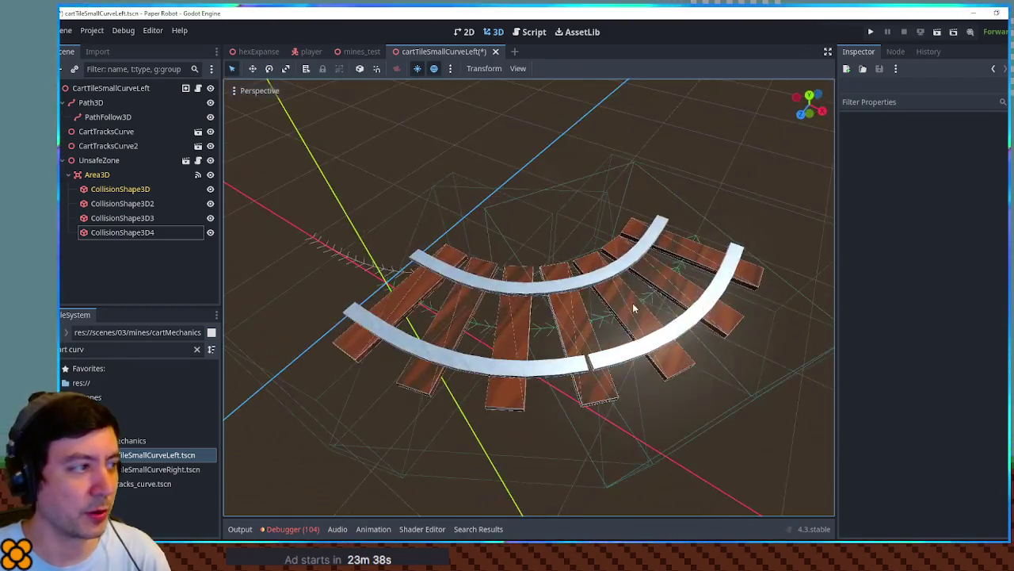
Select the three extra boxes, open the right curve tile, and select its CollisionShape3D2 and 3.
left_click(134, 232)
left_click(127, 203, "shift")
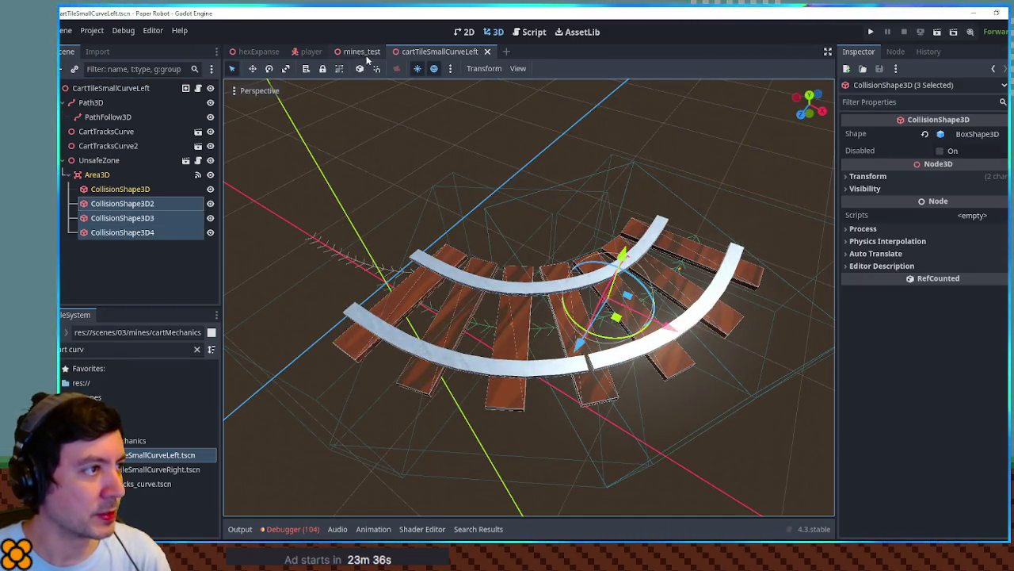
double_click(158, 470)
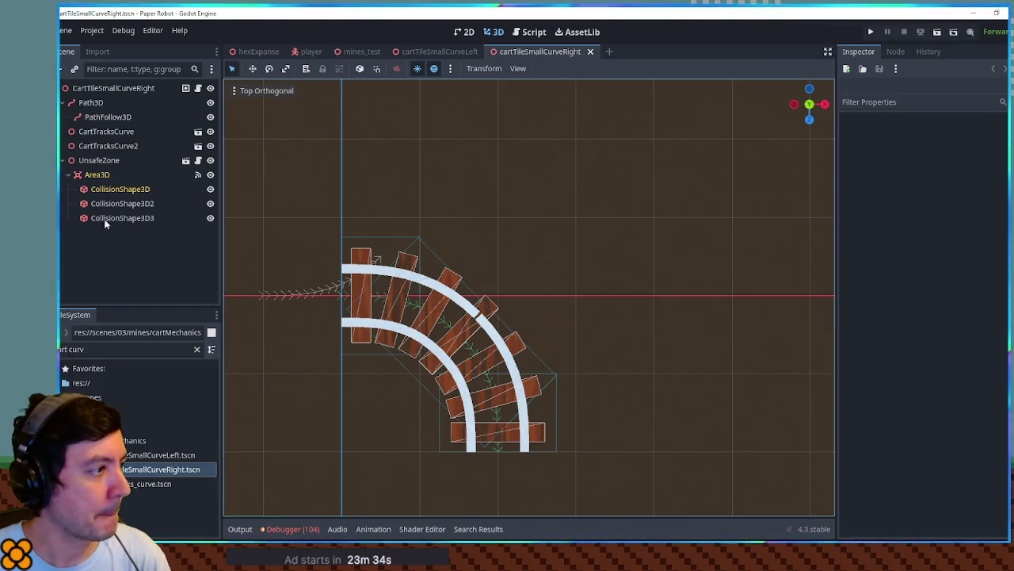
left_click(119, 203)
left_click(112, 218, "shift")
Replace the two old boxes with the copied ones under Area3D, rotated 60 degrees, and save.
key("Delete")
key("Return")
left_click(112, 175)
key("ctrl+v")
mouse_move(508, 252)
left_mouse_down()
mouse_move(512, 217)
mouse_move(505, 253)
mouse_move(483, 224)
mouse_move(451, 222)
mouse_move(477, 217)
mouse_move(485, 245)
mouse_move(446, 341)
left_mouse_up()
key("ctrl+s")
Widen the first collision box across the curved track.
left_click(151, 190)
left_click_drag(558, 414, 572, 414)
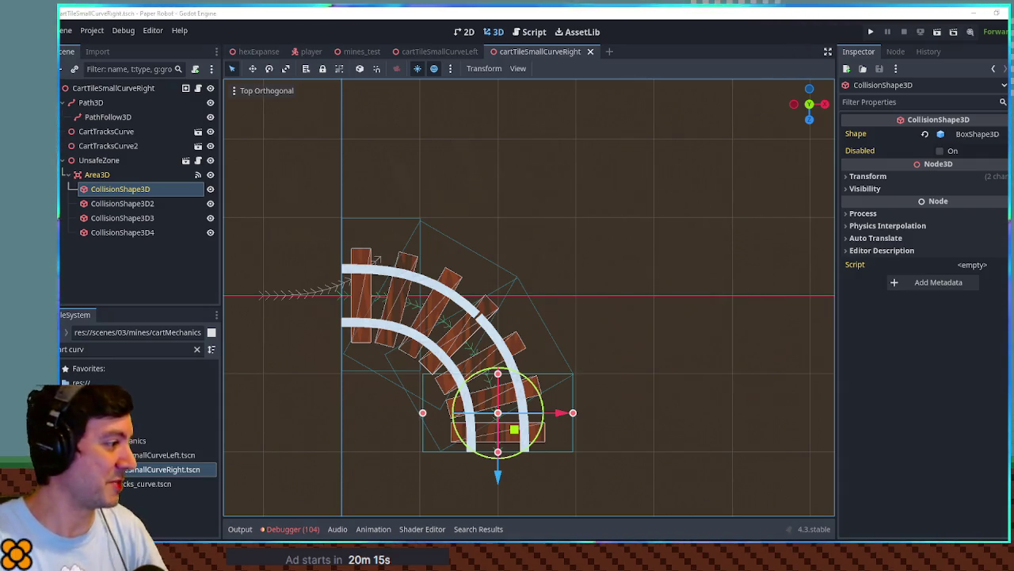
mouse_move(811, 276)
left_mouse_down()
mouse_move(675, 277)
mouse_move(666, 165)
mouse_move(609, 268)
left_mouse_up()
key("KP_5")
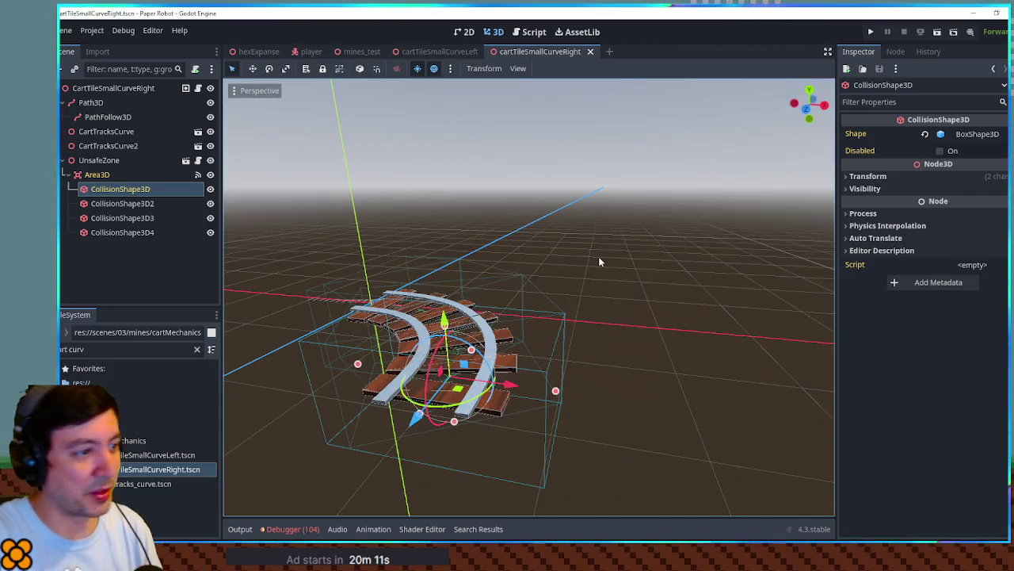
Close the left curve tile, clear the FileSystem filter and open cartTileStraight.tscn.
left_click(439, 51)
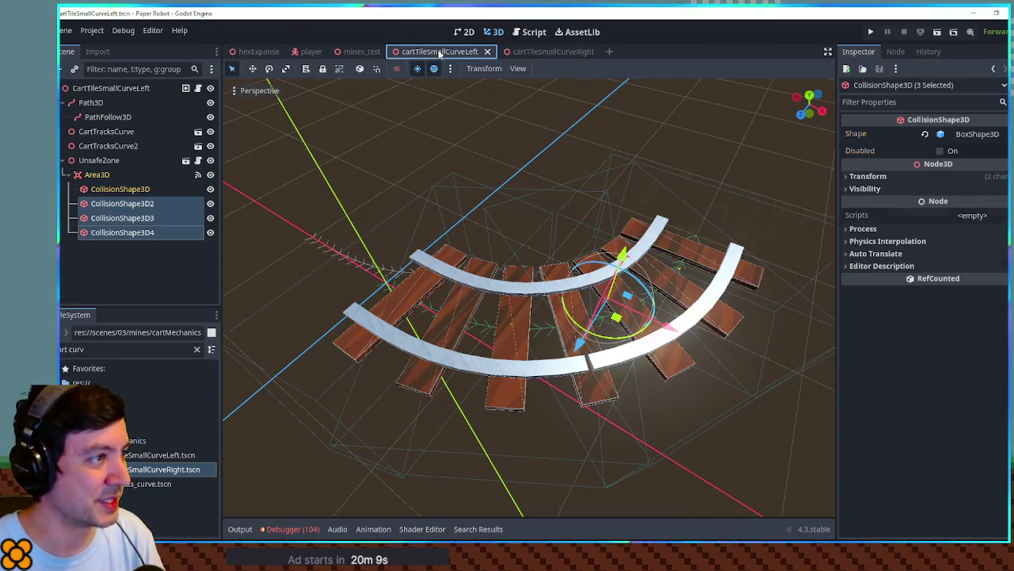
mouse_move(745, 317)
left_mouse_down()
mouse_move(745, 232)
mouse_move(576, 224)
left_mouse_up()
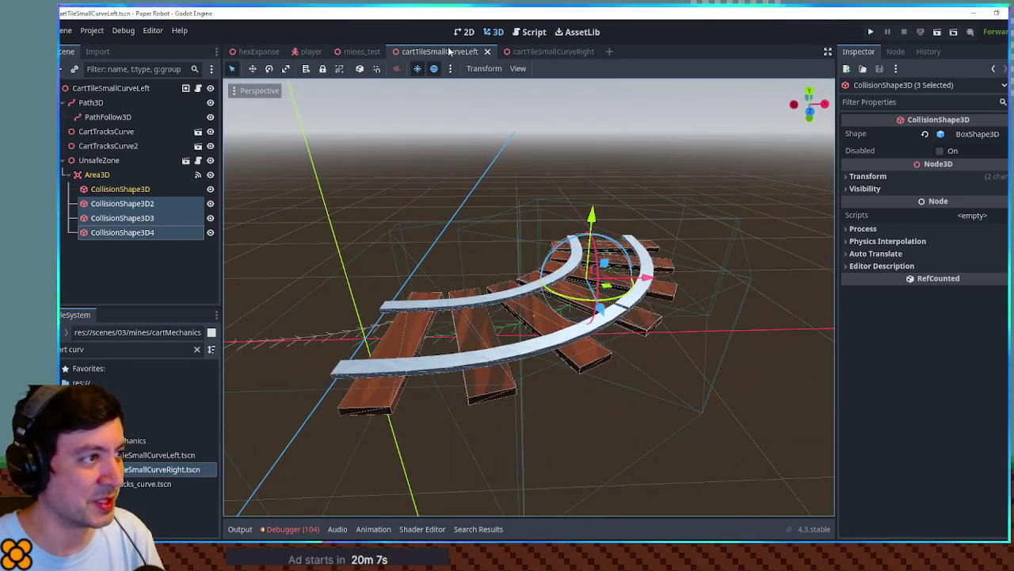
key("ctrl+w")
left_click(131, 457)
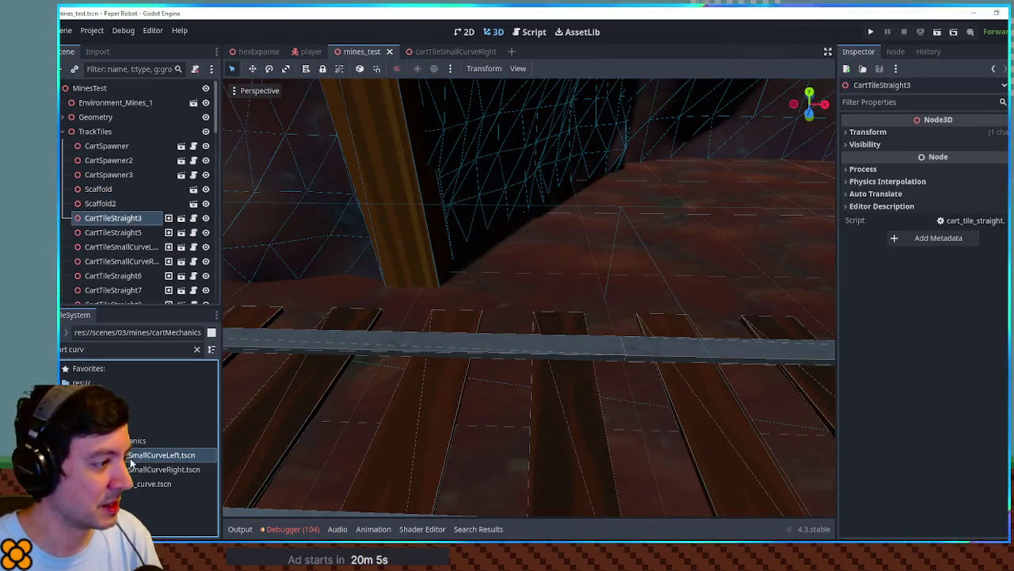
left_click(197, 349)
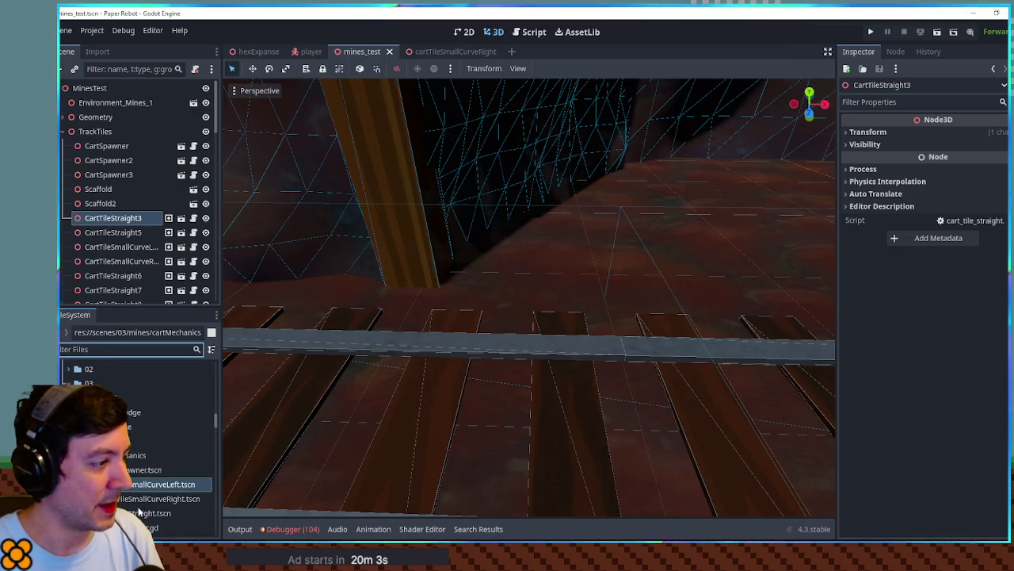
double_click(139, 513)
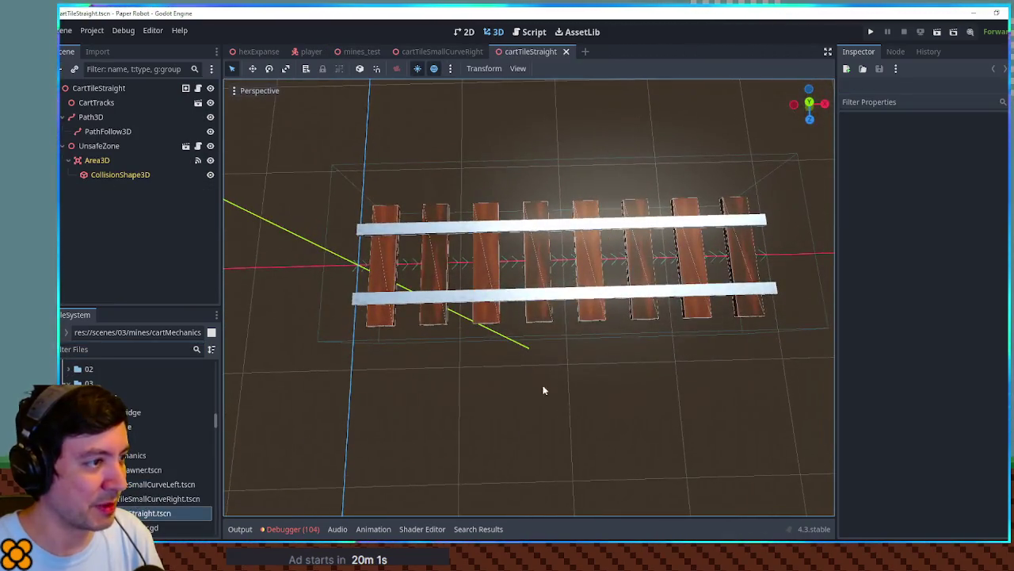
Widen the straight tile's collision box to about 4 × 1 × 1.91 and save.
left_click(120, 175)
mouse_move(480, 182)
left_mouse_down()
mouse_move(639, 212)
mouse_move(637, 166)
left_mouse_up()
key("KP_7")
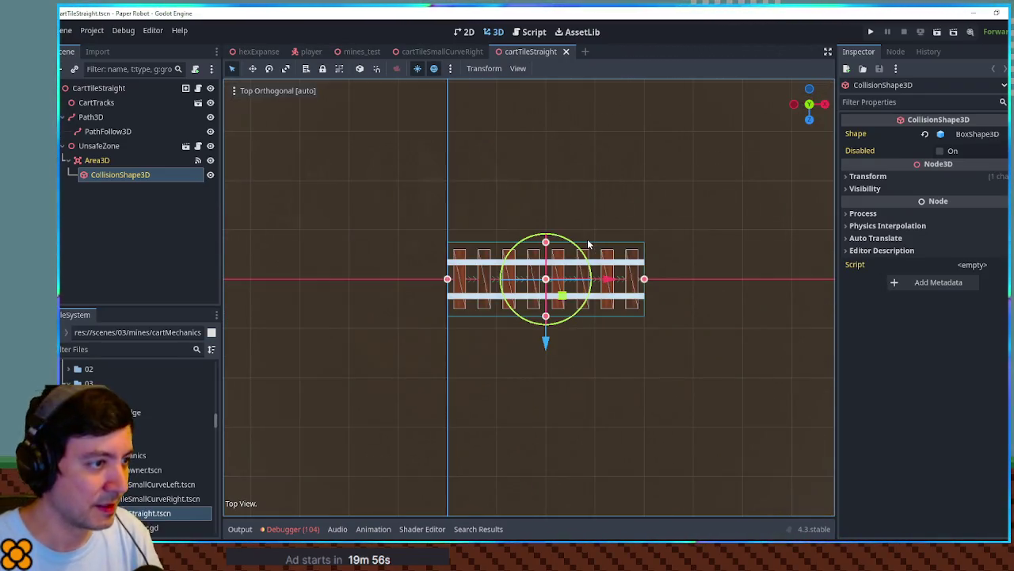
left_click_drag(546, 248, 546, 231)
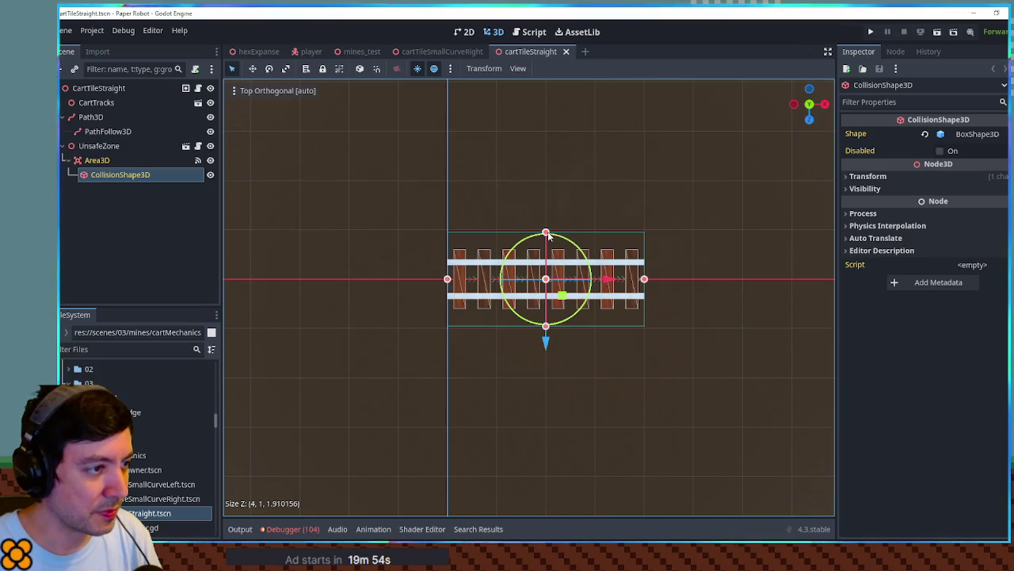
key("ctrl+s")
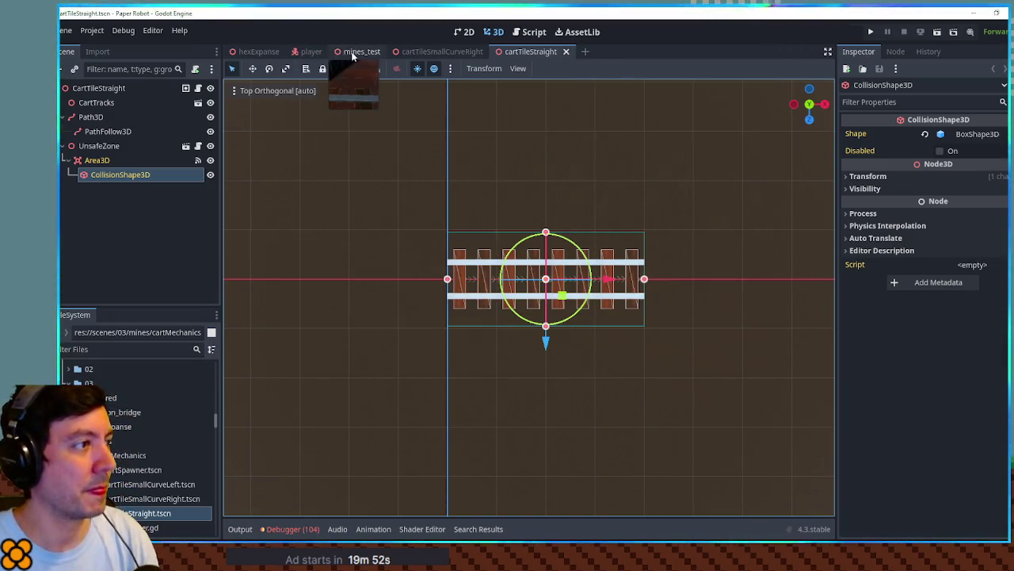
left_click(356, 52)
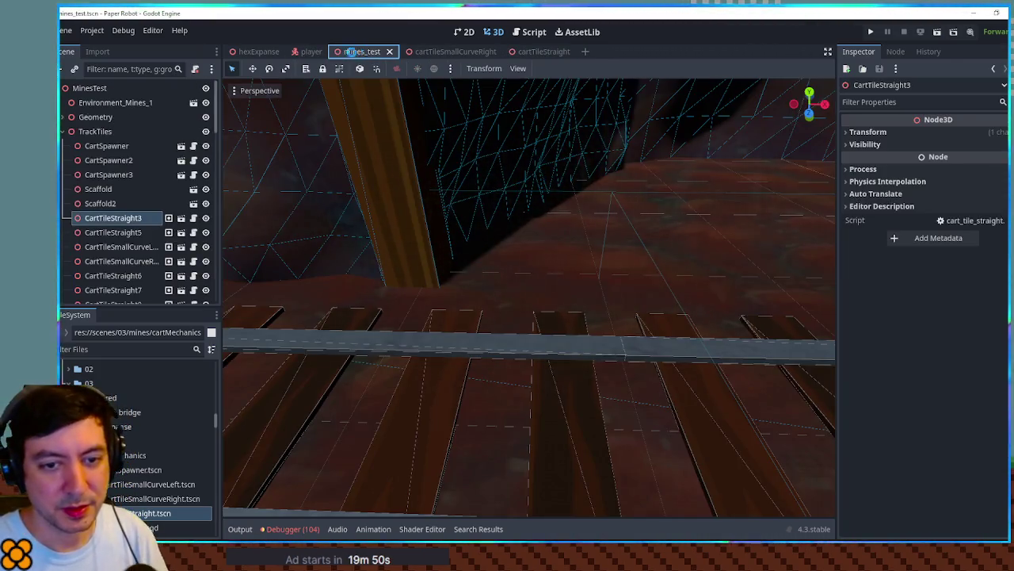
Run the mines_test scene with F6 to playtest it.
key("F6")
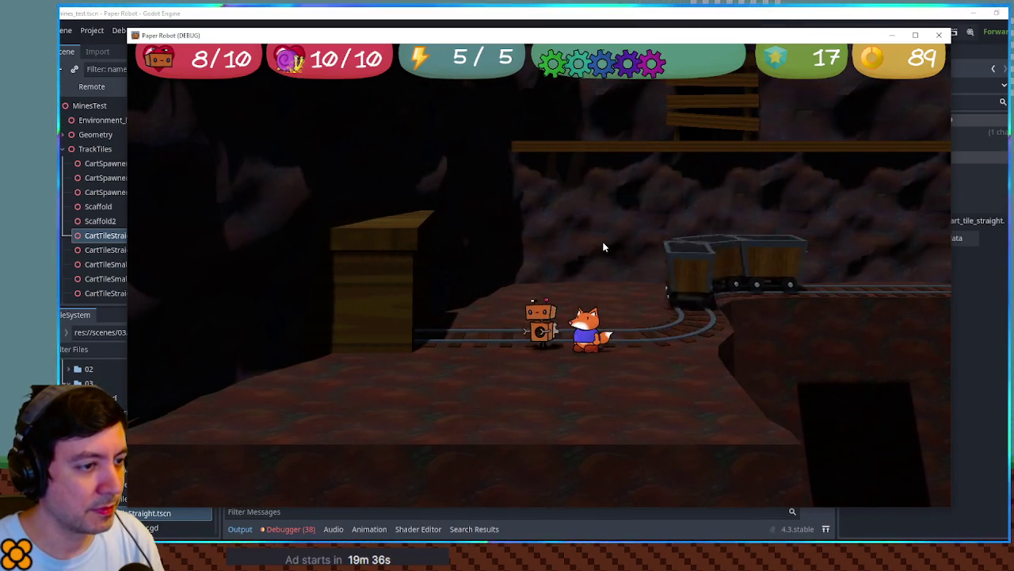
Drive the robot right along the track past the rolling mine carts, then close the game.
key("d")
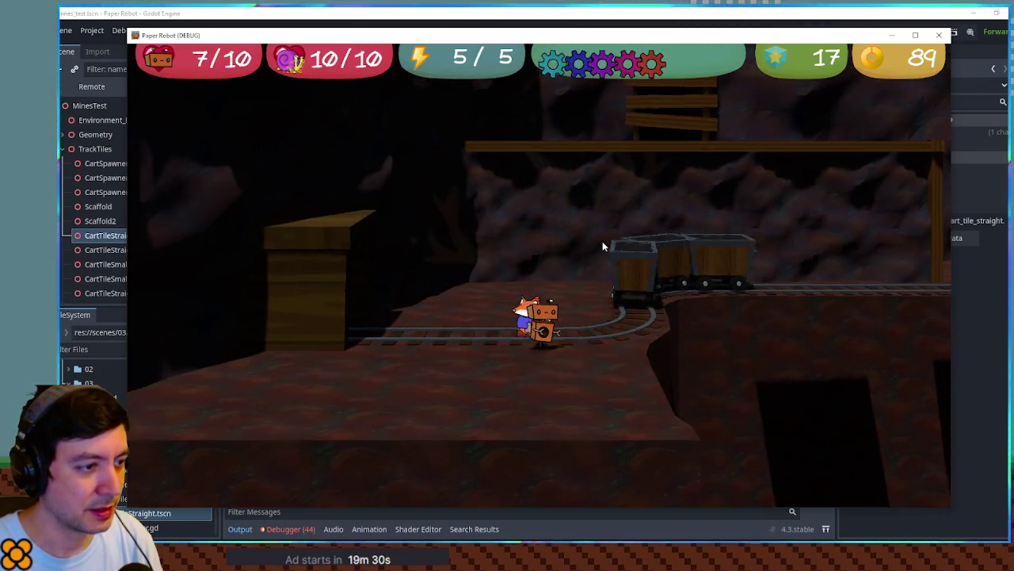
key("d")
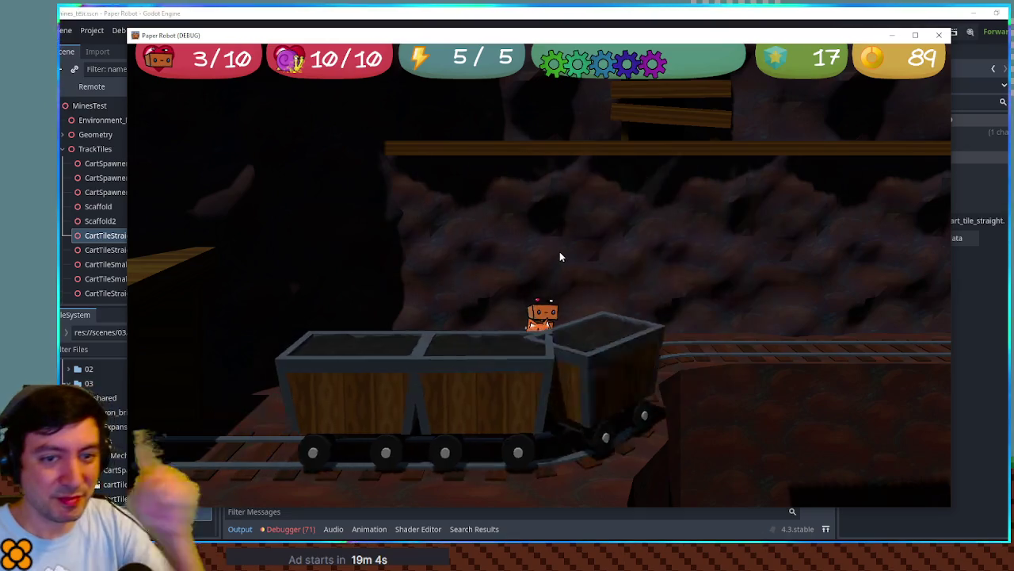
left_click(939, 35)
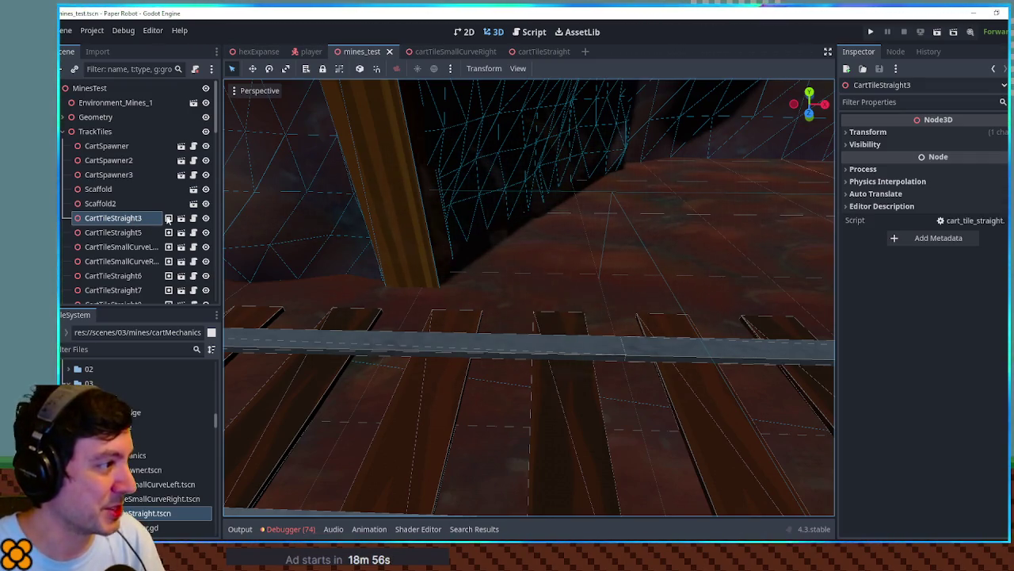
Bring up the straight track tile and orbit around its track.
left_click(182, 222)
scroll(589, 355, "down", 2)
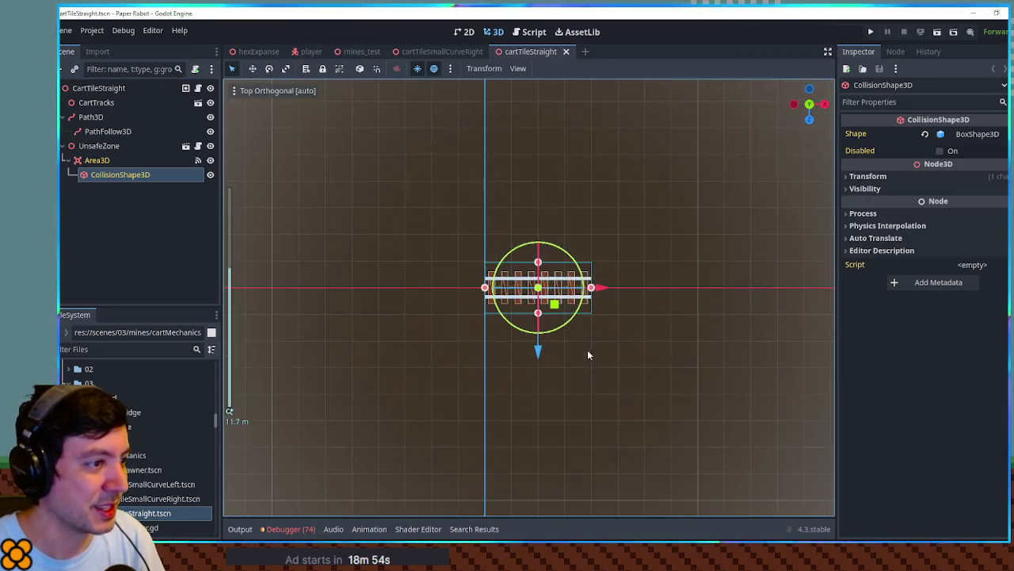
scroll(560, 337, "up", 2)
mouse_move(559, 337)
left_mouse_down()
mouse_move(468, 330)
mouse_move(685, 197)
left_mouse_up()
scroll(589, 264, "up", 3)
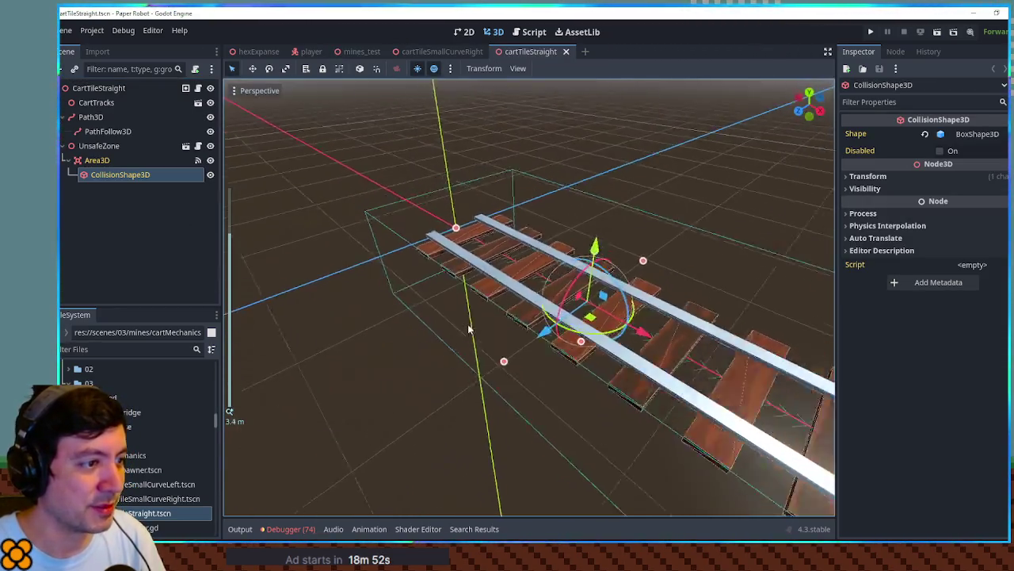
scroll(588, 265, "down", 1)
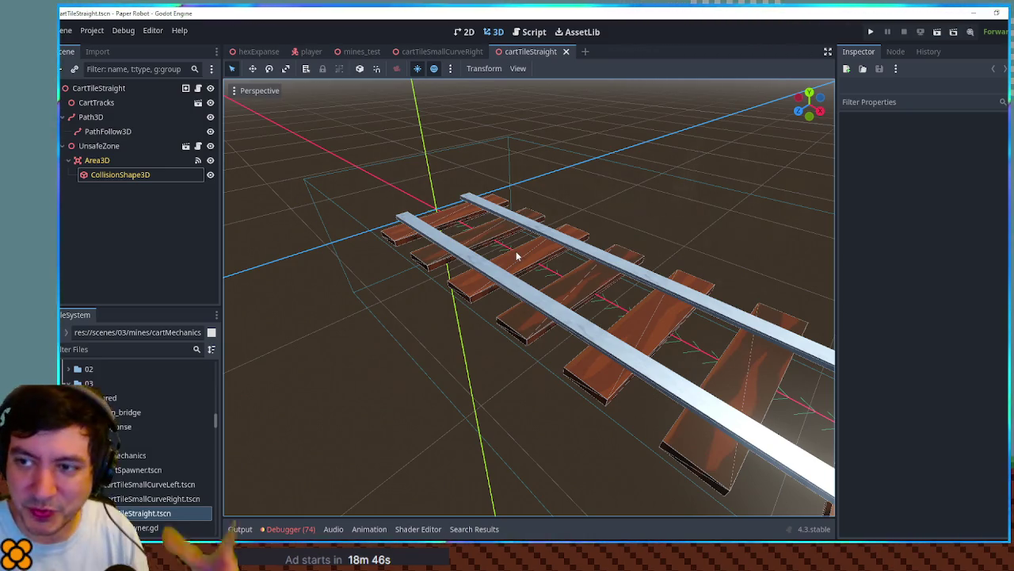
Inspect the straight tile's CartTracks and Path3D nodes from several angles.
left_click(433, 267)
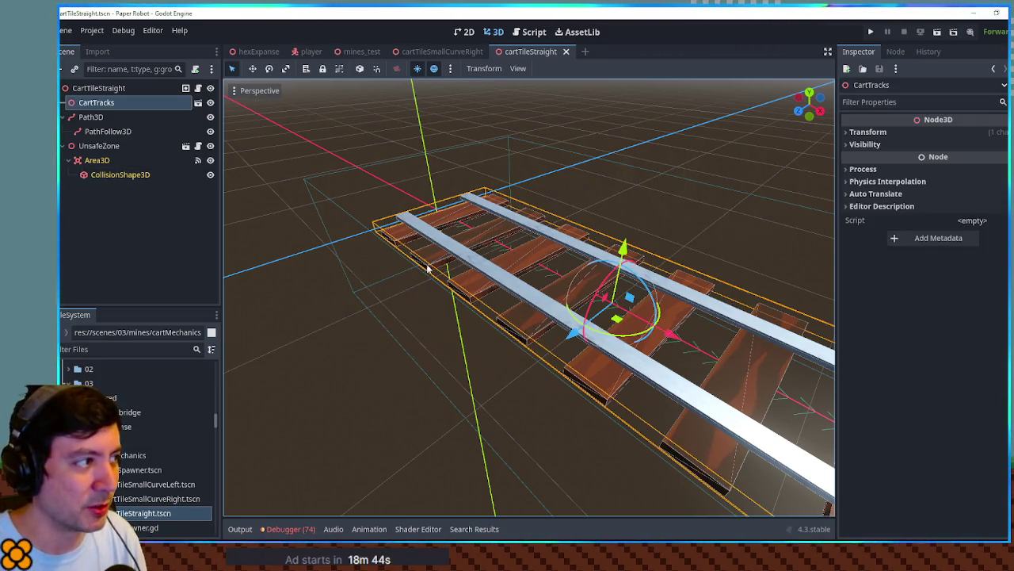
mouse_move(545, 284)
left_mouse_down()
mouse_move(722, 352)
mouse_move(535, 226)
mouse_move(425, 218)
mouse_move(511, 239)
mouse_move(619, 337)
left_mouse_up()
scroll(231, 147, "down", 2)
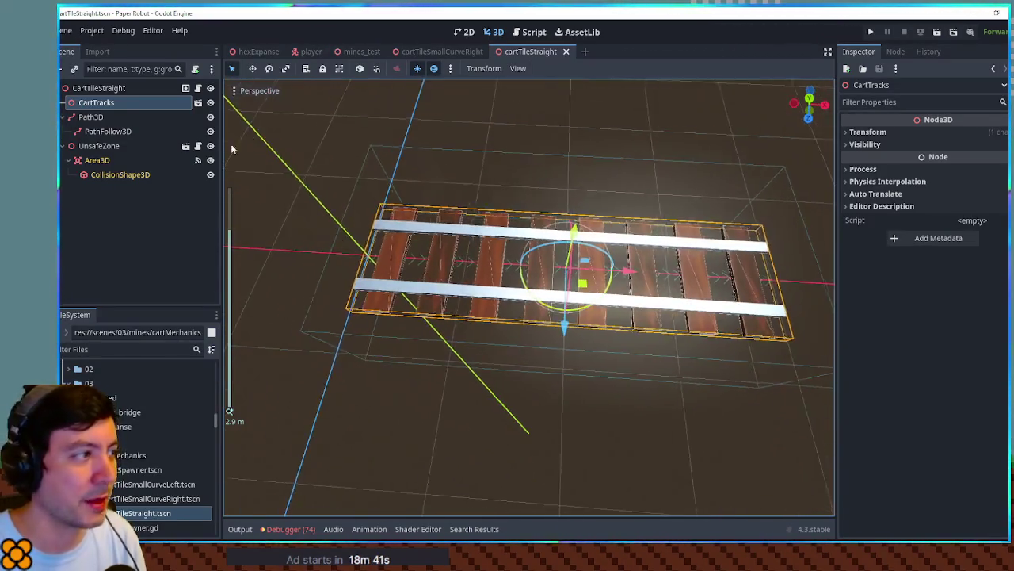
left_click(93, 118)
mouse_move(504, 326)
left_mouse_down()
mouse_move(396, 212)
mouse_move(524, 301)
mouse_move(274, 271)
left_mouse_up()
scroll(508, 294, "up", 3)
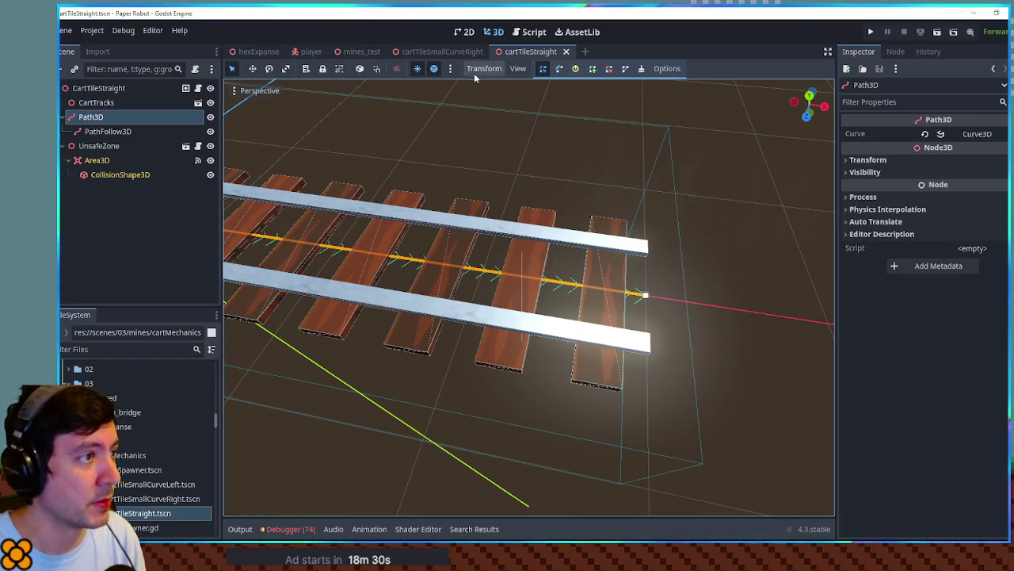
left_click(432, 51)
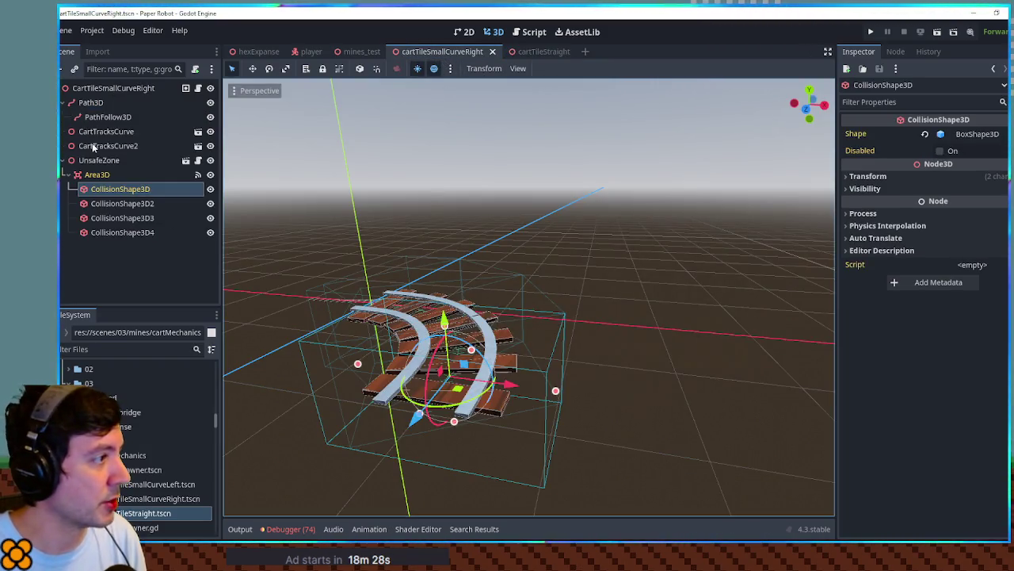
Check the right curve's Path3D points from top and tilted views, then open cartSpawner.tscn.
left_click(90, 103)
key("KP_7")
scroll(453, 363, "up", 4)
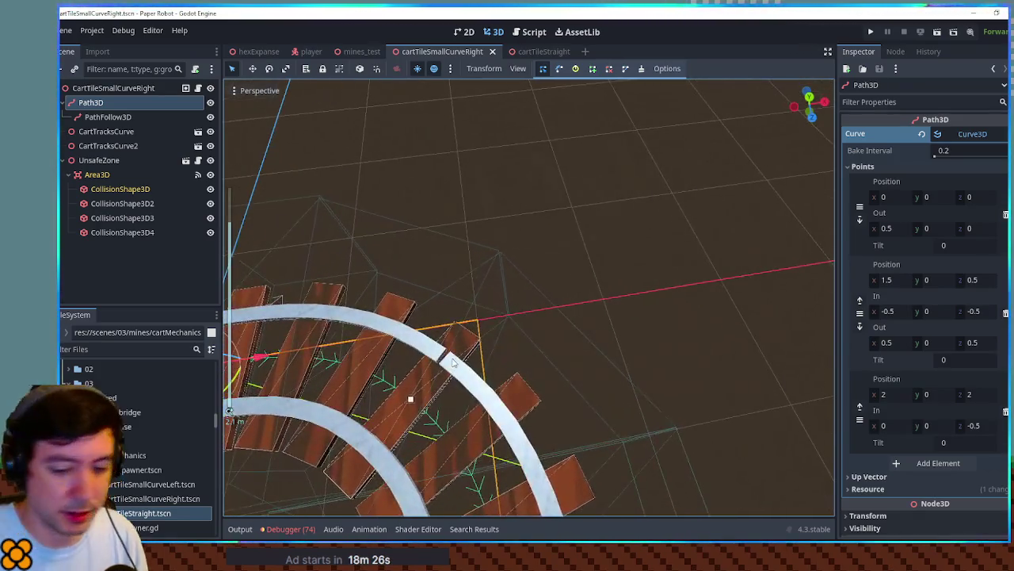
scroll(527, 395, "left", 5)
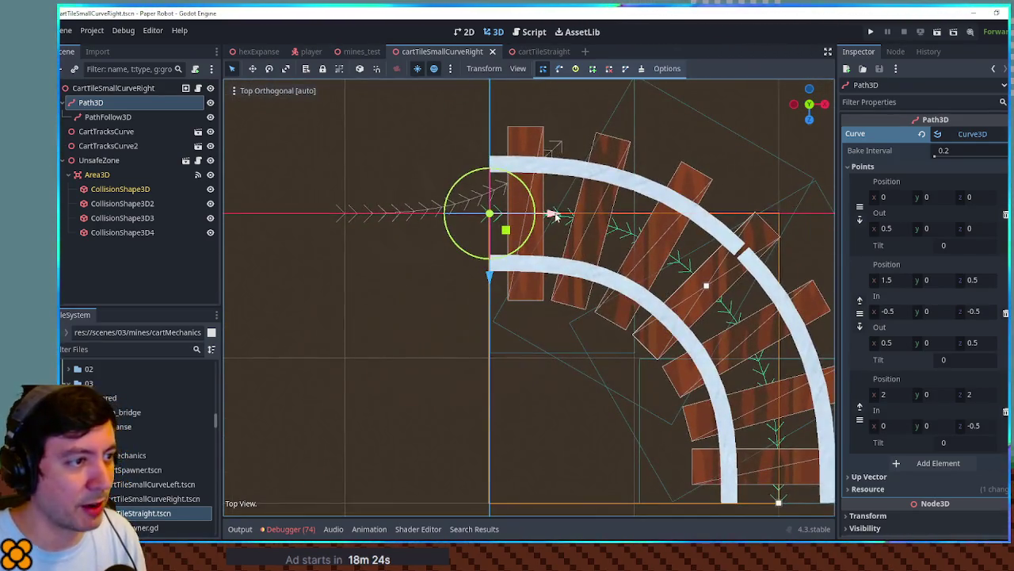
scroll(531, 239, "right", 3)
scroll(475, 198, "down", 1)
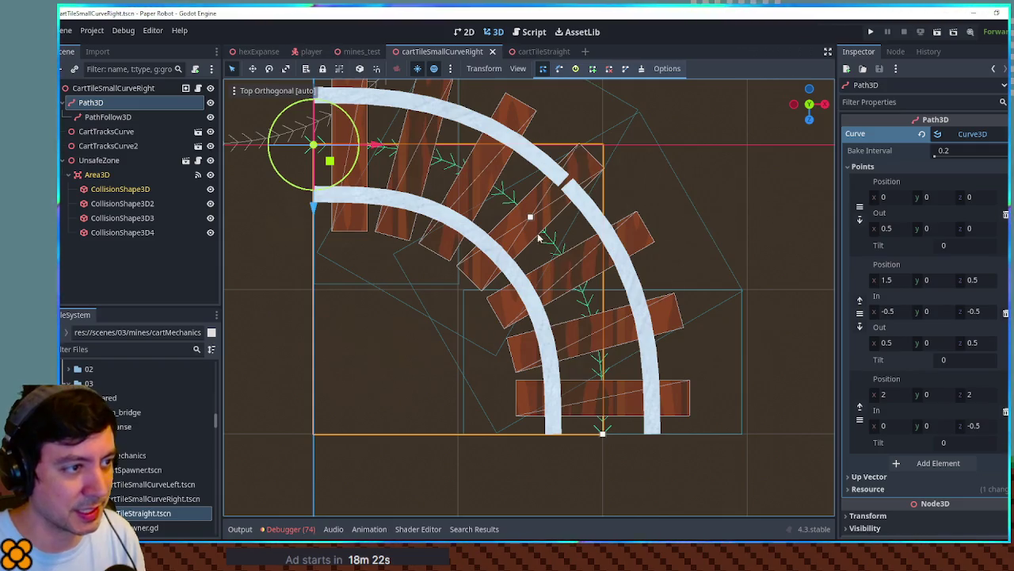
mouse_move(583, 342)
left_mouse_down()
mouse_move(609, 396)
mouse_move(535, 256)
mouse_move(600, 366)
left_mouse_up()
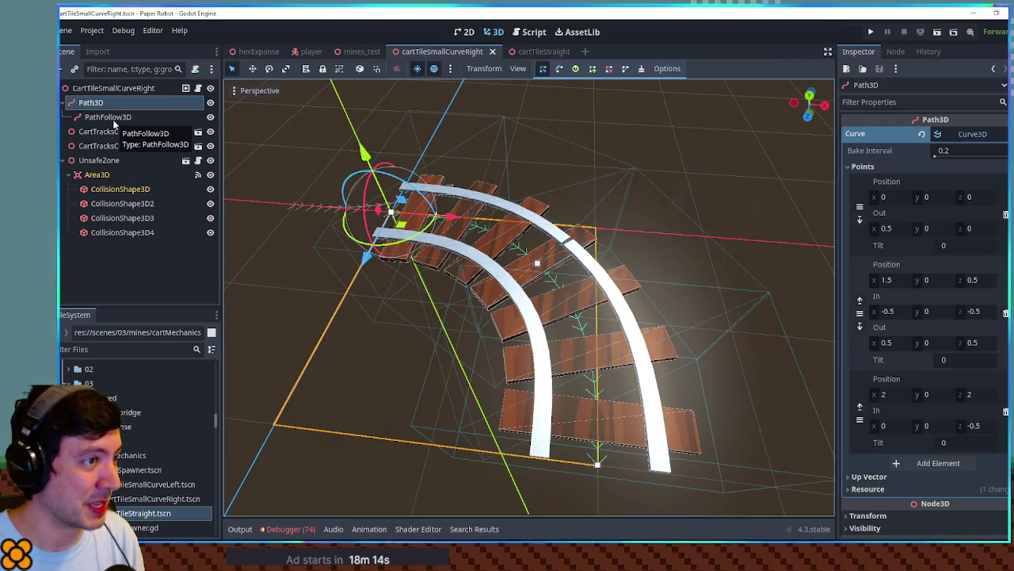
left_click(143, 470)
double_click(142, 470)
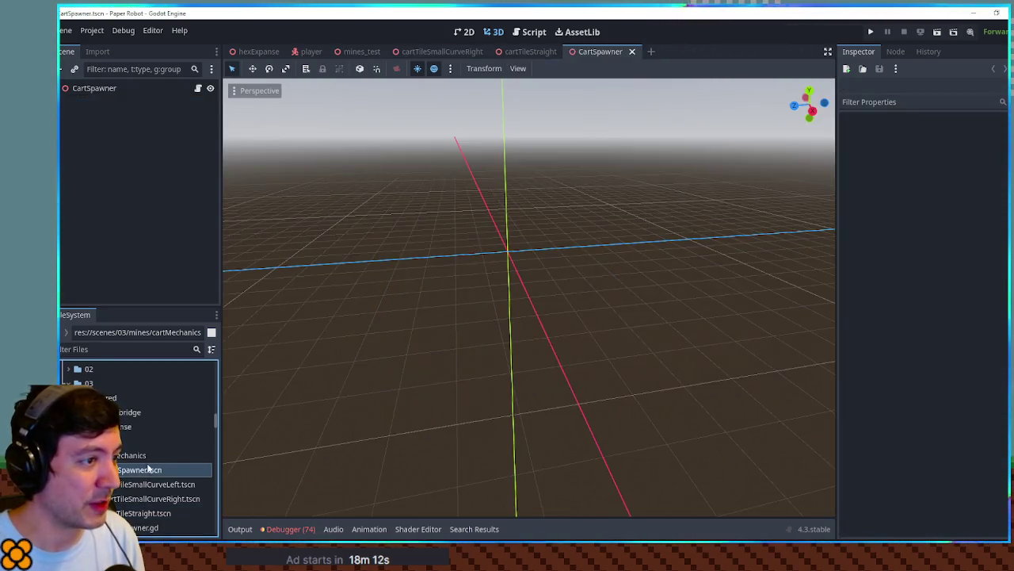
Read the cart_spawner.gd script, then return to the 3D view of cartTileSmallCurveRight.
left_click(198, 89)
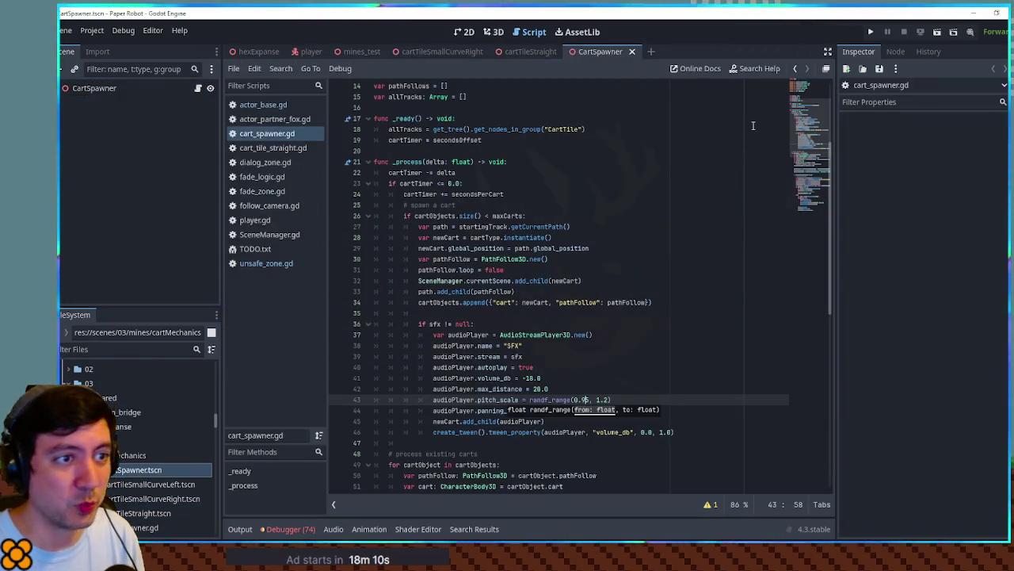
mouse_move(798, 137)
left_mouse_down()
mouse_move(799, 103)
mouse_move(808, 185)
mouse_move(803, 112)
left_mouse_up()
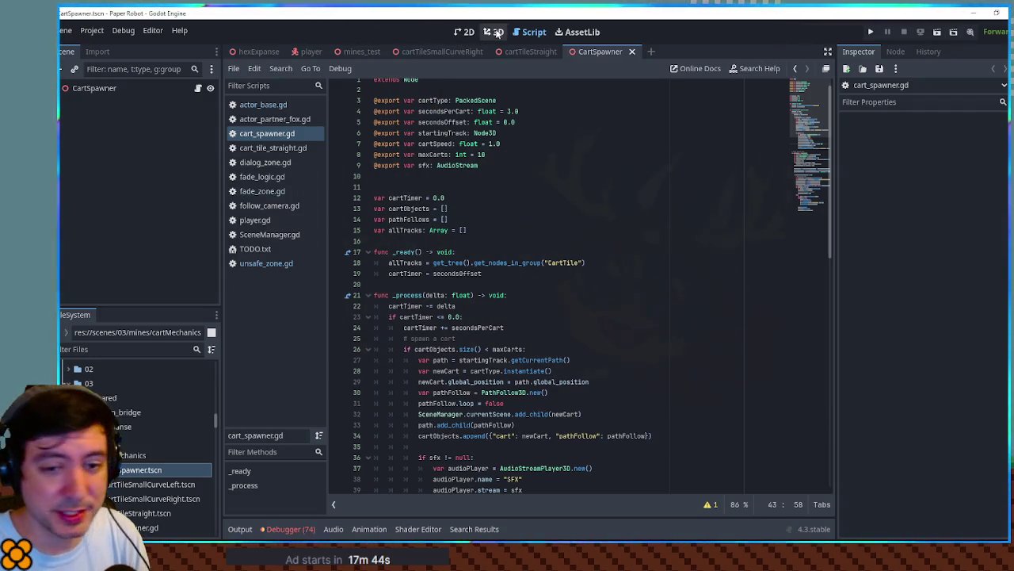
left_click(496, 32)
left_click(432, 52)
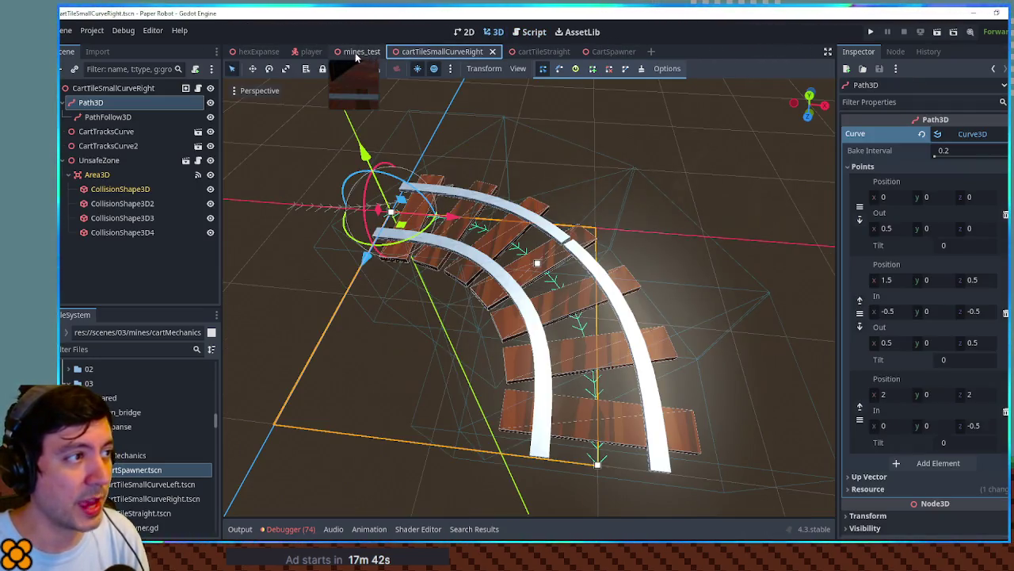
Close the right-curve tile scene, then open the CartSpawner scene's cart_spawner.gd script.
middle_click(441, 51)
scroll(484, 183, "down", 10)
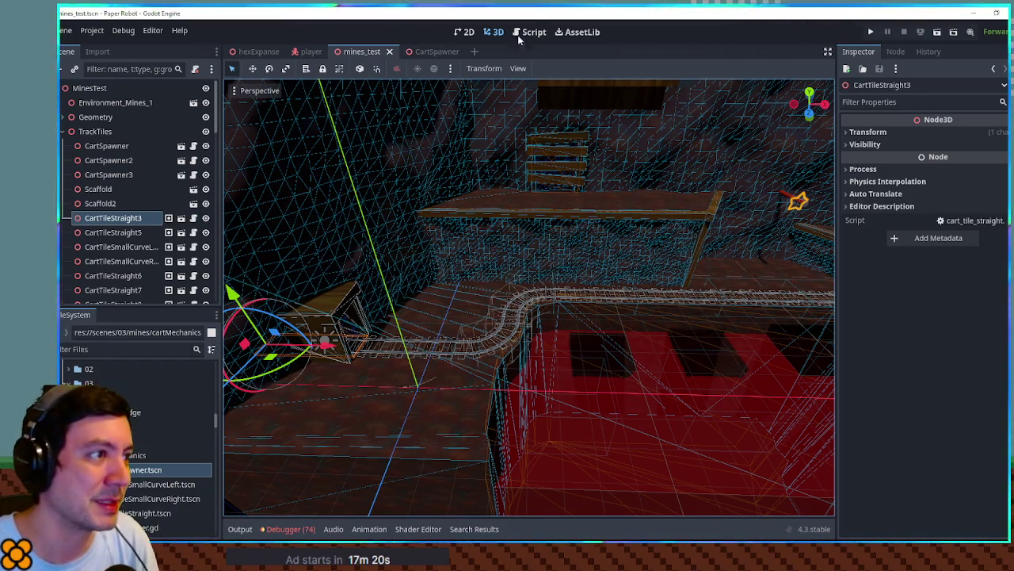
left_click(181, 146)
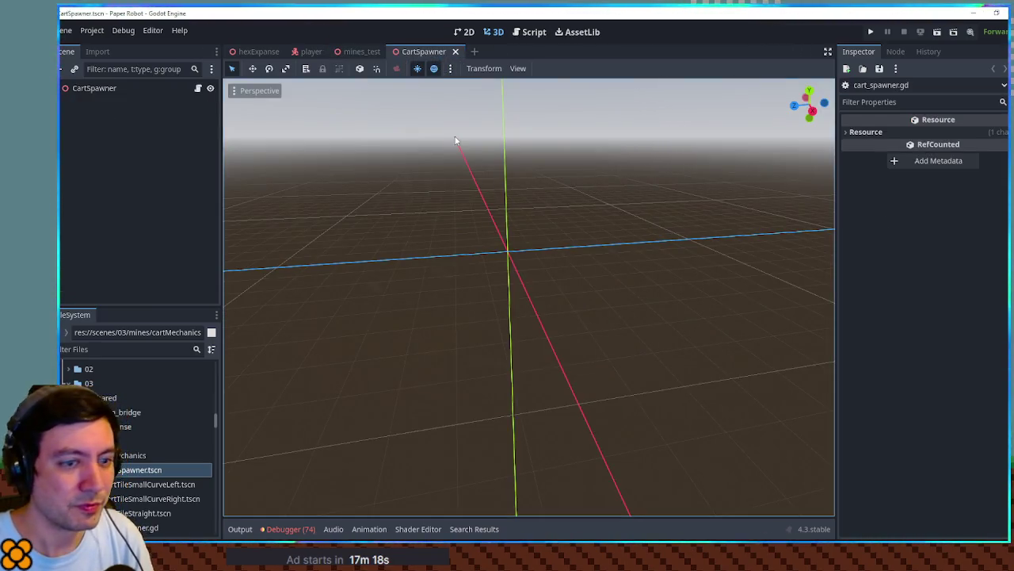
left_click(529, 33)
Close the CartSpawner scene and trace allTracks, get_nodes_in_group and cartObject in cart_spawner.gd.
middle_click(411, 56)
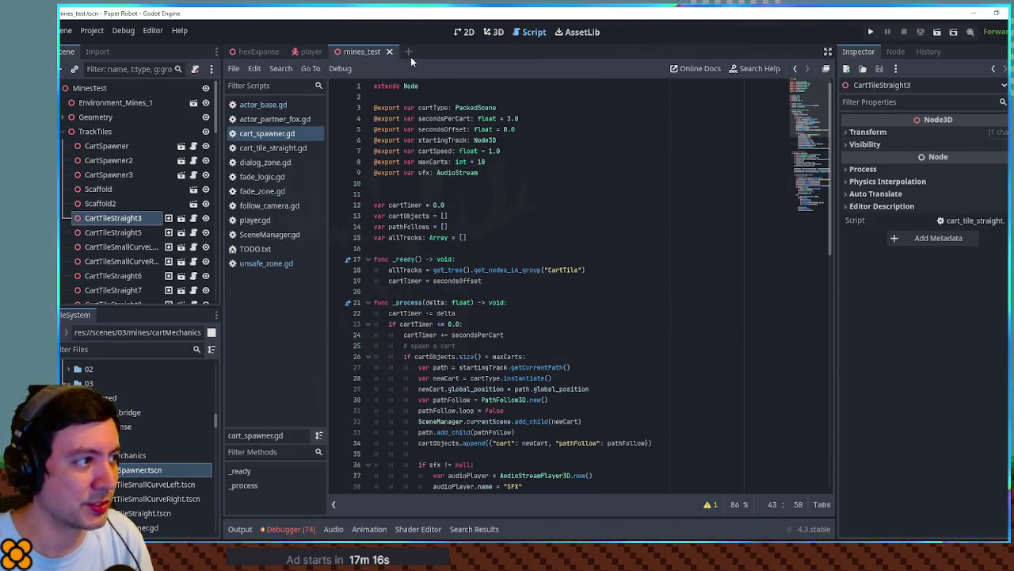
scroll(526, 274, "down", 4)
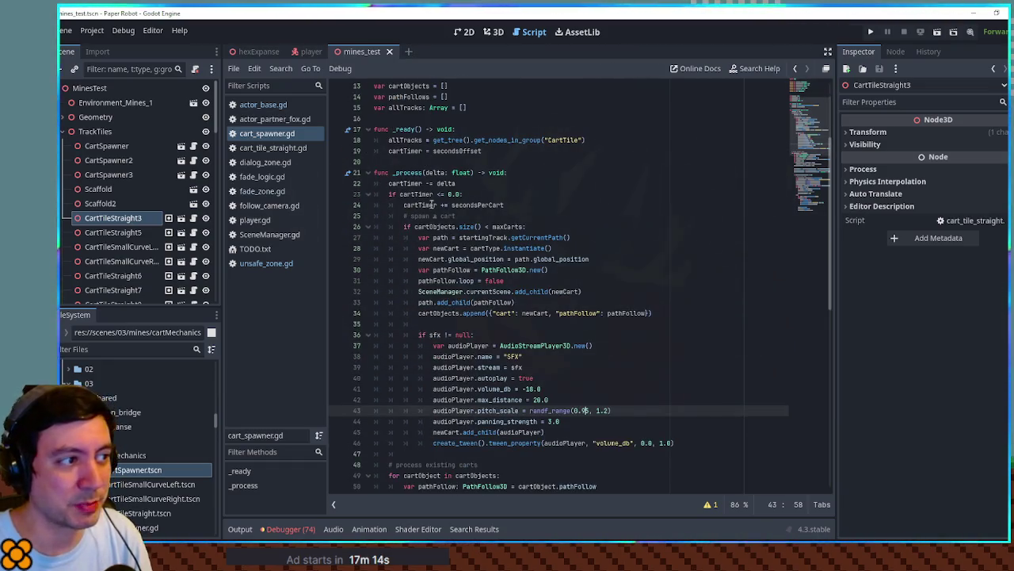
left_click(412, 151)
left_click(405, 140, "ctrl")
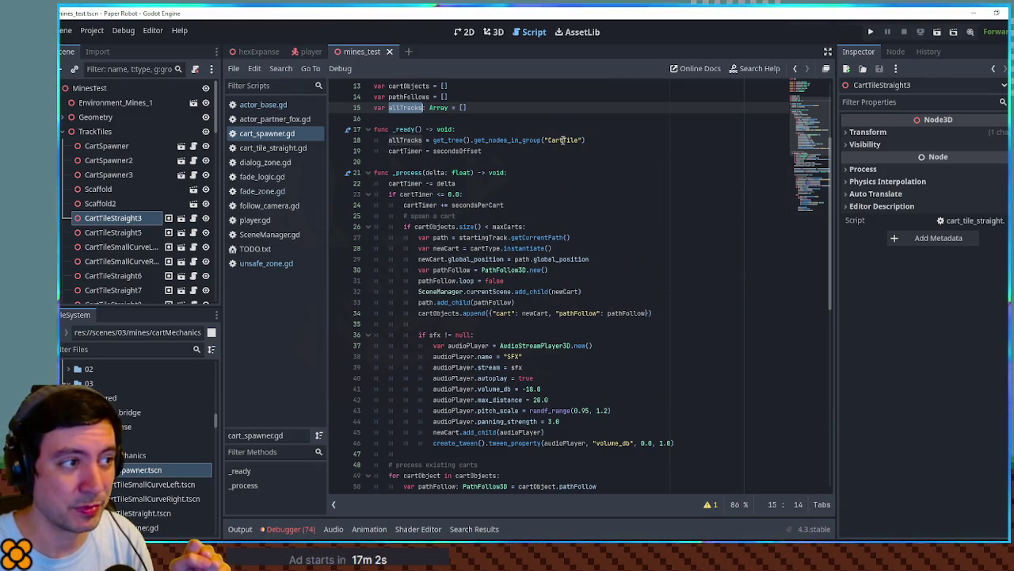
double_click(509, 140)
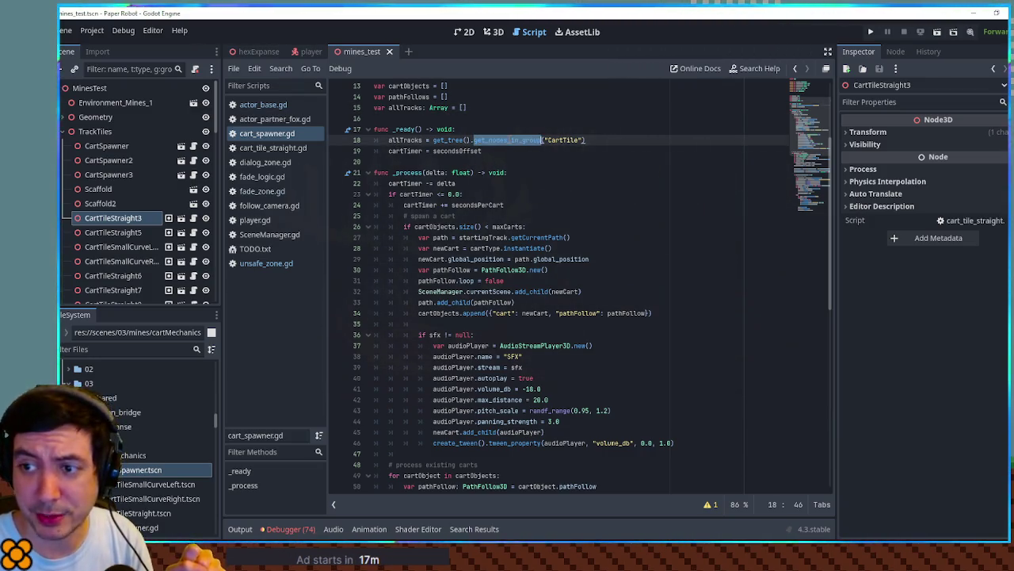
scroll(577, 164, "down", 10)
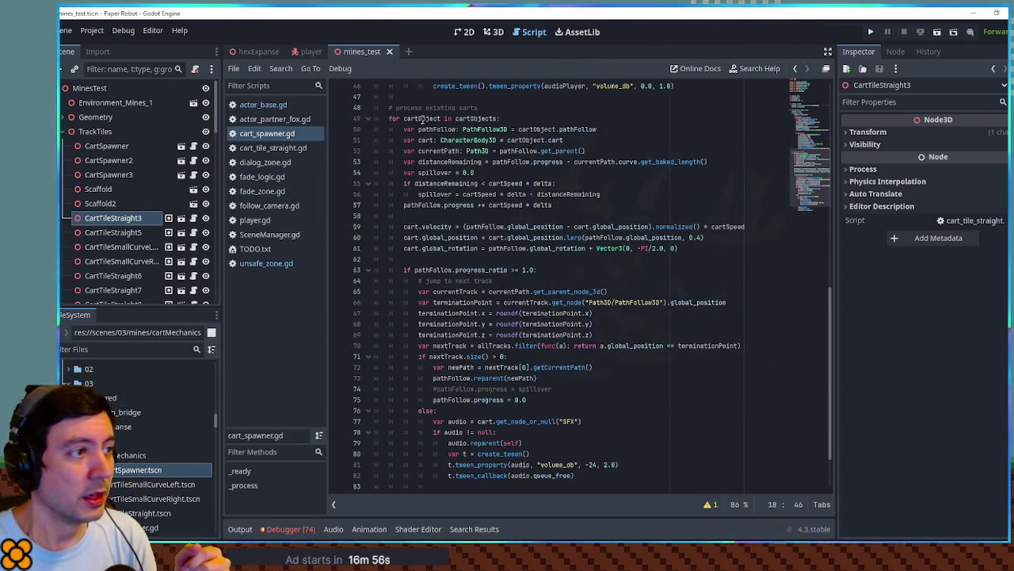
double_click(422, 118)
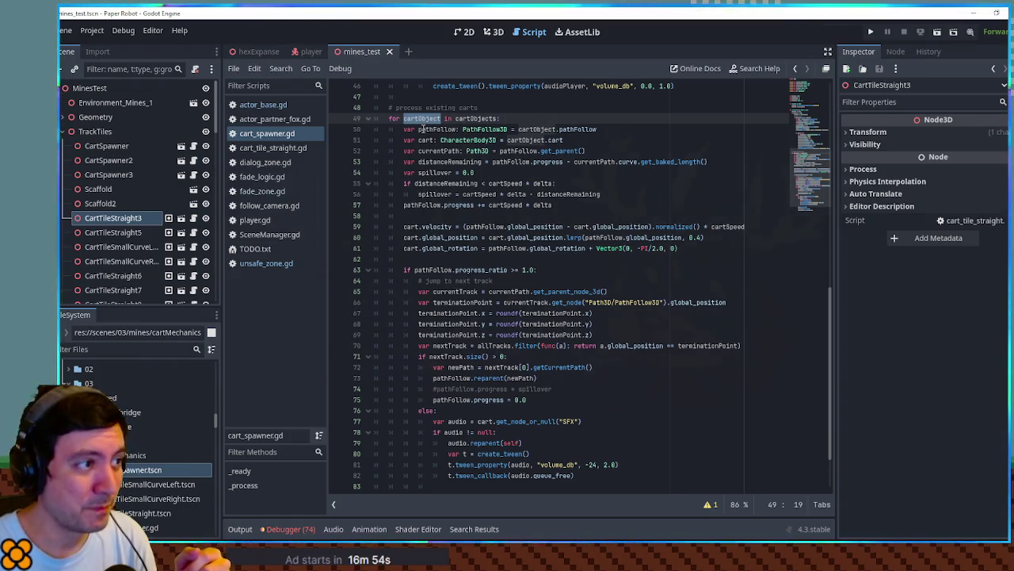
Open the cartTileSmallCurveLeft.tscn track tile scene from the FileSystem dock.
scroll(424, 125, "up", 10)
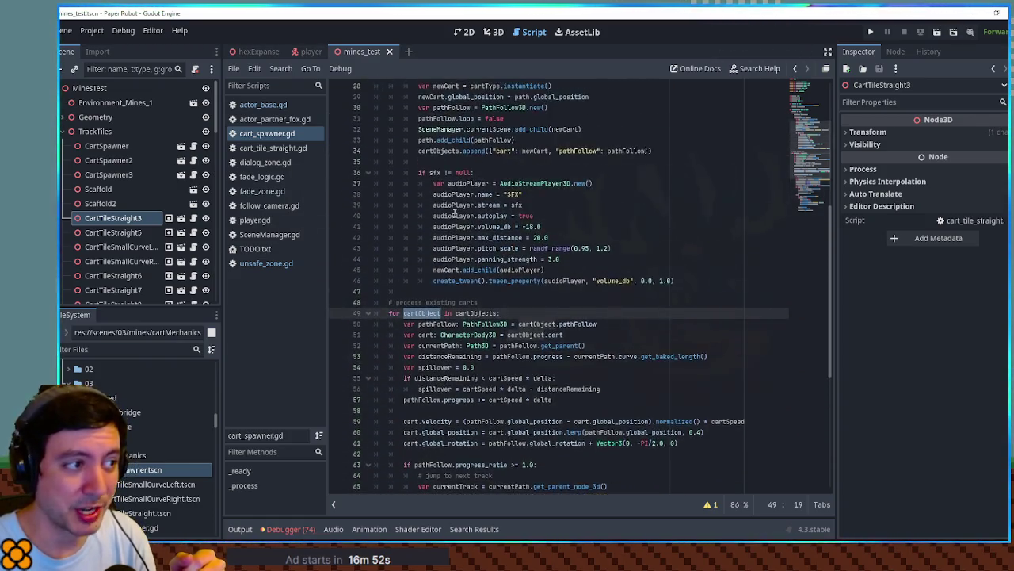
scroll(455, 213, "down", 7)
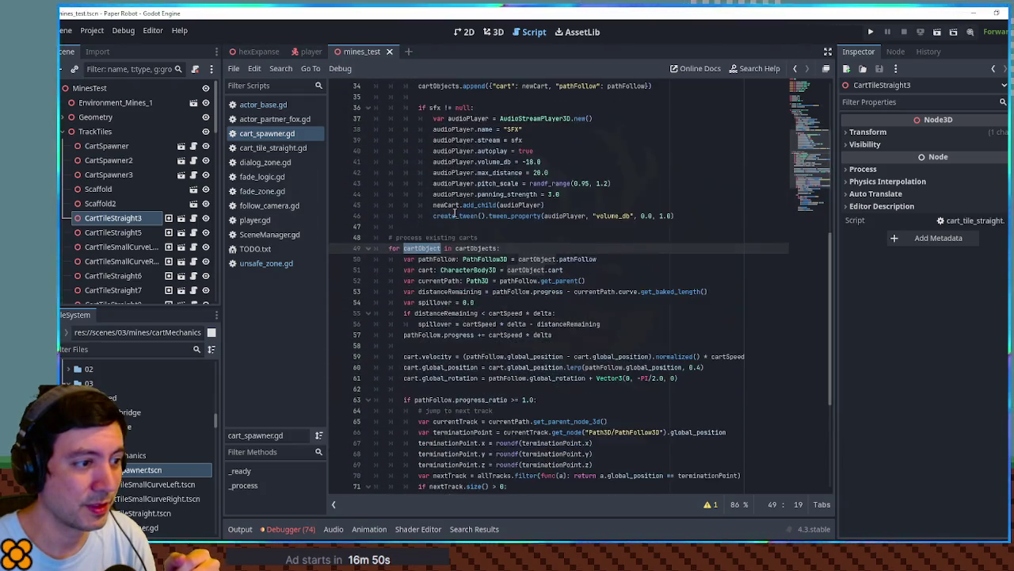
scroll(456, 212, "up", 5)
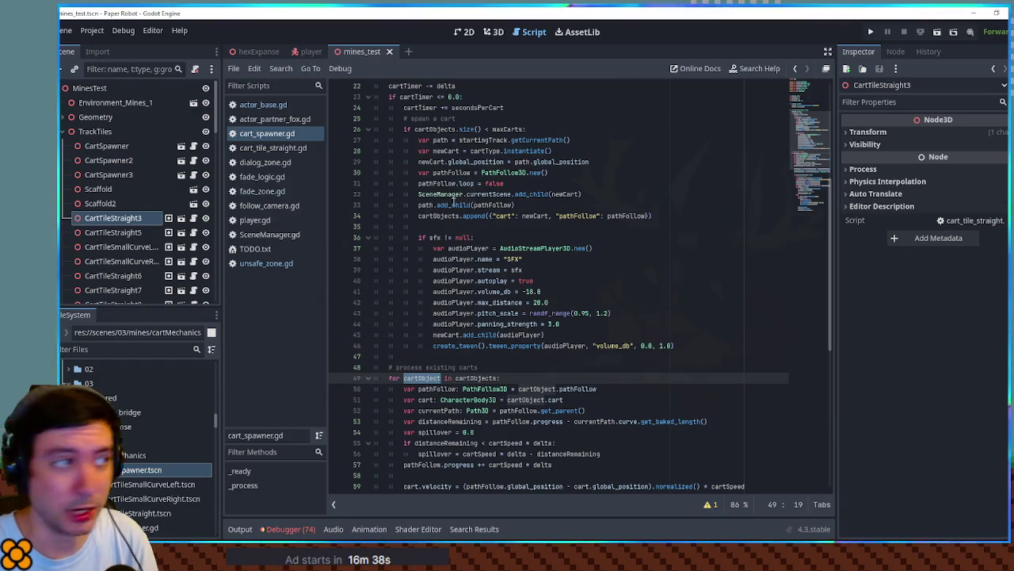
double_click(145, 485)
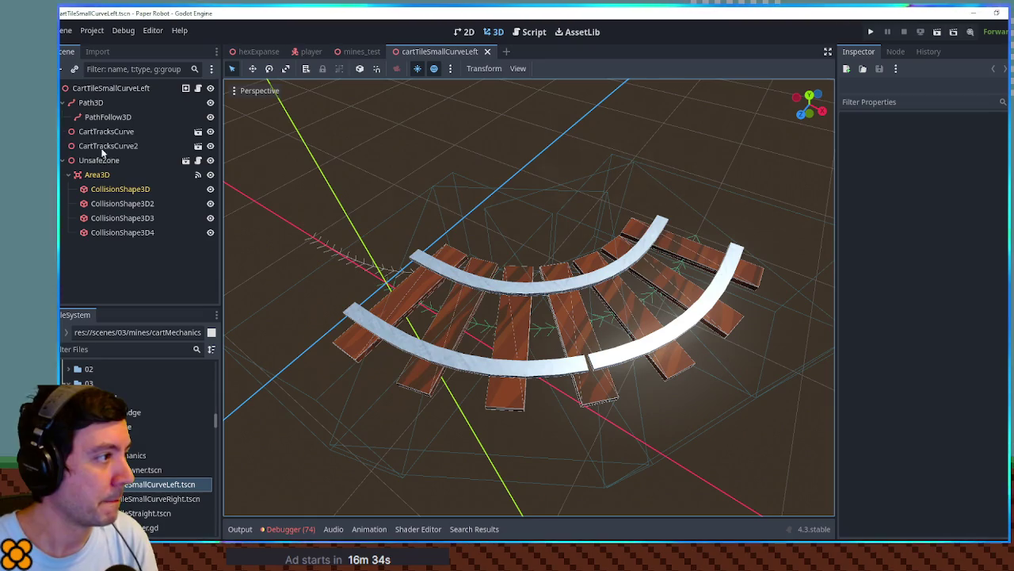
Select PathFollow3D and set its Progress to 0.5 to preview it mid-curve.
left_click(108, 116)
mouse_move(539, 296)
left_mouse_down()
mouse_move(795, 330)
mouse_move(793, 275)
mouse_move(379, 174)
left_mouse_up()
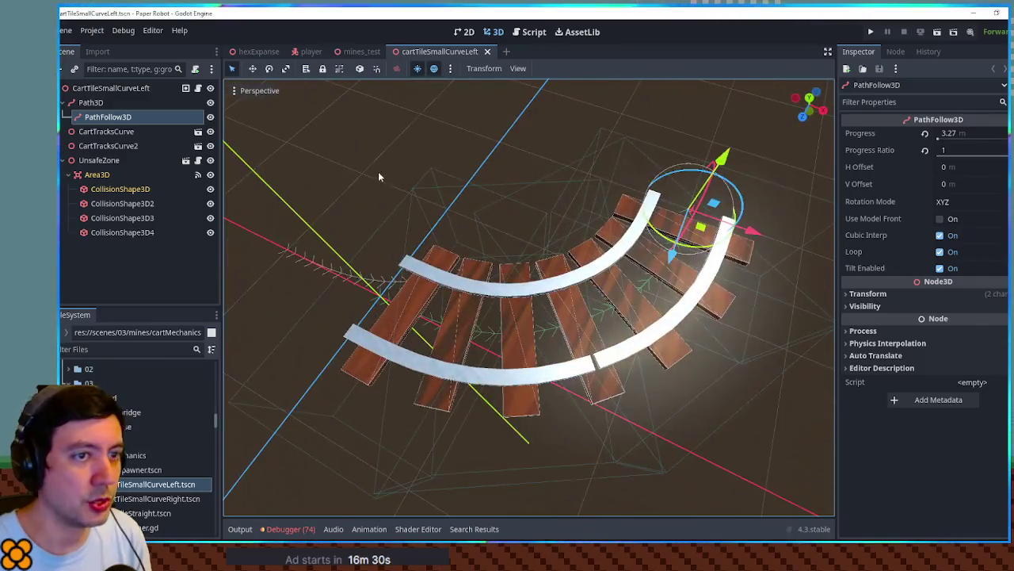
left_click_drag(941, 141, 949, 137)
left_click(938, 133)
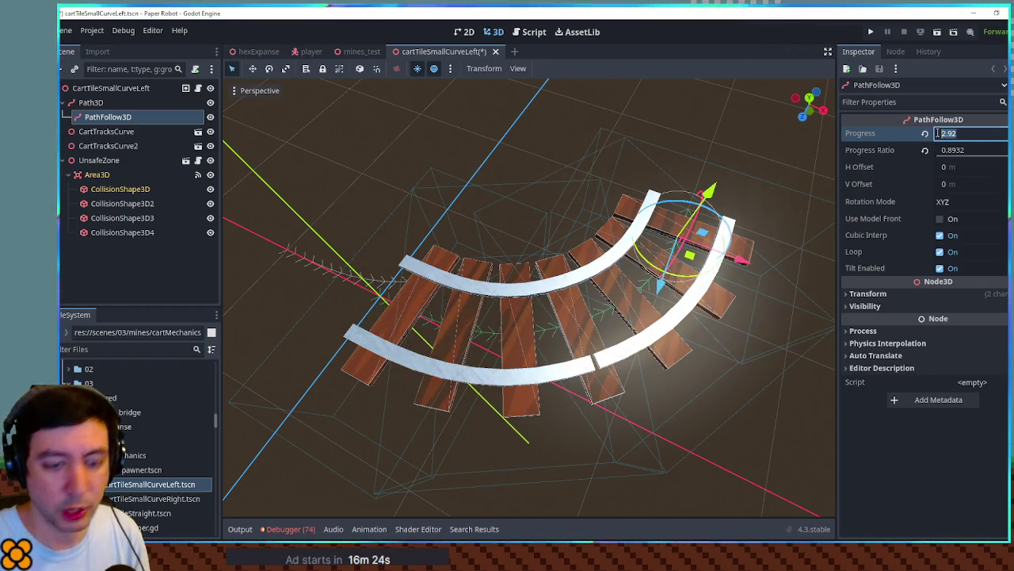
type("0.5")
key("Return")
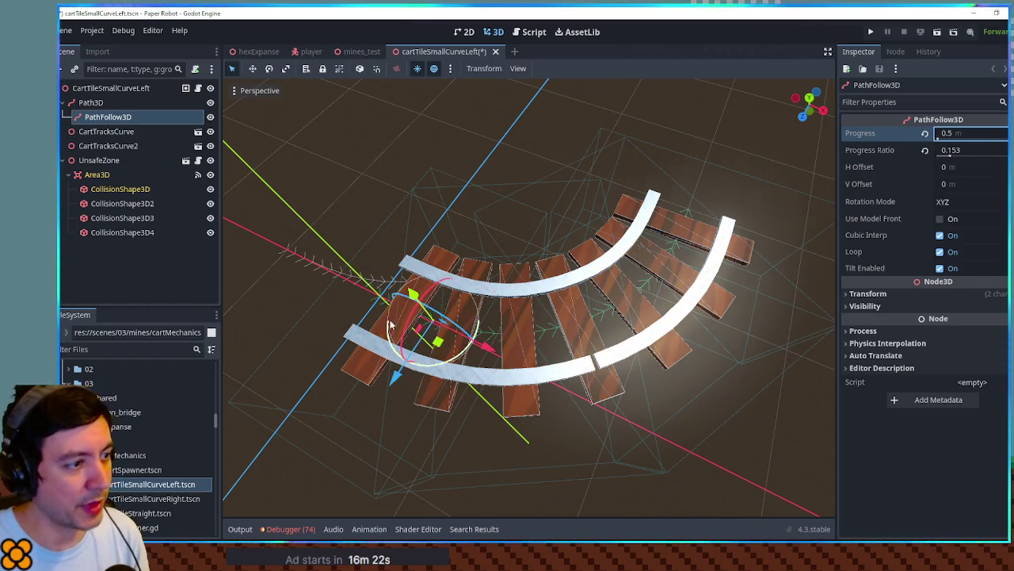
scroll(531, 301, "up", 5)
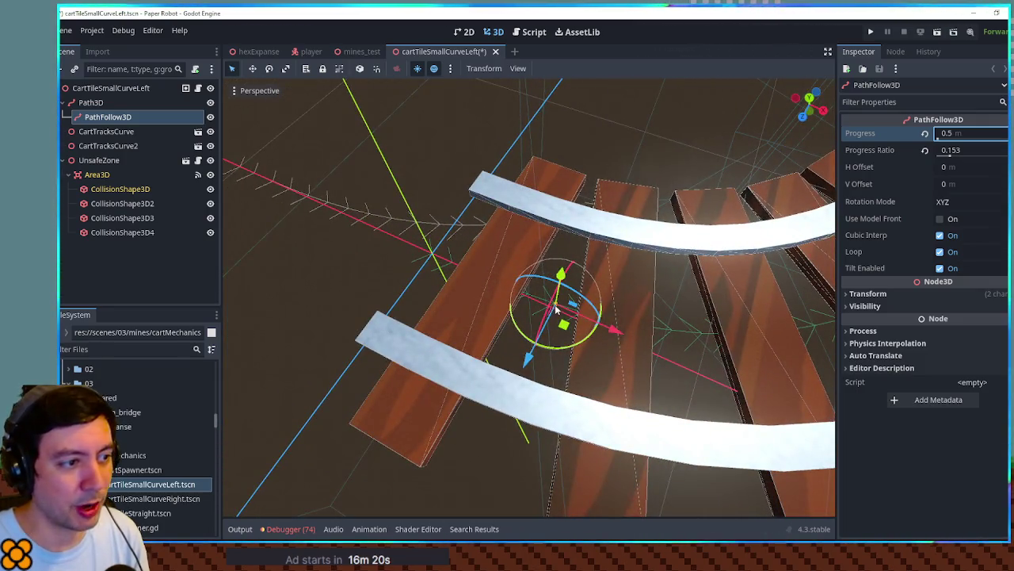
scroll(531, 301, "up", 5)
scroll(647, 324, "down", 2)
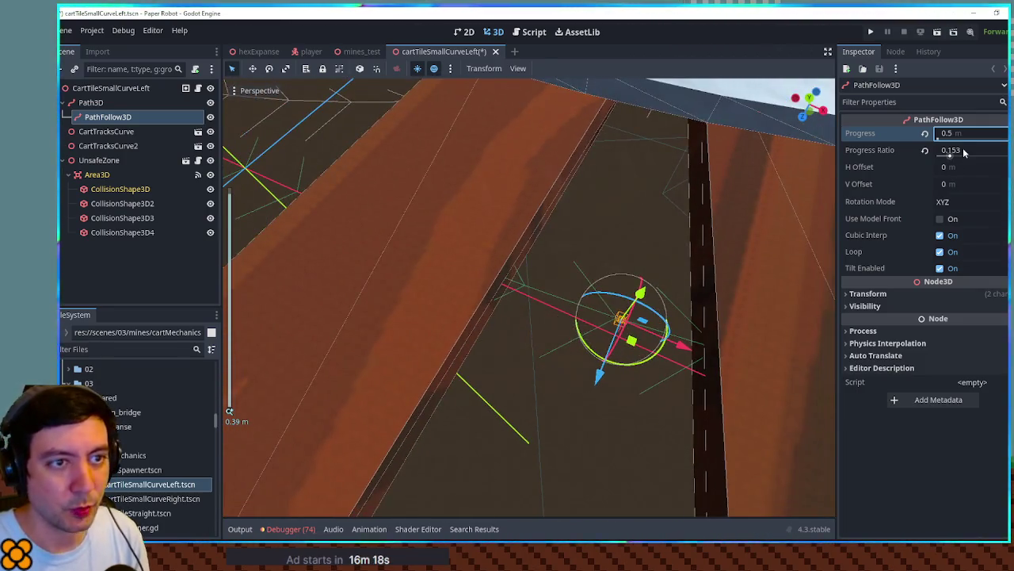
Return the follower to progress ratio 1 (3.27 m), then select Path3D to inspect its curve.
type("1")
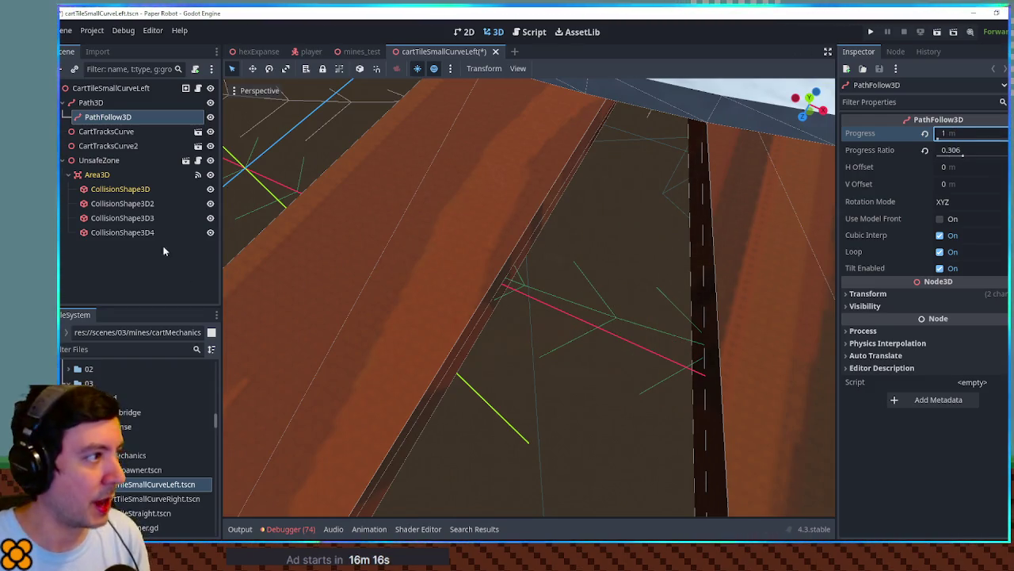
left_click(129, 116)
scroll(550, 274, "down", 4)
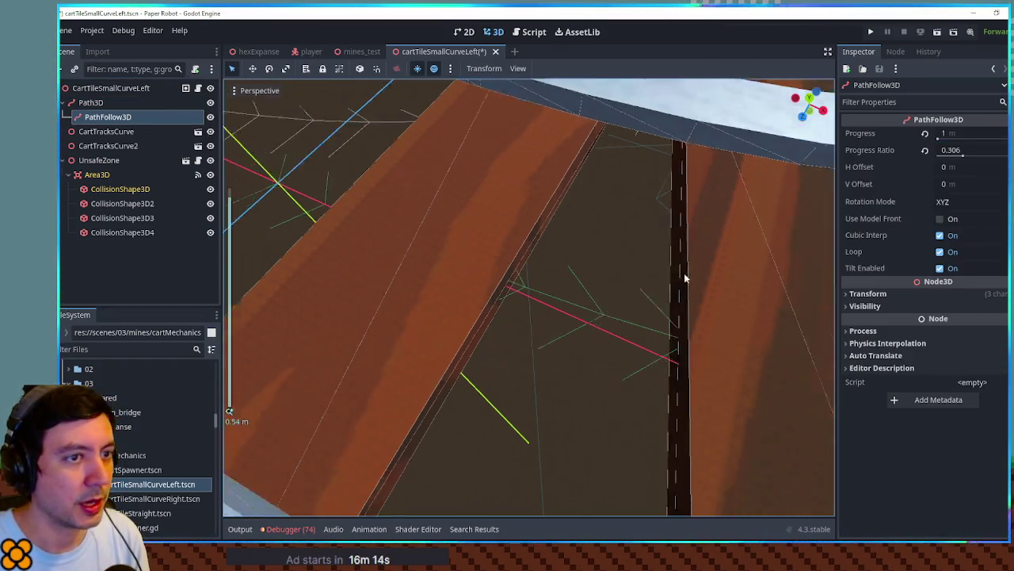
key("f")
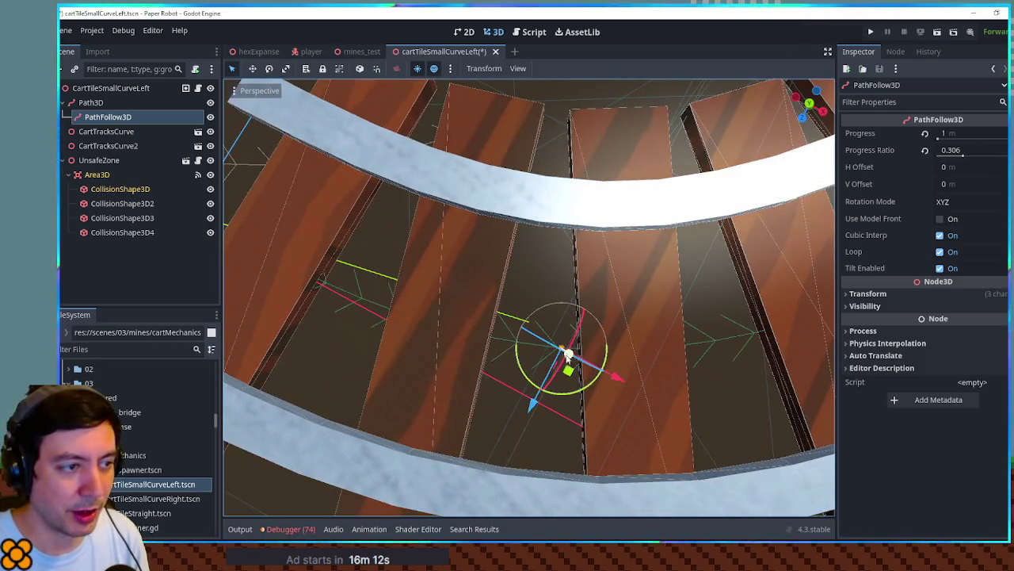
scroll(578, 352, "down", 3)
mouse_move(972, 136)
left_mouse_down()
mouse_move(943, 134)
mouse_move(1002, 135)
mouse_move(935, 134)
mouse_move(983, 135)
mouse_move(951, 151)
mouse_move(864, 151)
mouse_move(959, 150)
mouse_move(868, 150)
mouse_move(924, 153)
mouse_move(916, 156)
left_mouse_up()
scroll(768, 171, "down", 5)
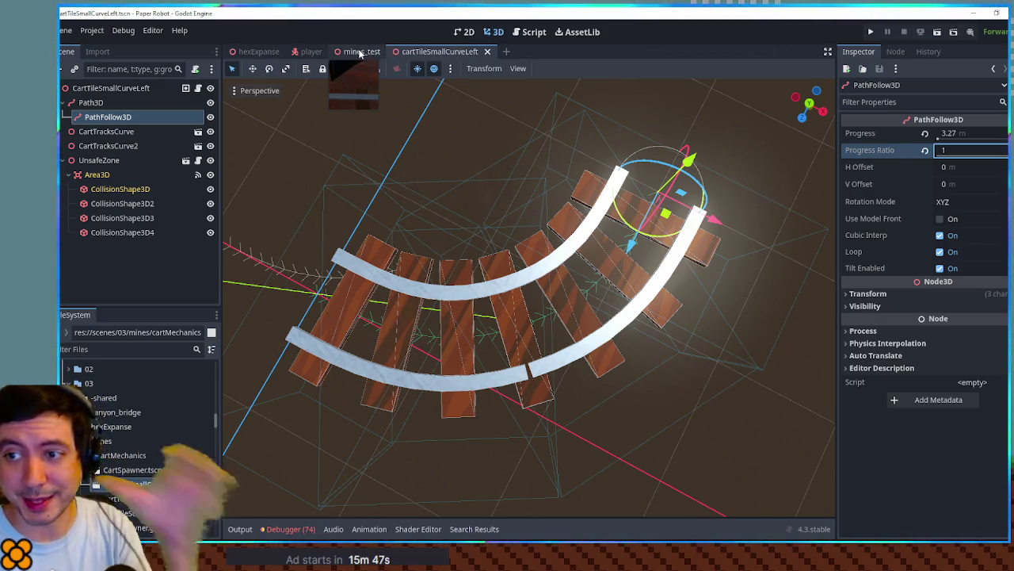
left_click(82, 104)
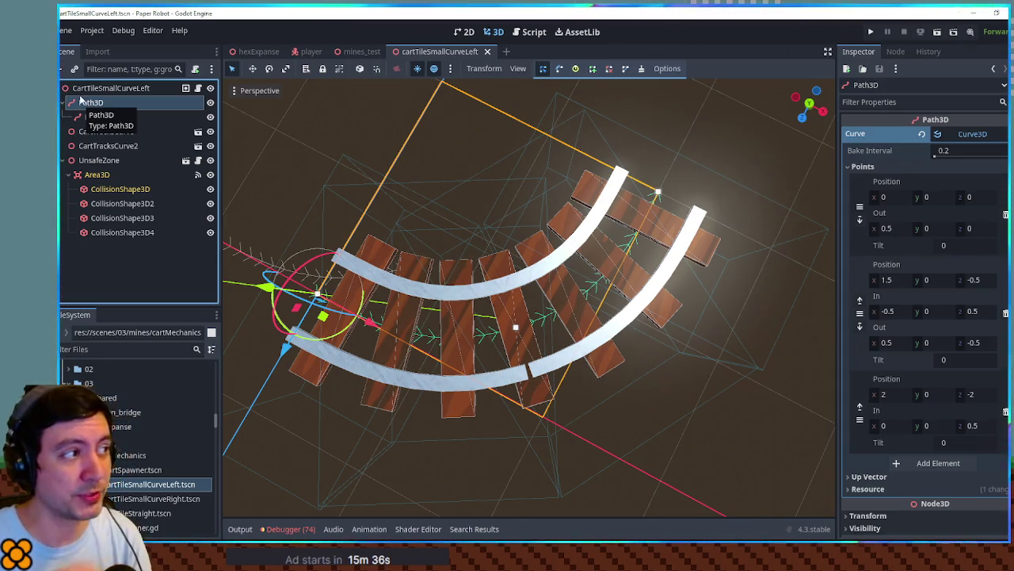
left_click(103, 89)
left_click(101, 103)
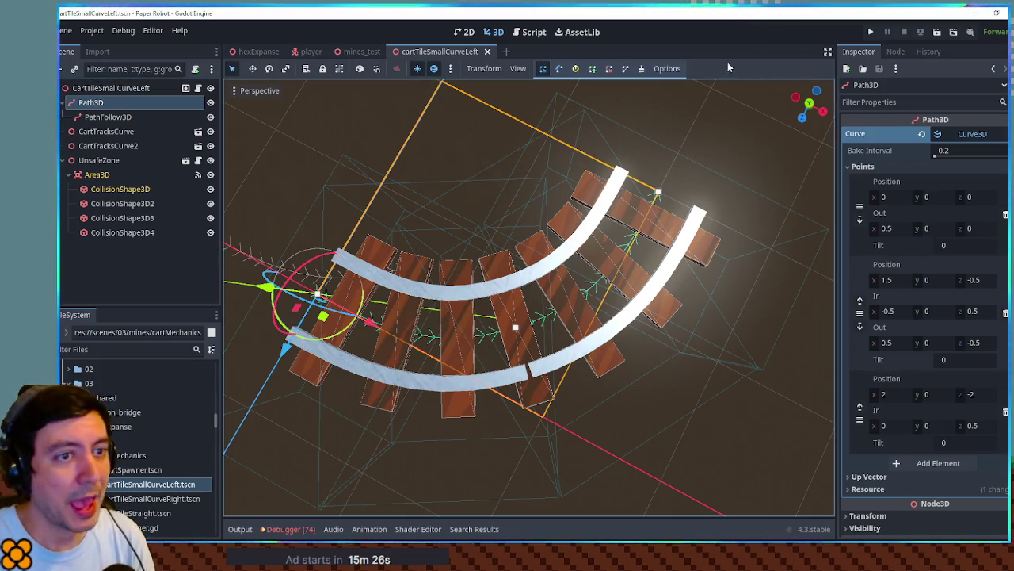
left_click(108, 116)
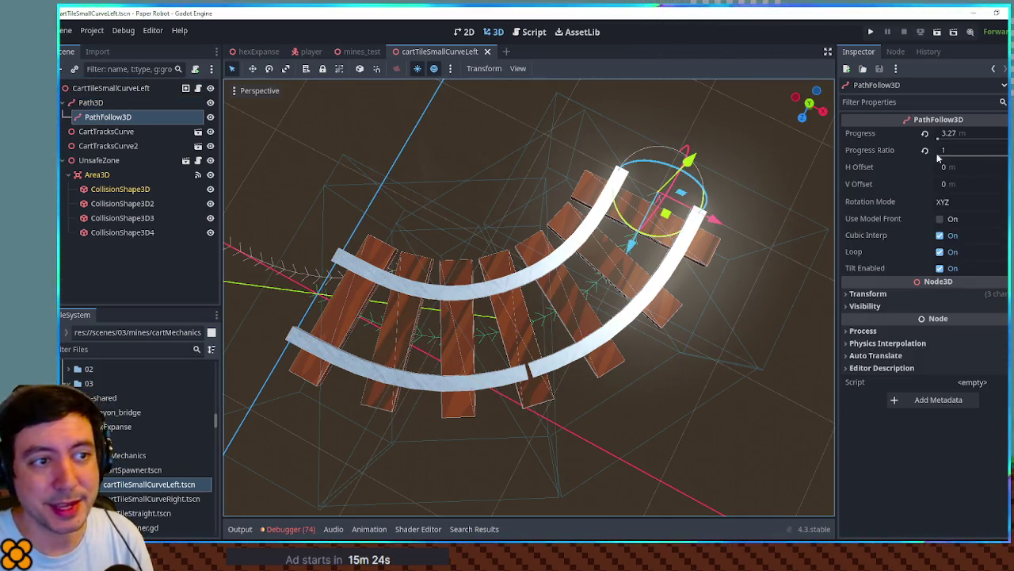
mouse_move(881, 150)
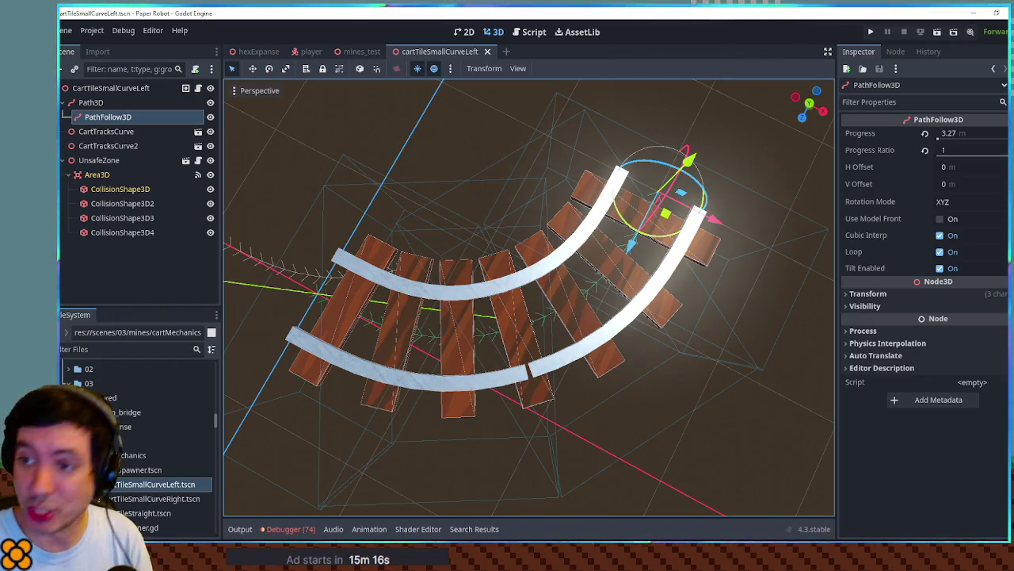
left_click(352, 55)
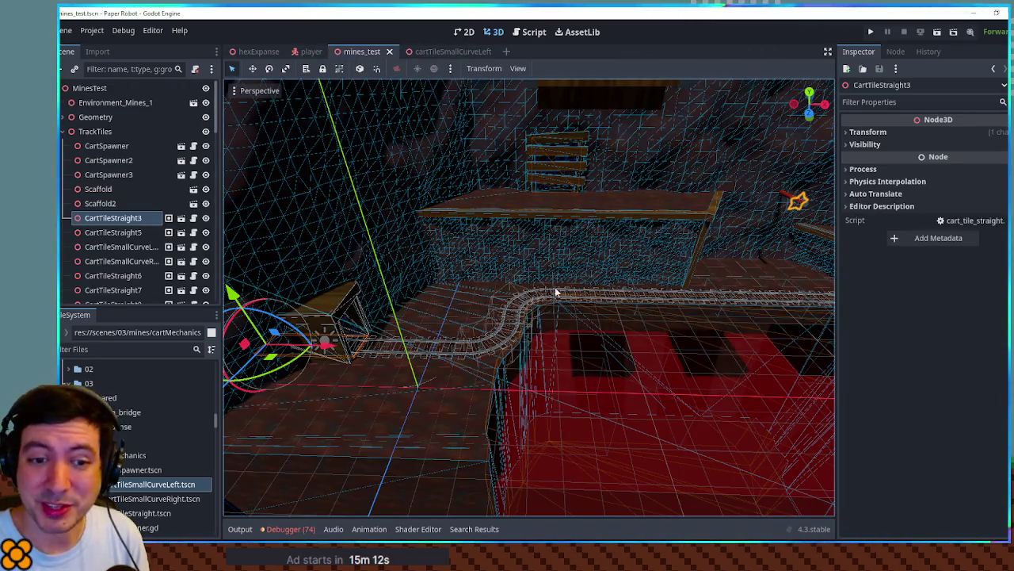
scroll(524, 266, "up", 4)
scroll(527, 267, "up", 4)
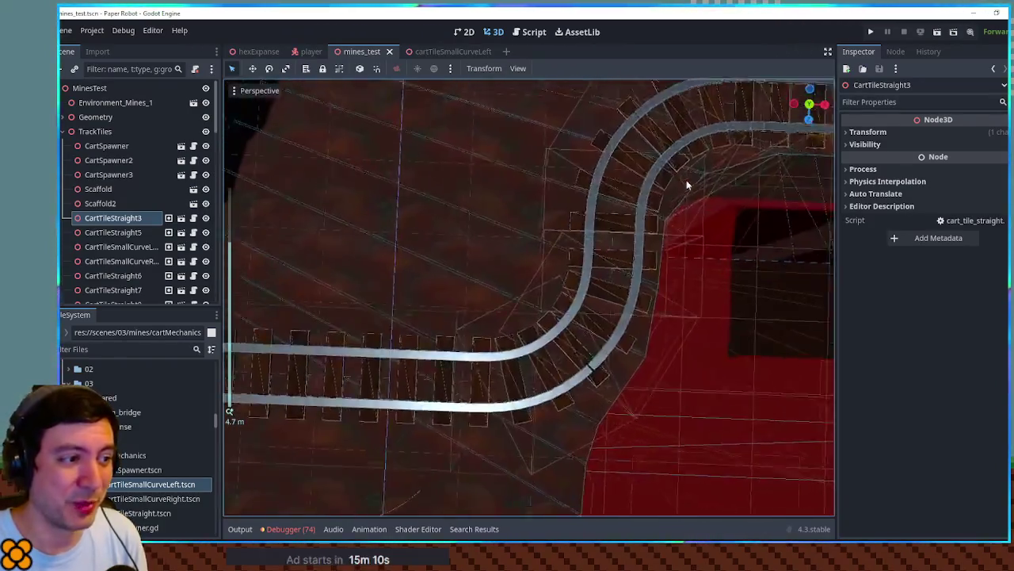
left_click(113, 232)
key("f")
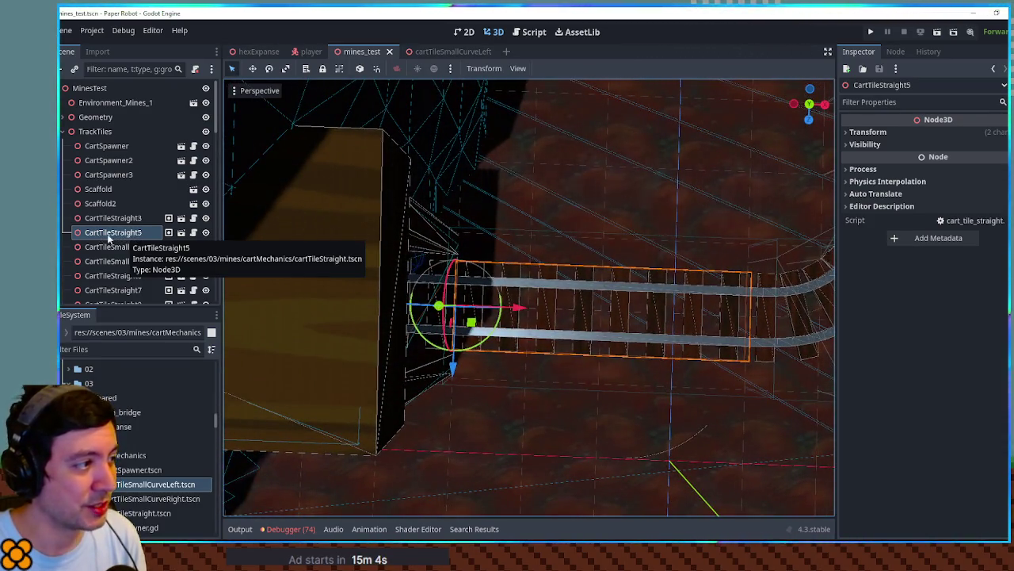
scroll(555, 317, "up", 5)
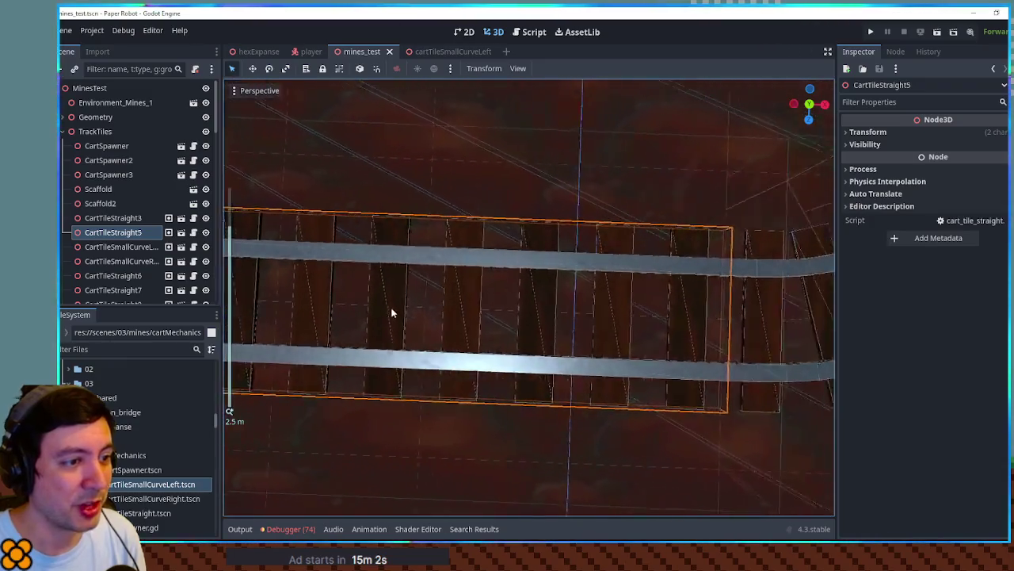
left_click_drag(400, 315, 267, 301)
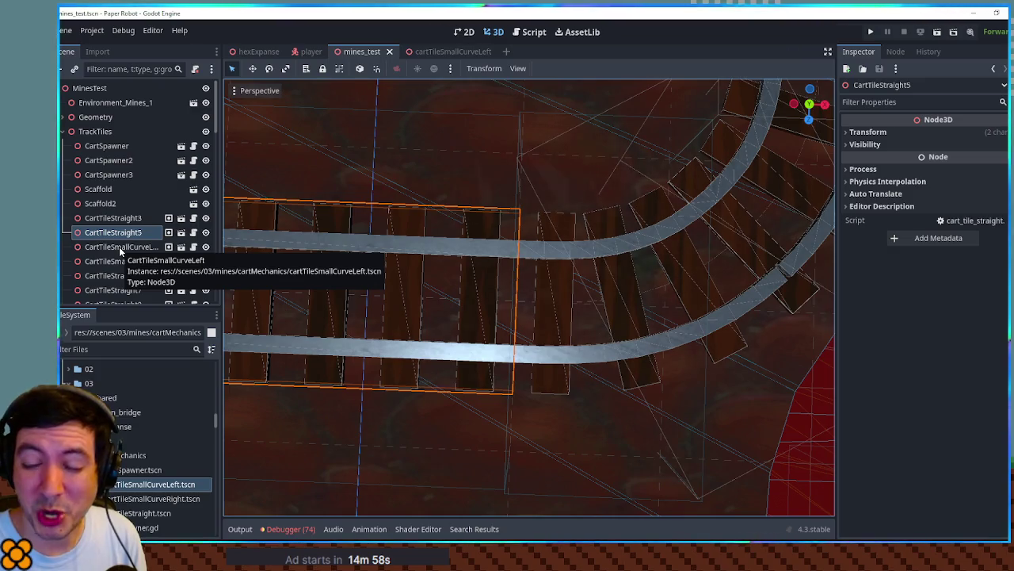
double_click(119, 246)
mouse_move(485, 270)
left_mouse_down()
mouse_move(441, 229)
mouse_move(523, 284)
left_mouse_up()
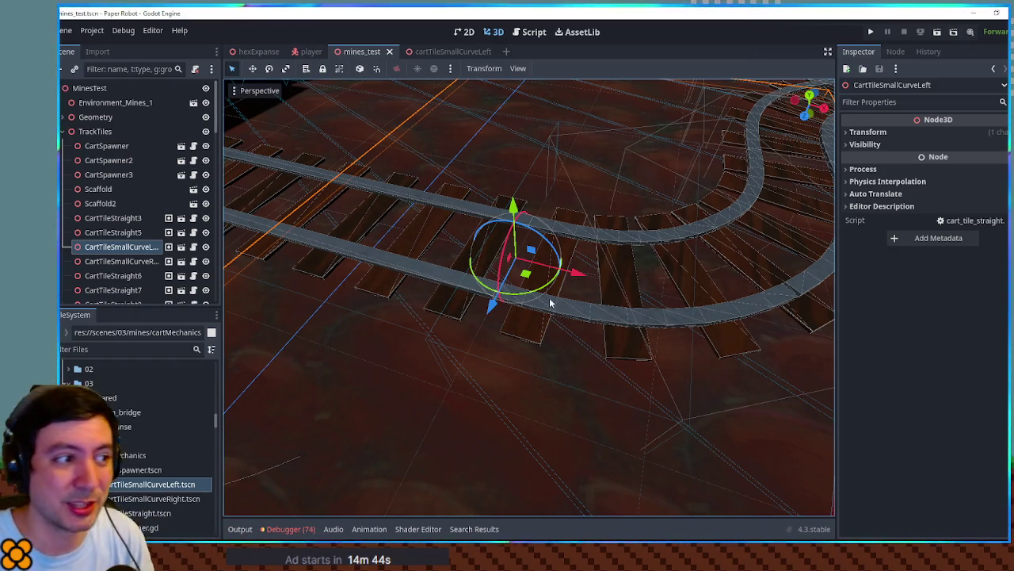
scroll(543, 297, "down", 4)
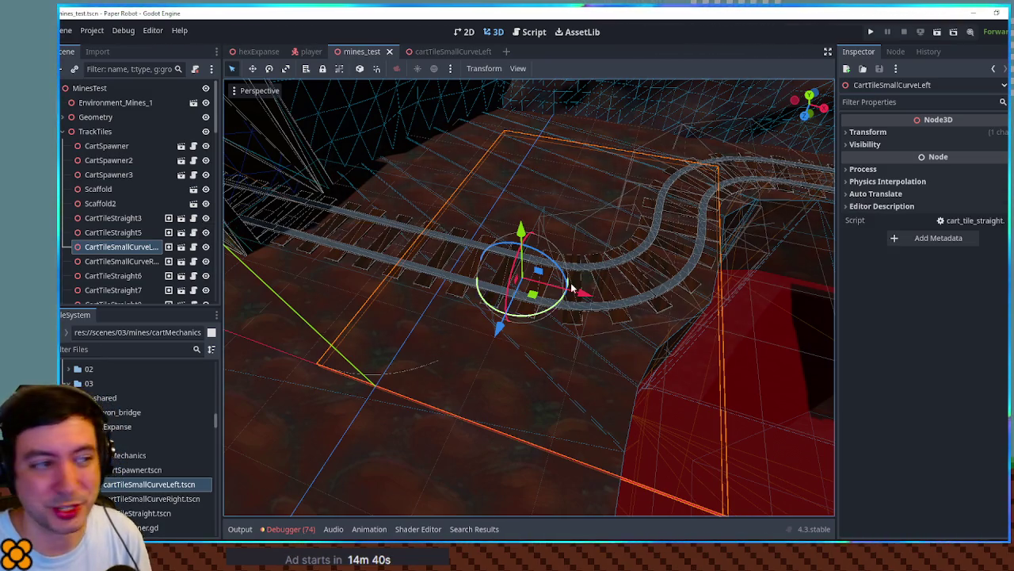
scroll(339, 429, "down", 10)
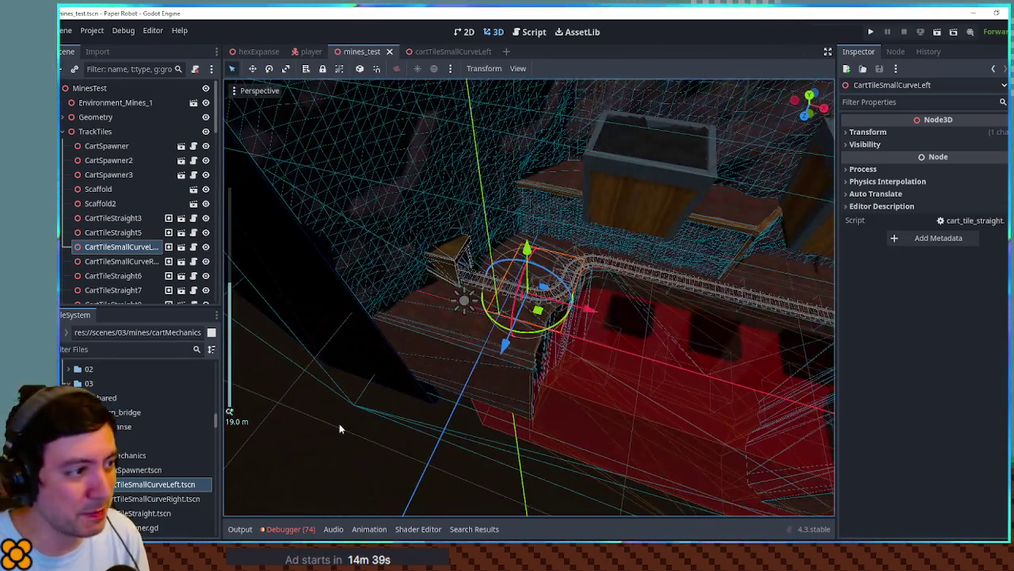
left_click(333, 433)
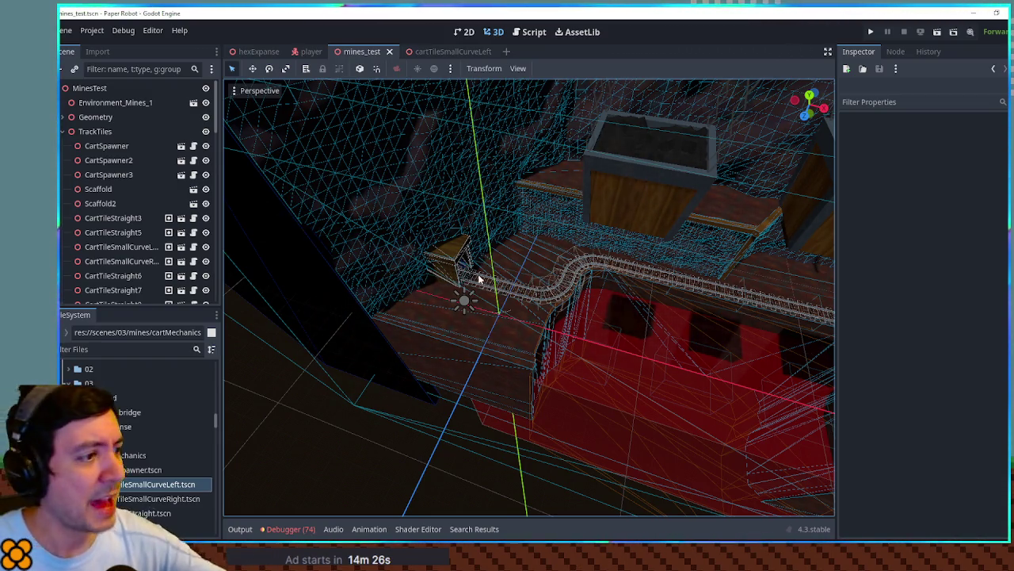
left_click_drag(600, 324, 313, 258)
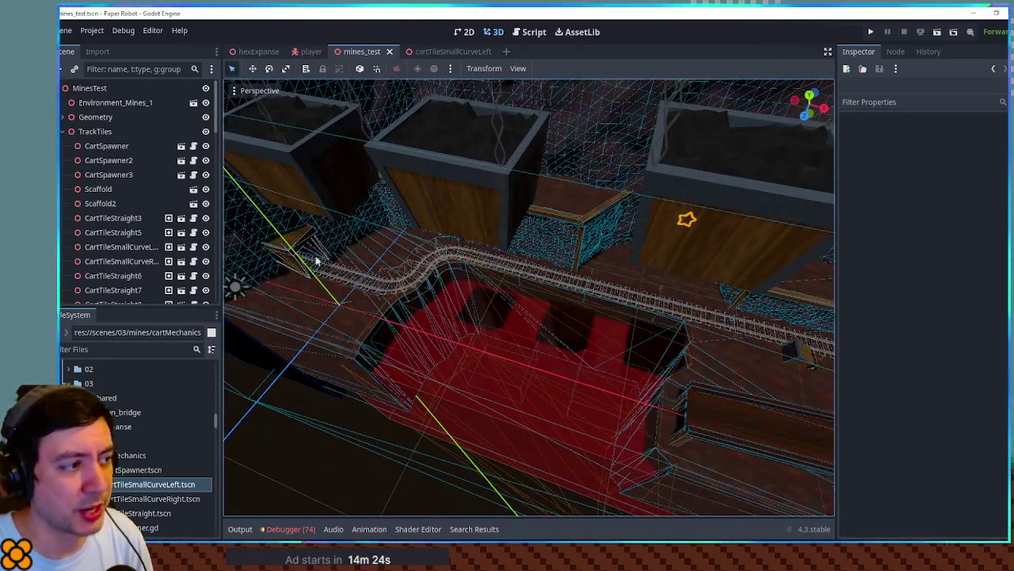
mouse_move(546, 277)
left_mouse_down()
mouse_move(496, 265)
mouse_move(669, 303)
left_mouse_up()
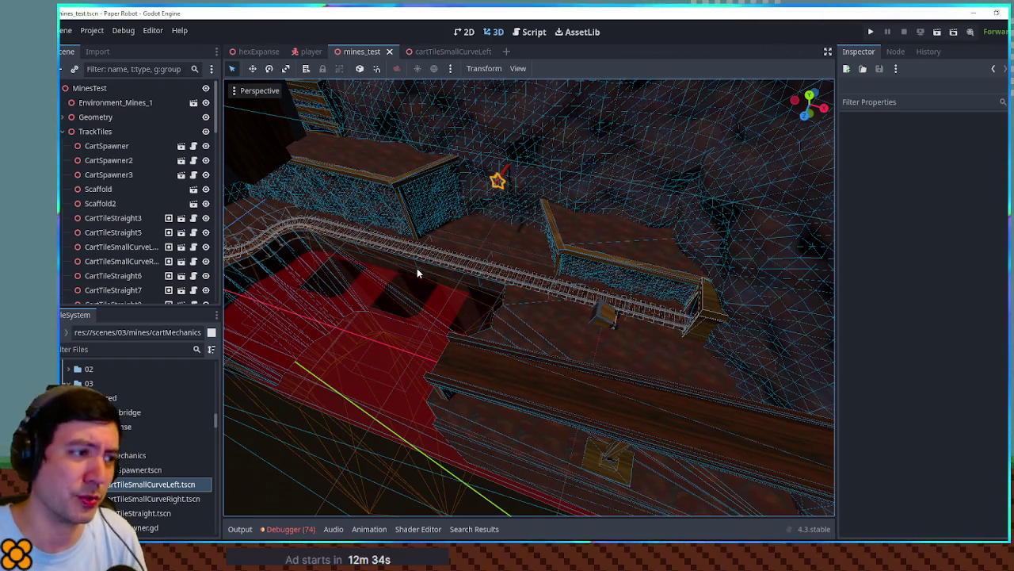
Frame CartTileStraight3, then drag CartTileSmallCurveLeft by (-2, 0, 0) to join the straight track.
scroll(424, 292, "down", 3)
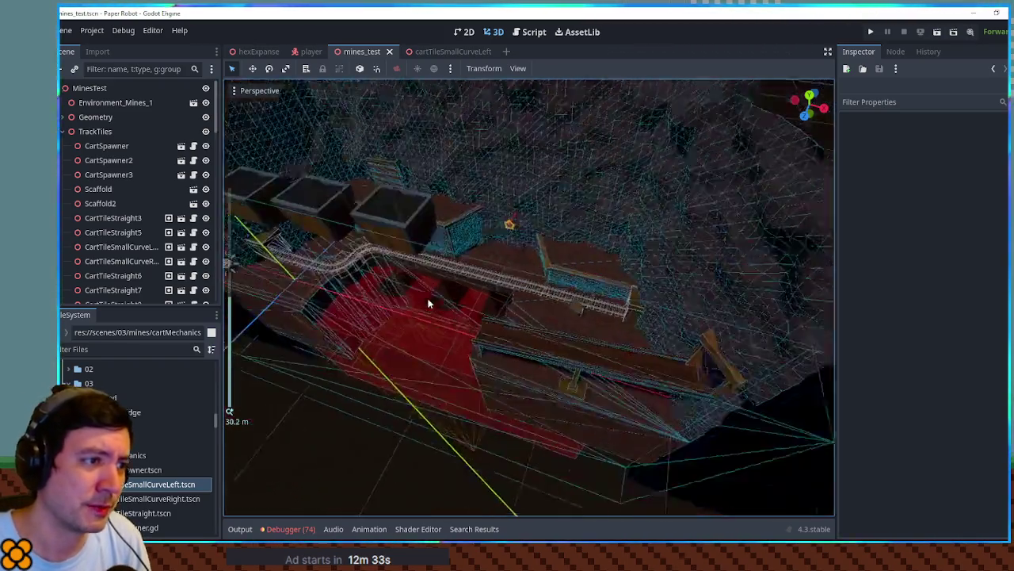
mouse_move(428, 304)
left_mouse_down()
mouse_move(488, 287)
mouse_move(491, 252)
mouse_move(507, 262)
left_mouse_up()
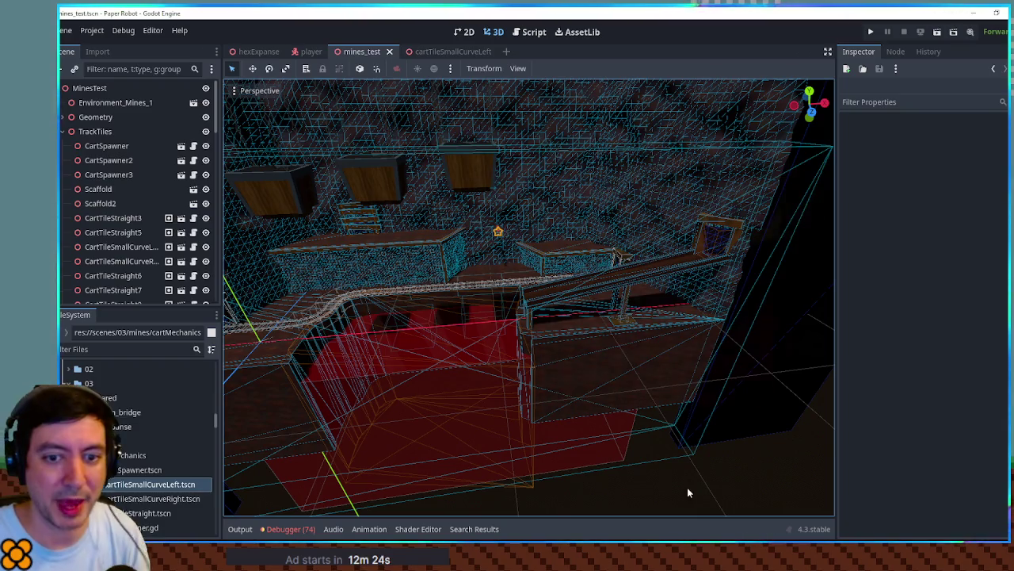
mouse_move(681, 400)
left_mouse_down()
mouse_move(697, 367)
mouse_move(731, 344)
mouse_move(706, 380)
mouse_move(684, 294)
left_mouse_up()
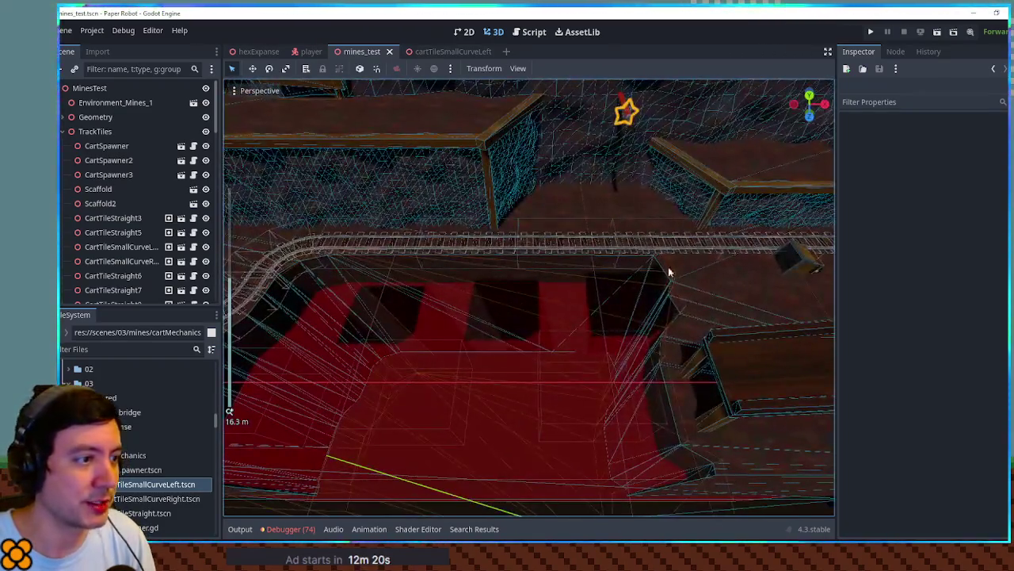
left_click(583, 240)
left_click(583, 242)
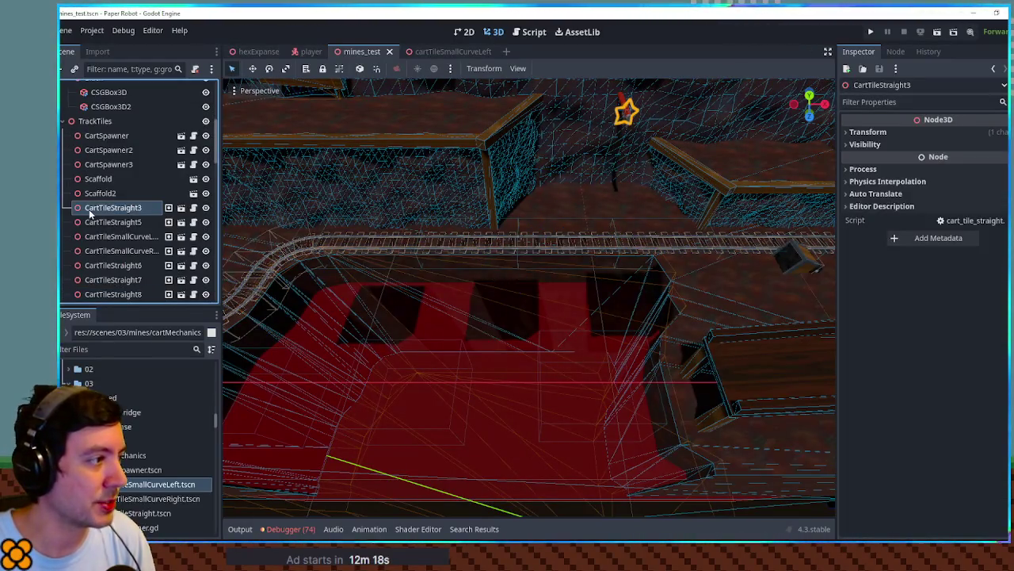
key("f")
mouse_move(354, 269)
left_mouse_down()
mouse_move(737, 328)
mouse_move(427, 333)
mouse_move(440, 331)
left_mouse_up()
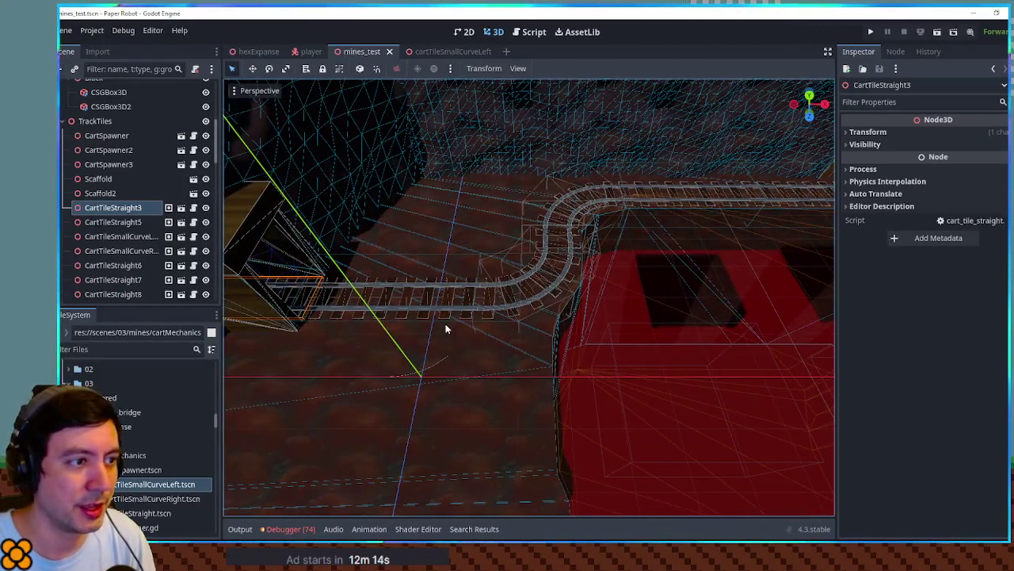
left_click(138, 237)
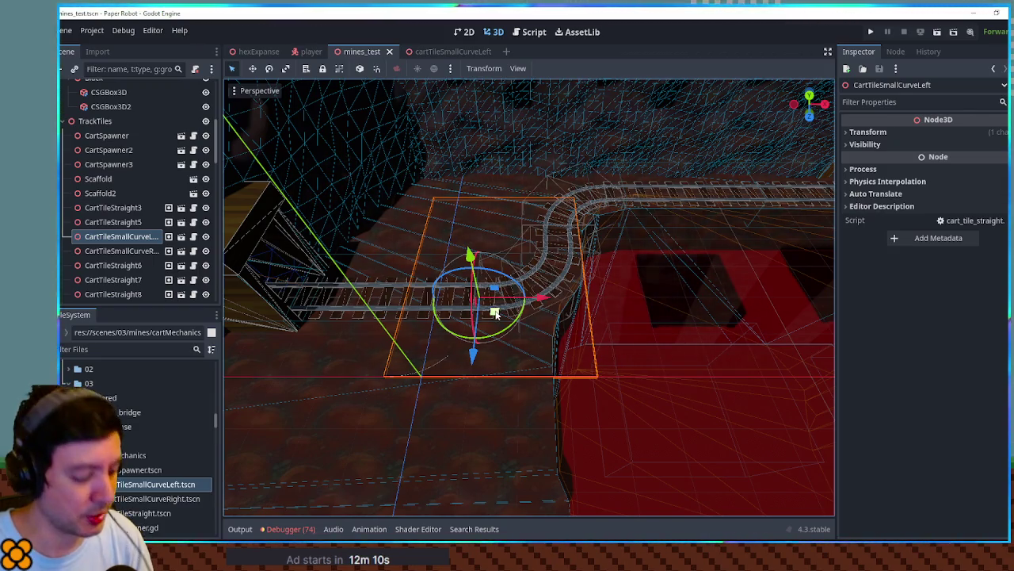
mouse_move(495, 314)
left_mouse_down()
mouse_move(501, 227)
mouse_move(478, 331)
mouse_move(453, 238)
mouse_move(447, 342)
mouse_move(537, 309)
mouse_move(511, 315)
mouse_move(538, 281)
mouse_move(501, 286)
mouse_move(491, 313)
mouse_move(527, 317)
mouse_move(539, 297)
mouse_move(607, 294)
mouse_move(536, 294)
mouse_move(544, 299)
left_mouse_up()
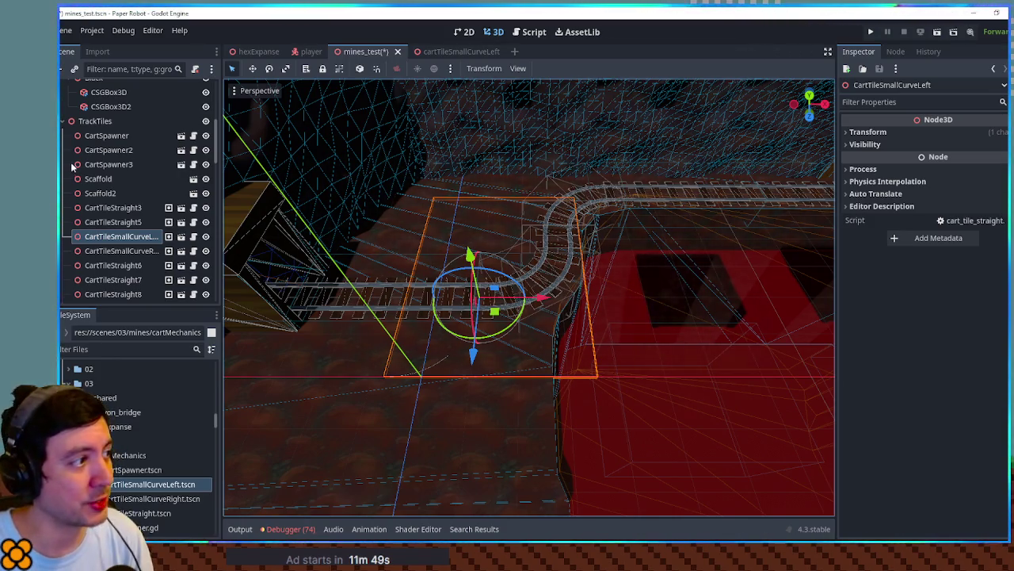
Duplicate CartTileStraight3, move the copy beside the track, then delete the CartTileStraight4 duplicate.
left_click(89, 123)
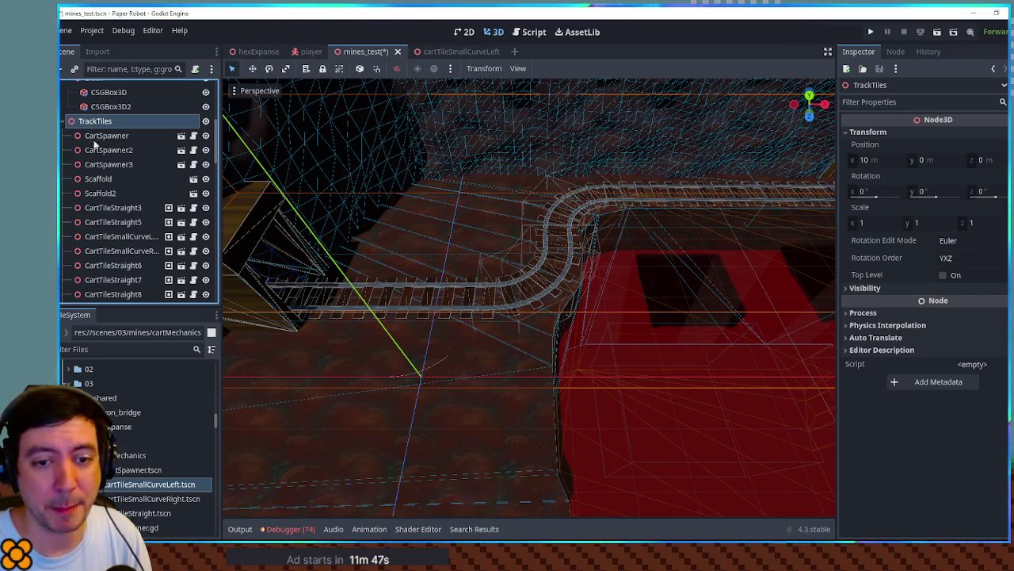
left_click(113, 208)
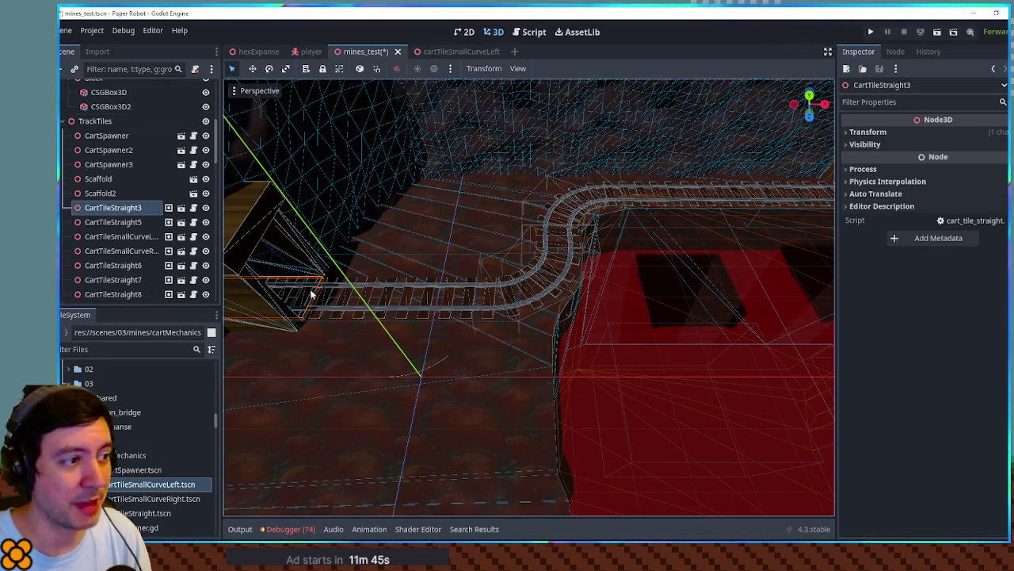
key("ctrl+d")
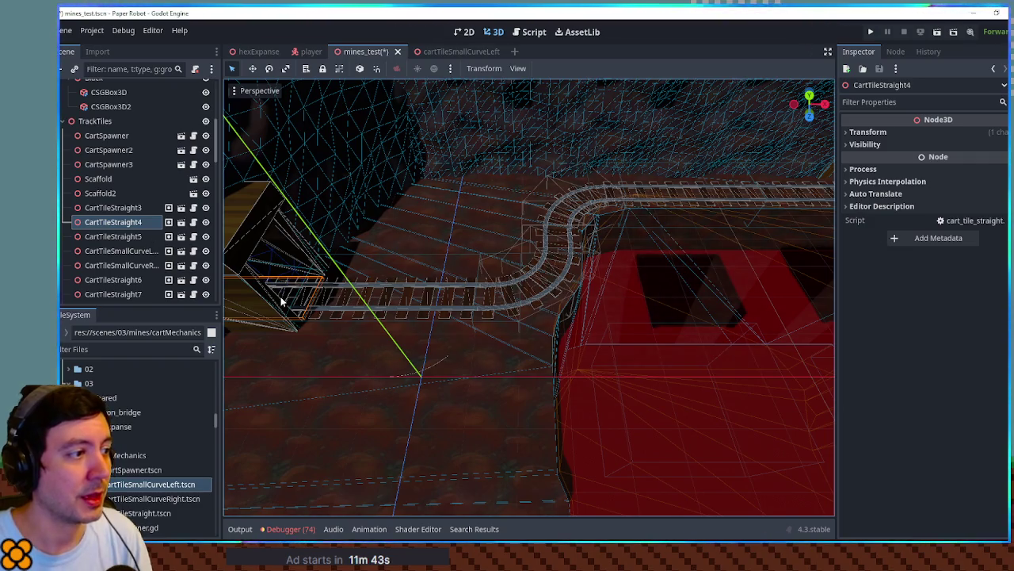
scroll(270, 301, "up", 2)
mouse_move(273, 321)
left_mouse_down()
mouse_move(380, 319)
mouse_move(441, 396)
left_mouse_up()
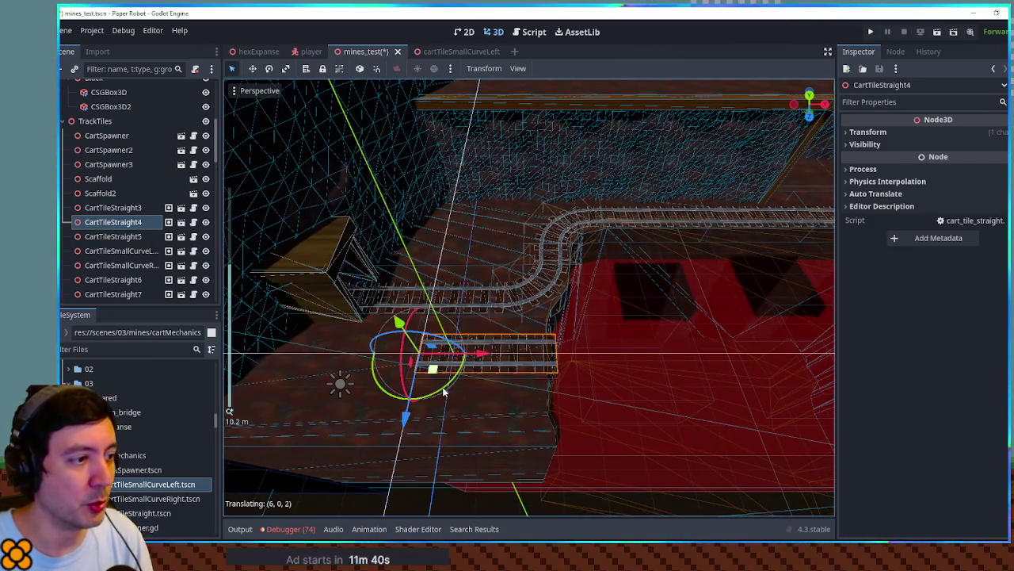
key("Delete")
key("Return")
Save the mines_test scene with Ctrl+S.
key("ctrl+s")
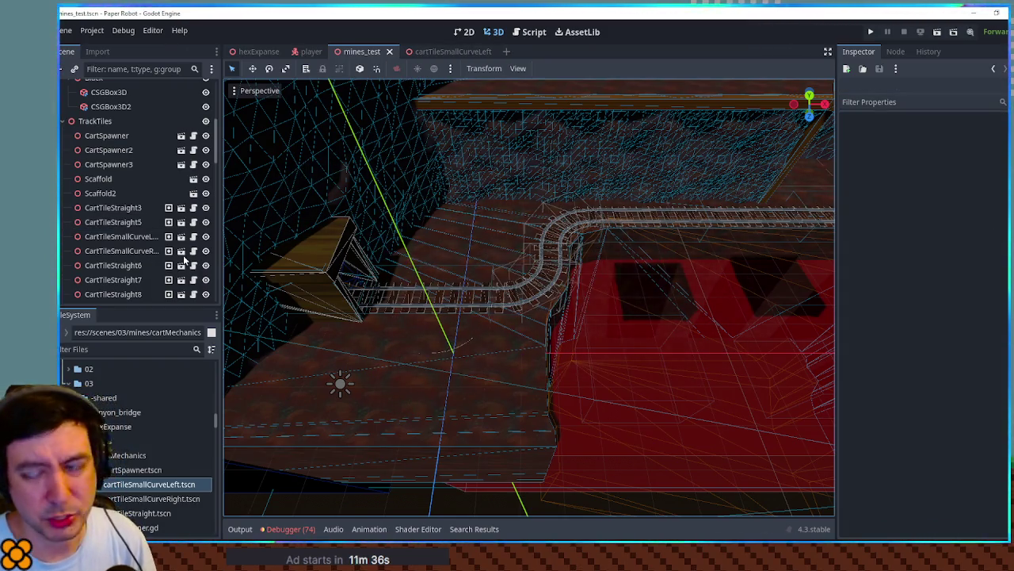
scroll(171, 267, "down", 3)
scroll(123, 252, "up", 8)
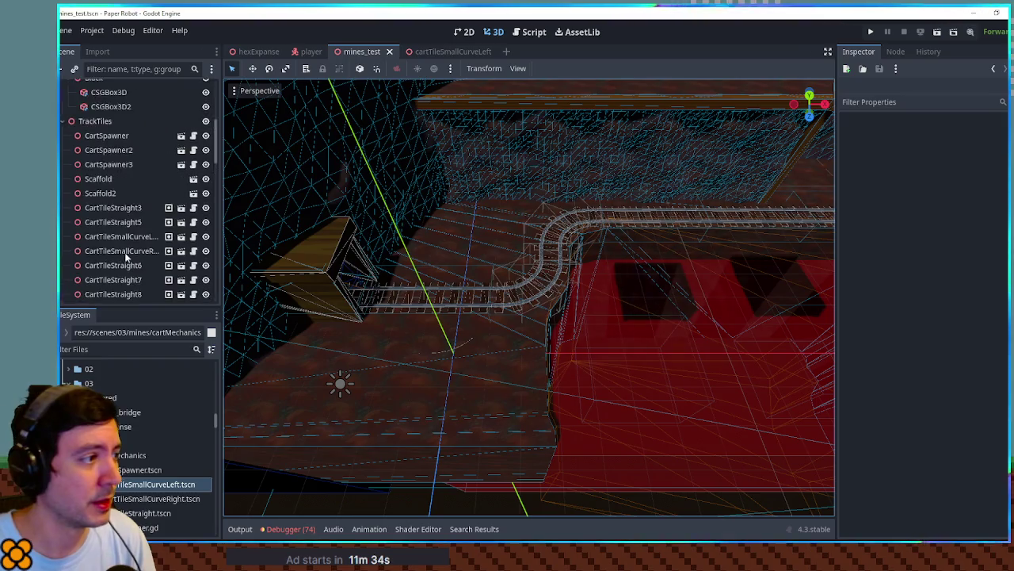
scroll(774, 326, "down", 4)
mouse_move(774, 321)
left_mouse_down()
mouse_move(546, 330)
mouse_move(283, 294)
left_mouse_up()
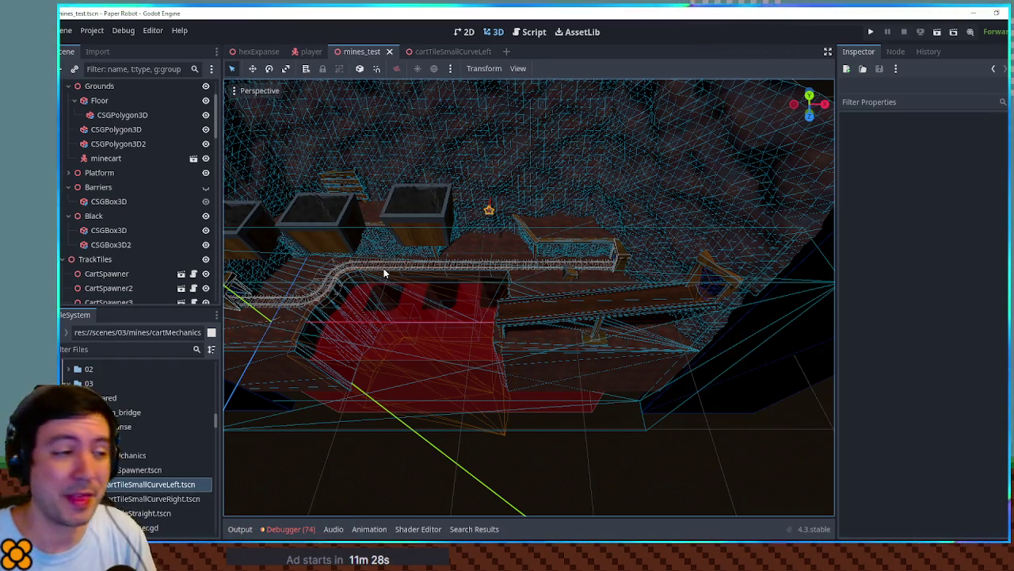
Run the current scene with F6 to watch the carts, then stop it with F8.
scroll(580, 334, "up", 5)
scroll(581, 335, "down", 3)
mouse_move(596, 356)
left_mouse_down()
mouse_move(498, 290)
mouse_move(600, 332)
mouse_move(568, 355)
mouse_move(785, 296)
mouse_move(655, 333)
mouse_move(650, 254)
mouse_move(753, 478)
left_mouse_up()
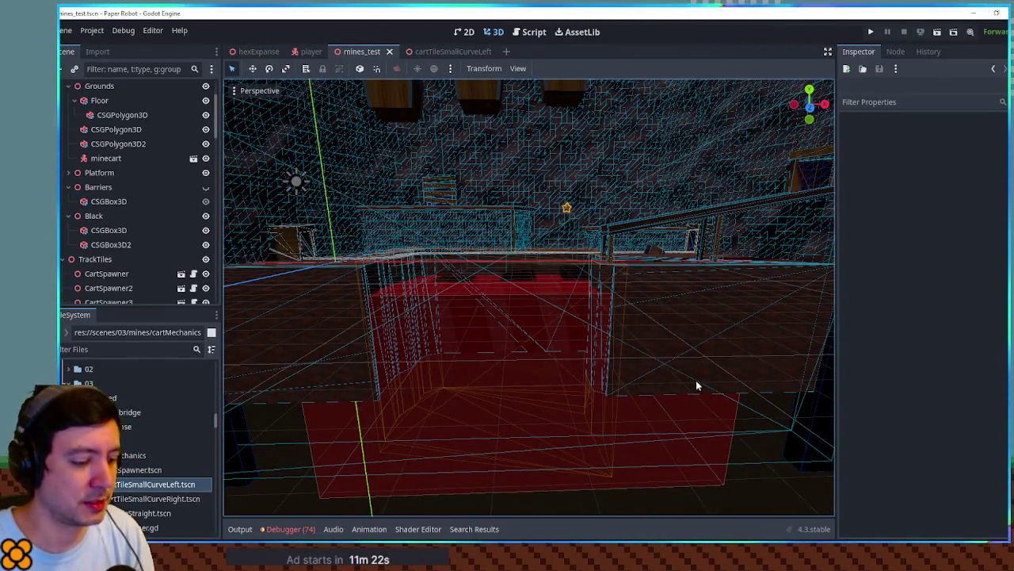
key("F6")
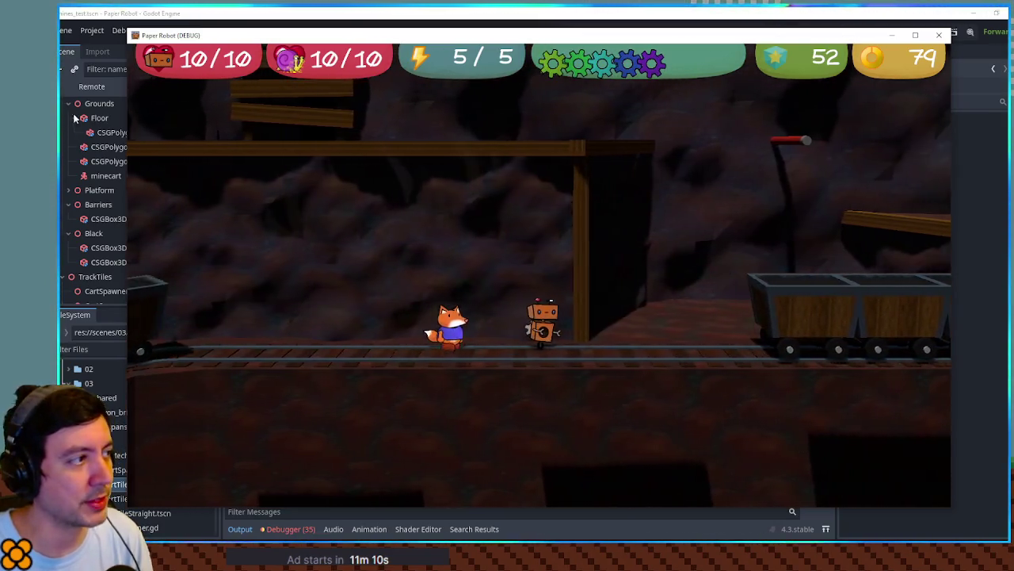
key("F8")
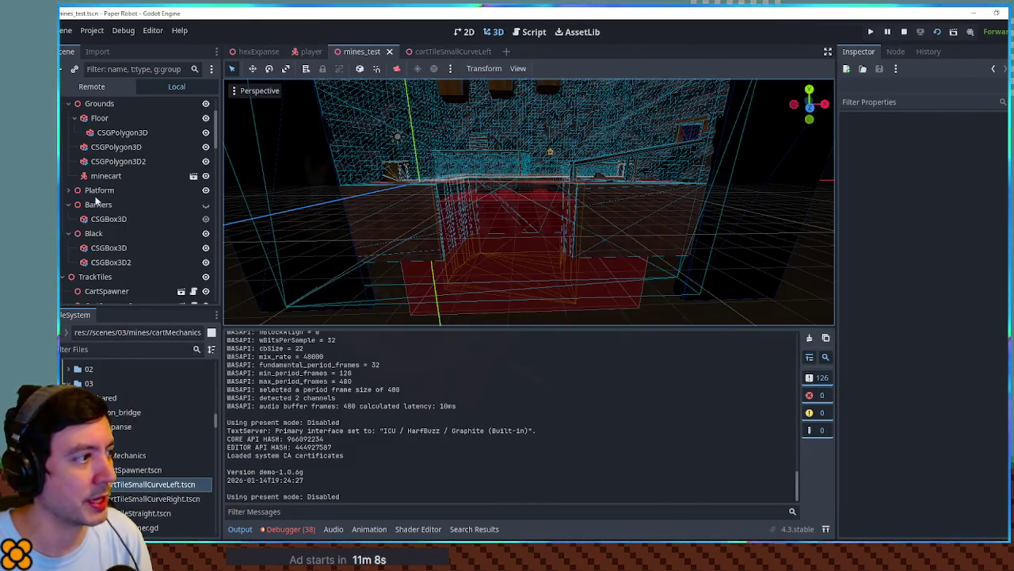
Select the nodes from CartSpawner2 through CartTileStraight5 in the Scene tree.
left_click(118, 287)
scroll(115, 262, "down", 5)
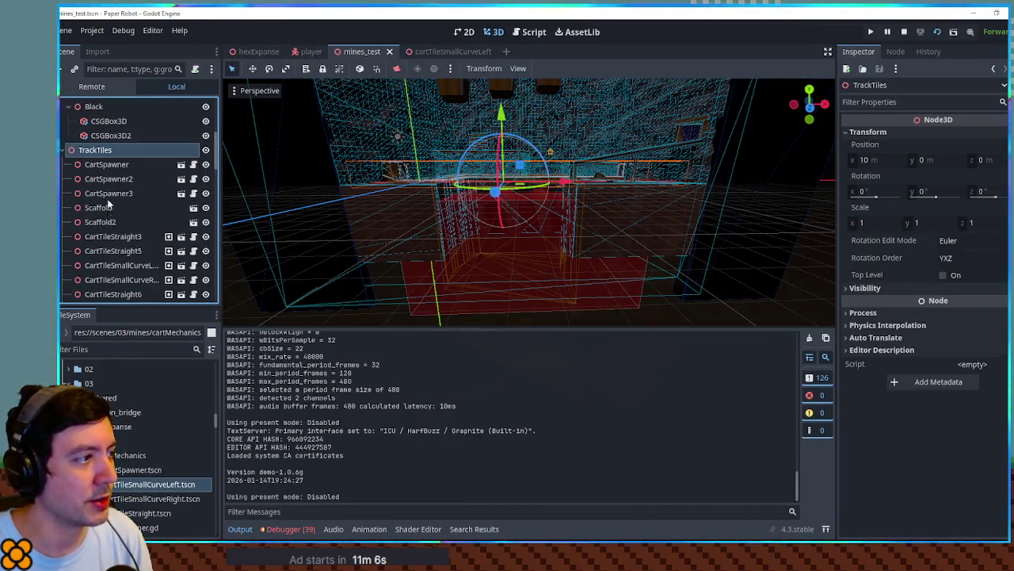
left_click(106, 229, "shift")
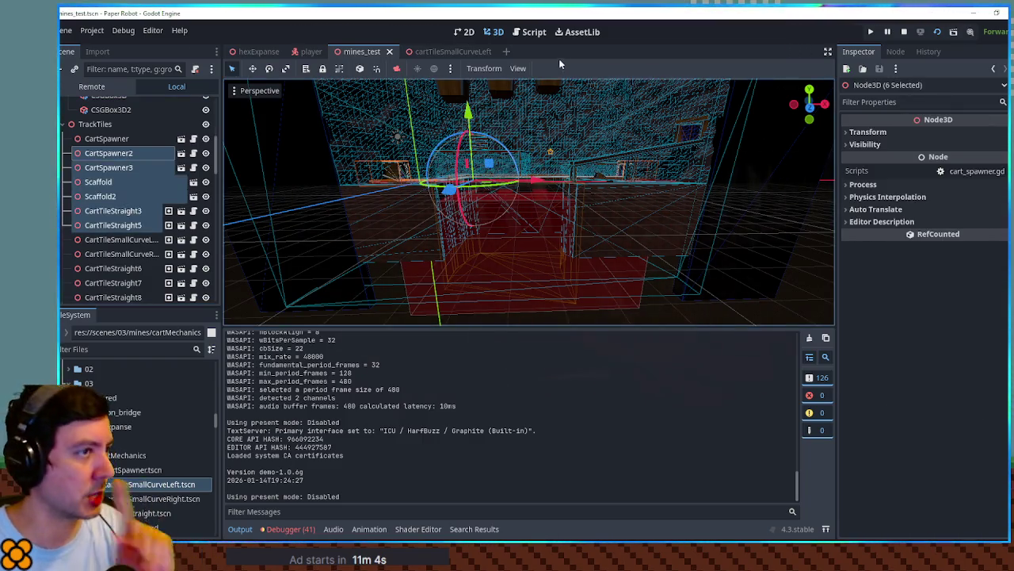
Open cart_spawner.gd in the script editor and scroll to its top.
left_click(539, 34)
scroll(415, 289, "up", 7)
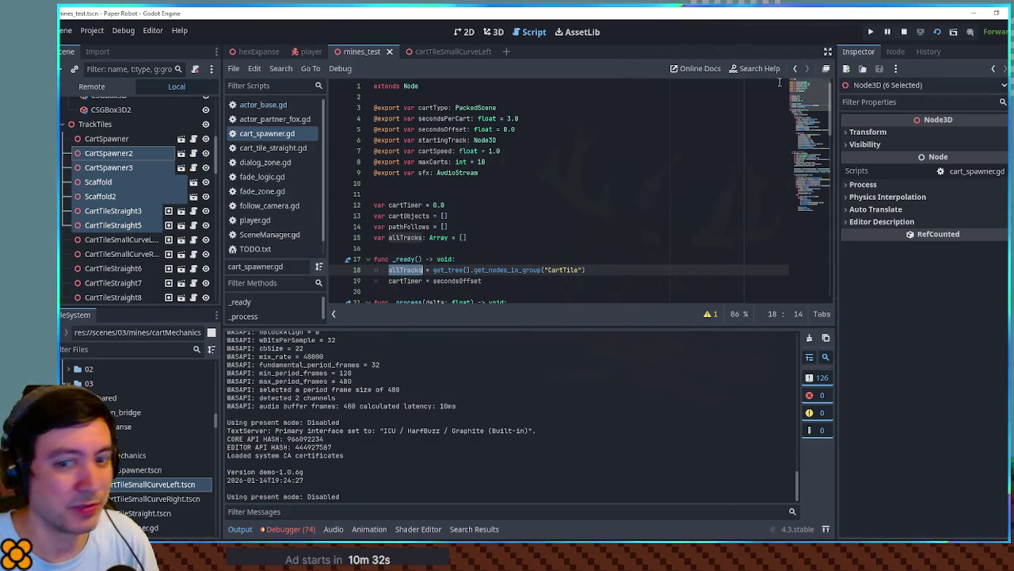
Run a quick scene playtest, then return to the cartTimer declaration on line 12.
key("F6")
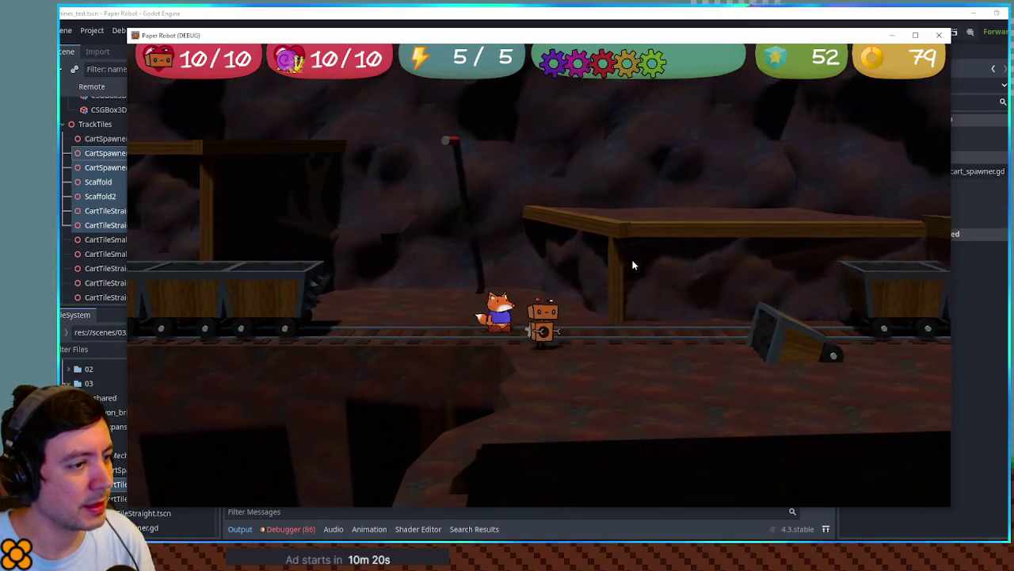
left_click(939, 35)
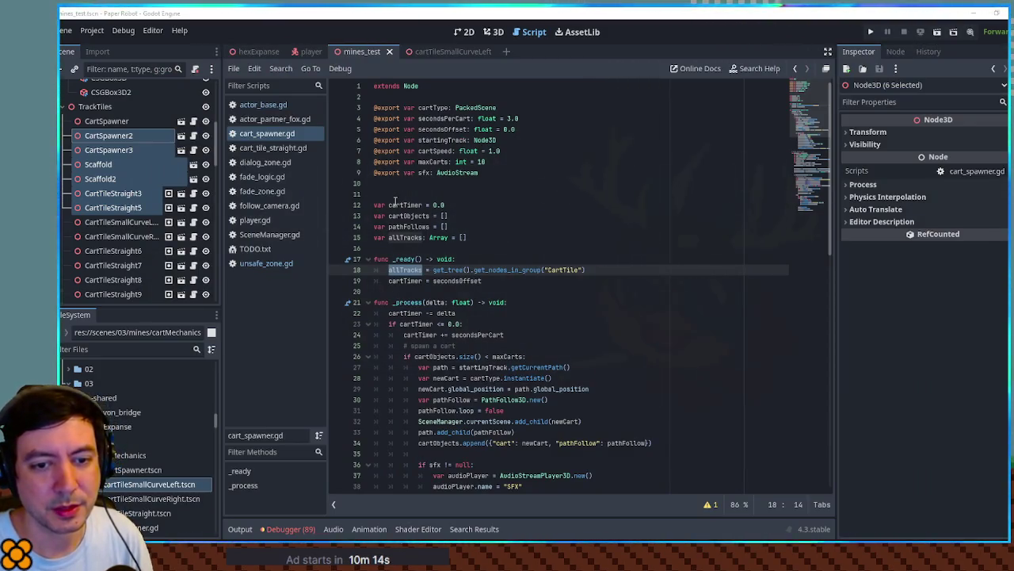
left_click(493, 203)
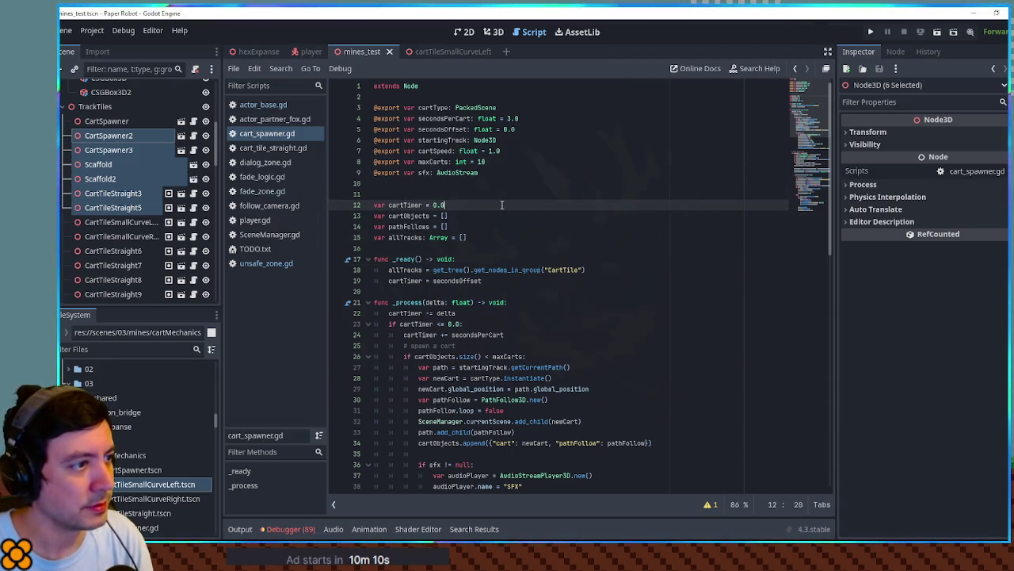
Launch the game with F5, walk the robot right past the minecarts, then stop it.
key("F5")
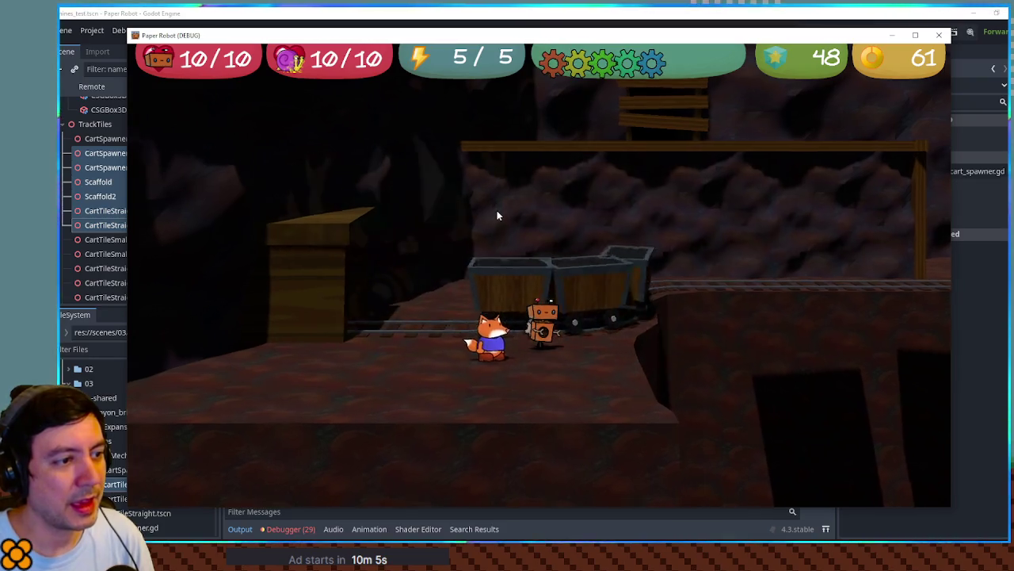
key("Right")
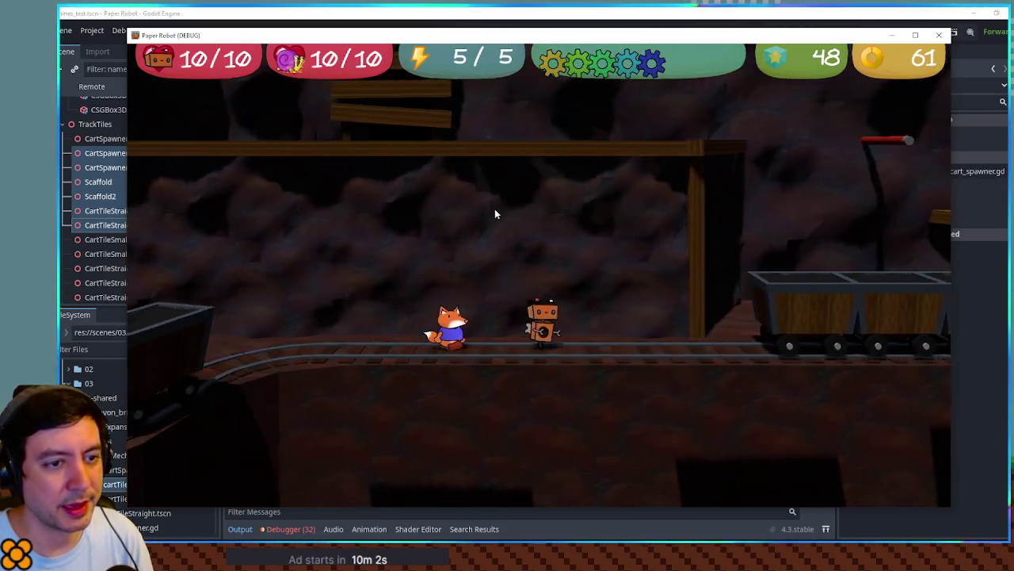
key("Right")
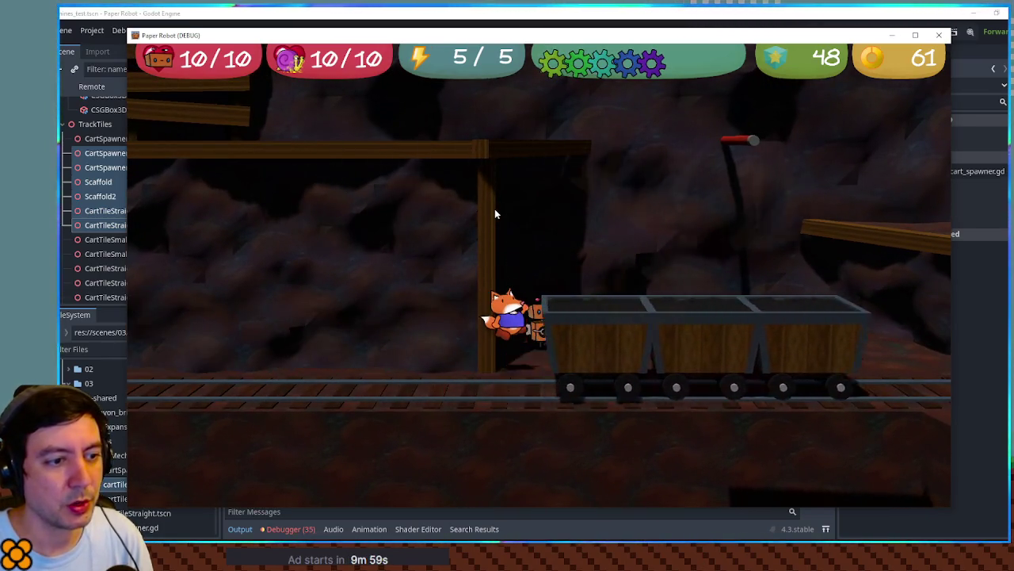
key("Right")
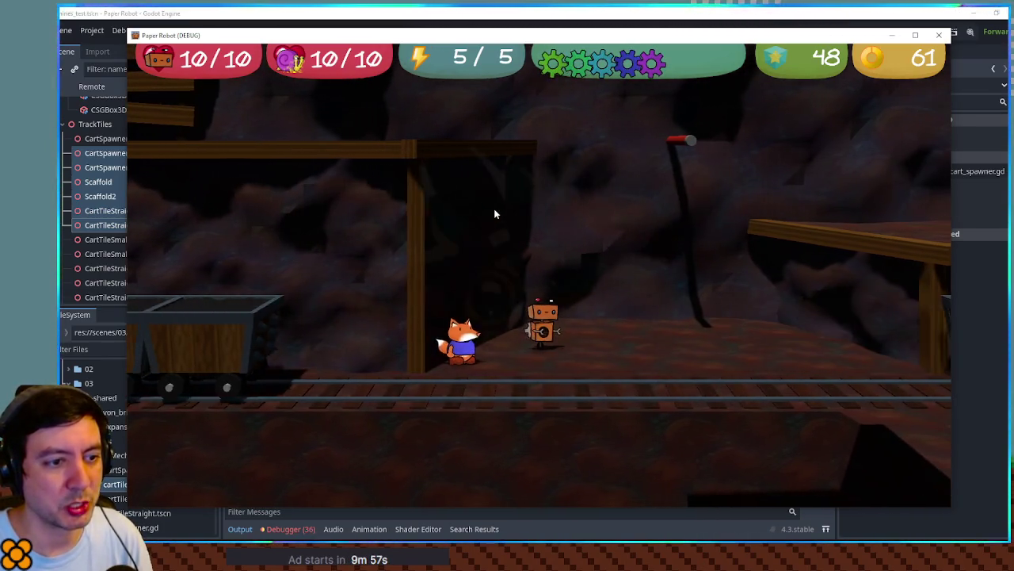
key("Right")
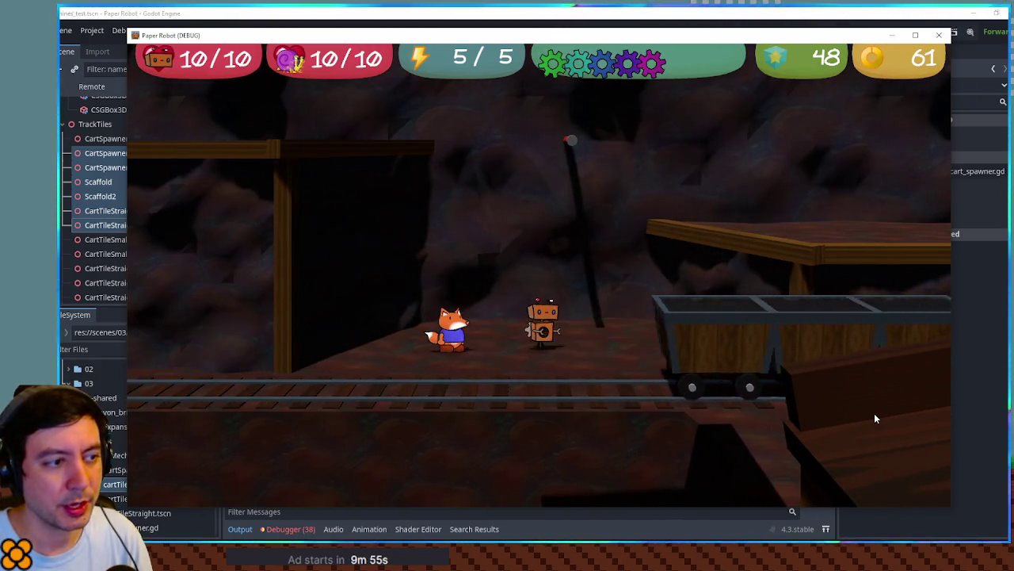
key("Right")
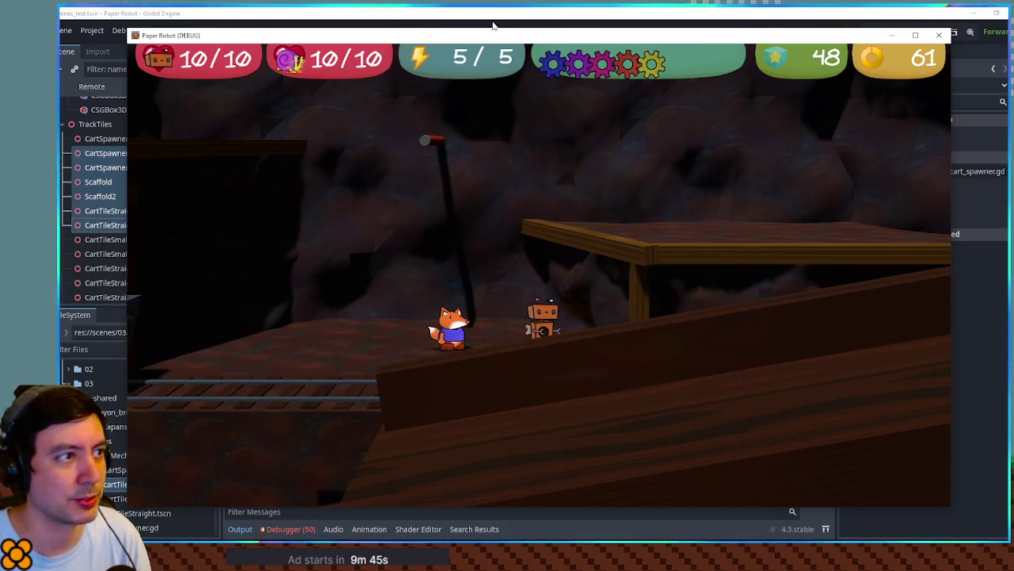
left_click(521, 14)
key("alt+Tab")
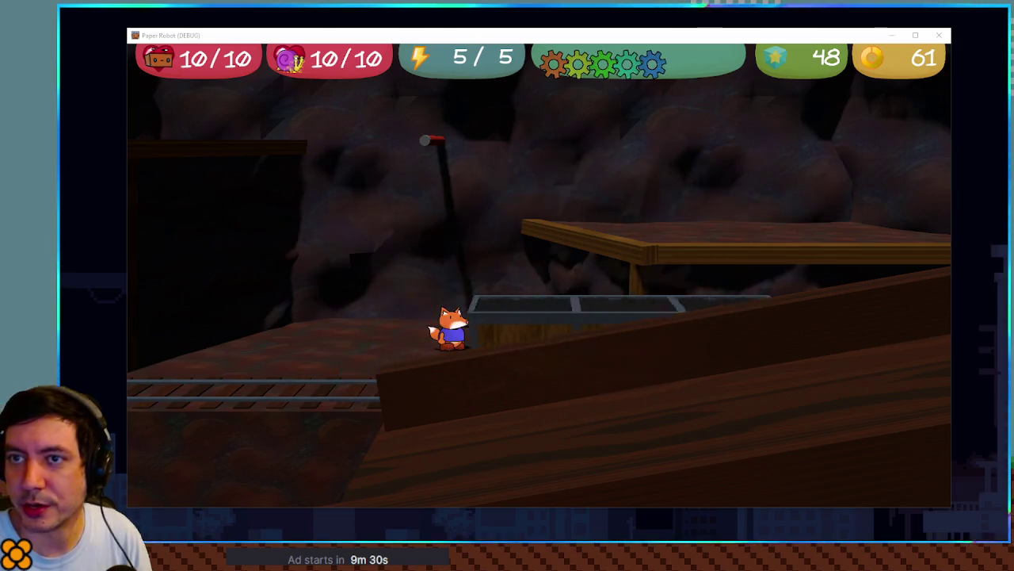
key("F8")
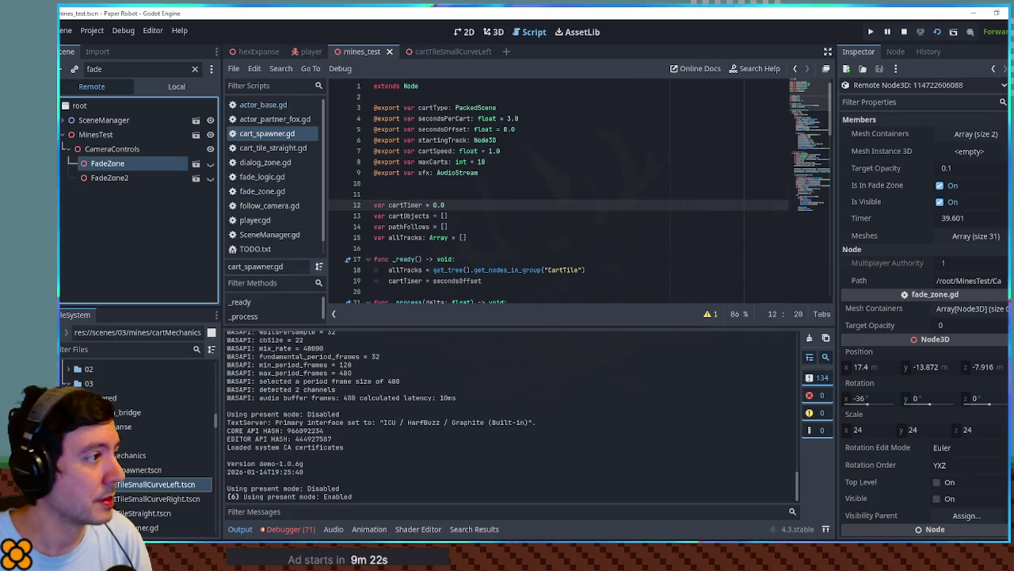
Switch to the Local tree, open fade_zone.gd, and review isInFadeZone, isVisible and fadeOut.
left_click(164, 88)
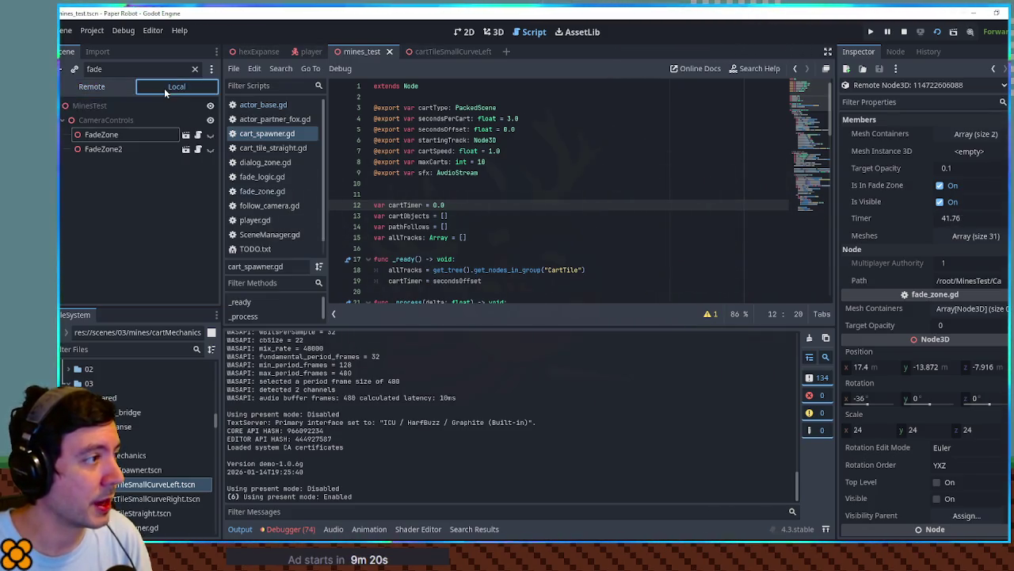
left_click(198, 136)
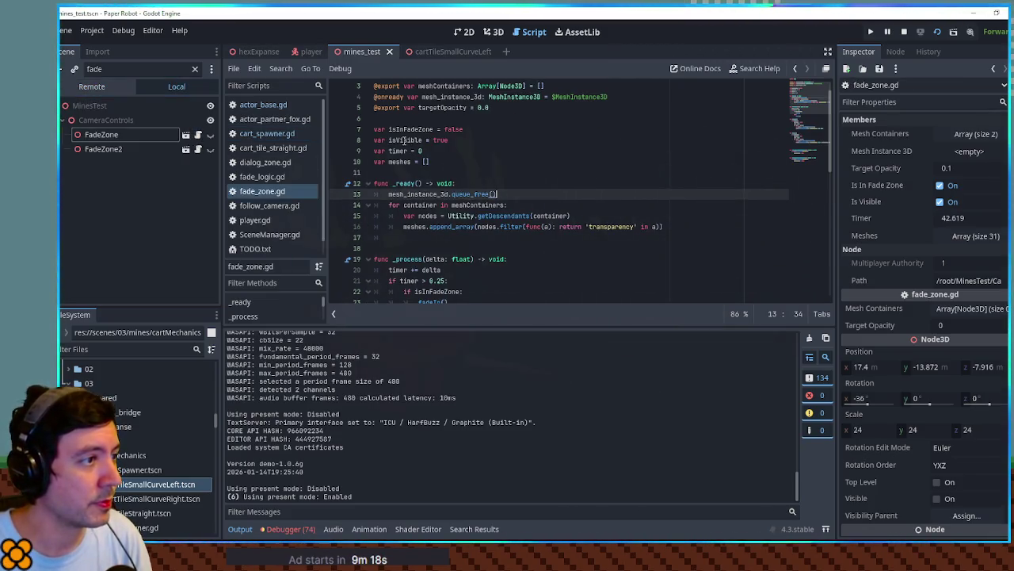
double_click(410, 129)
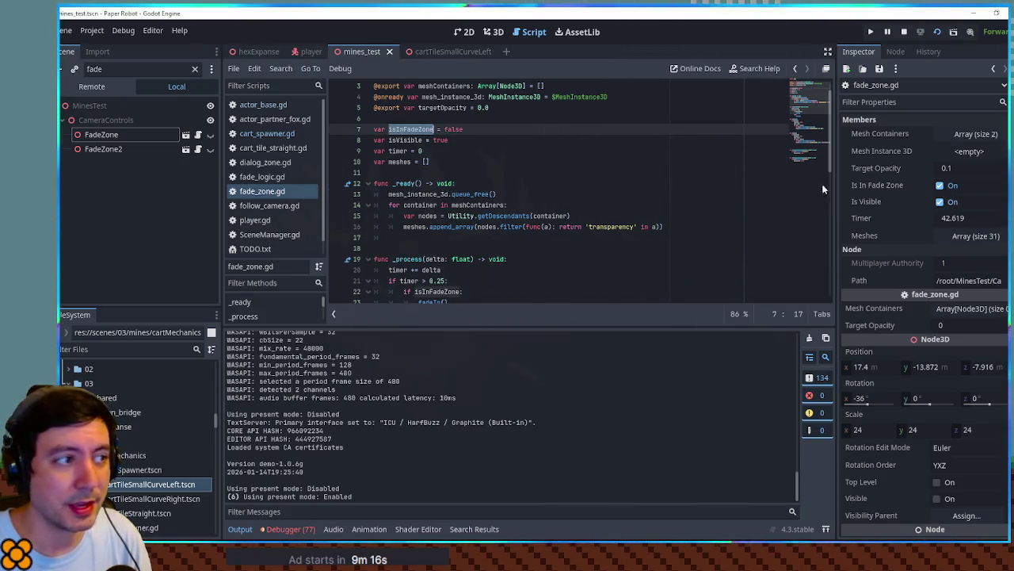
double_click(405, 140)
scroll(468, 162, "down", 4)
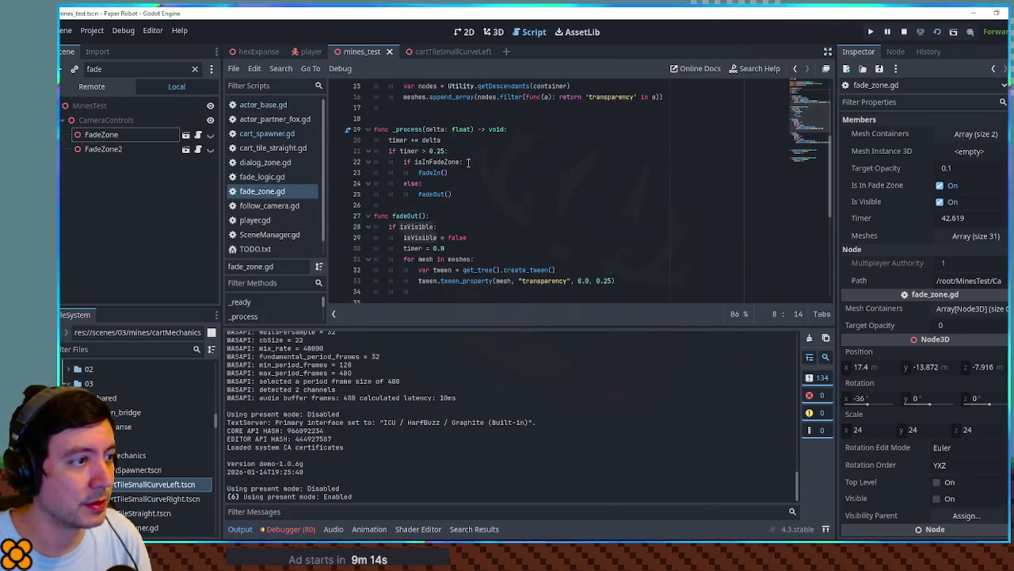
double_click(418, 216)
scroll(432, 220, "up", 4)
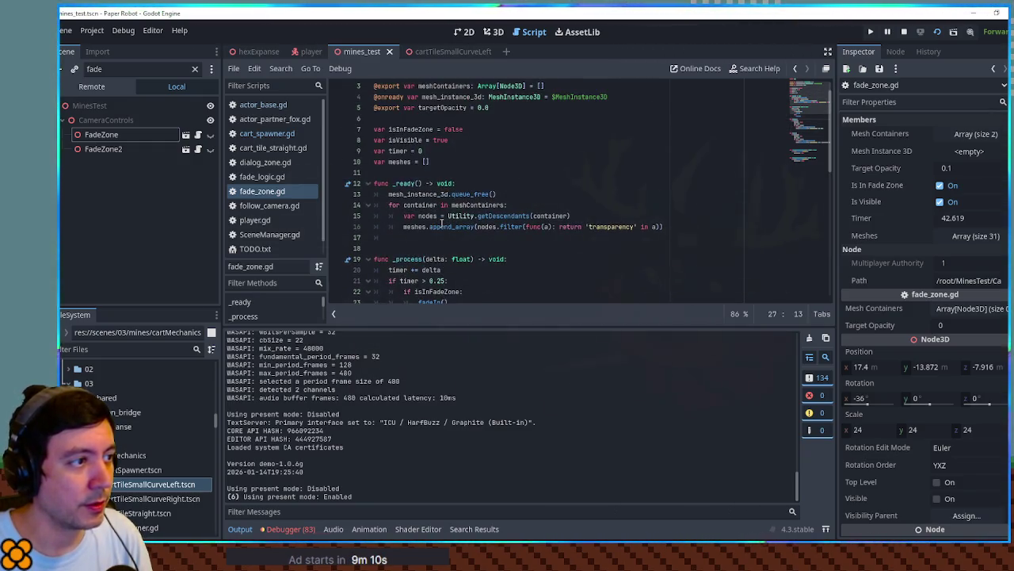
scroll(441, 222, "down", 2)
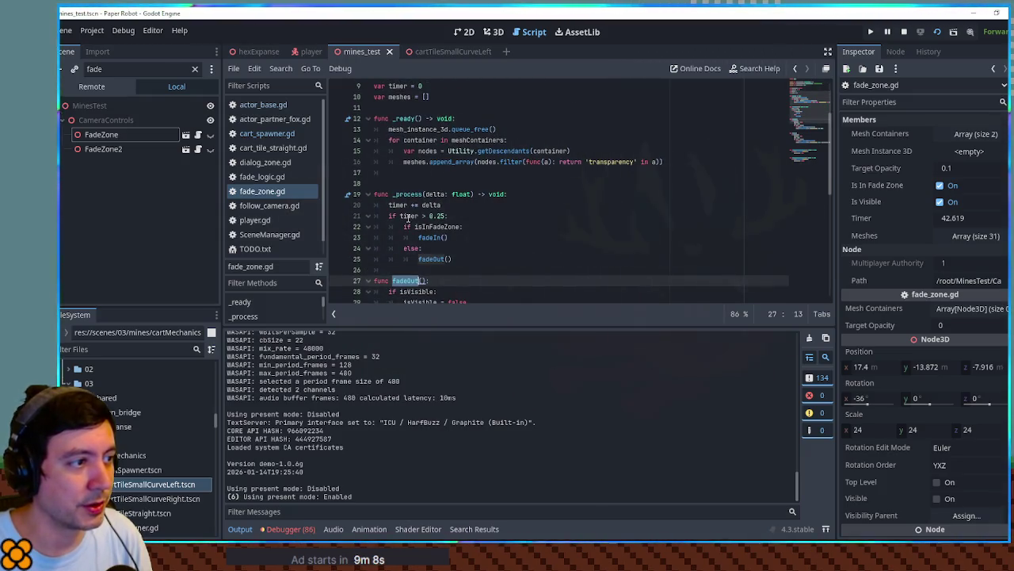
Trace the _process timer check, isInFadeZone condition and fadeIn call on lines 21-23.
double_click(408, 216)
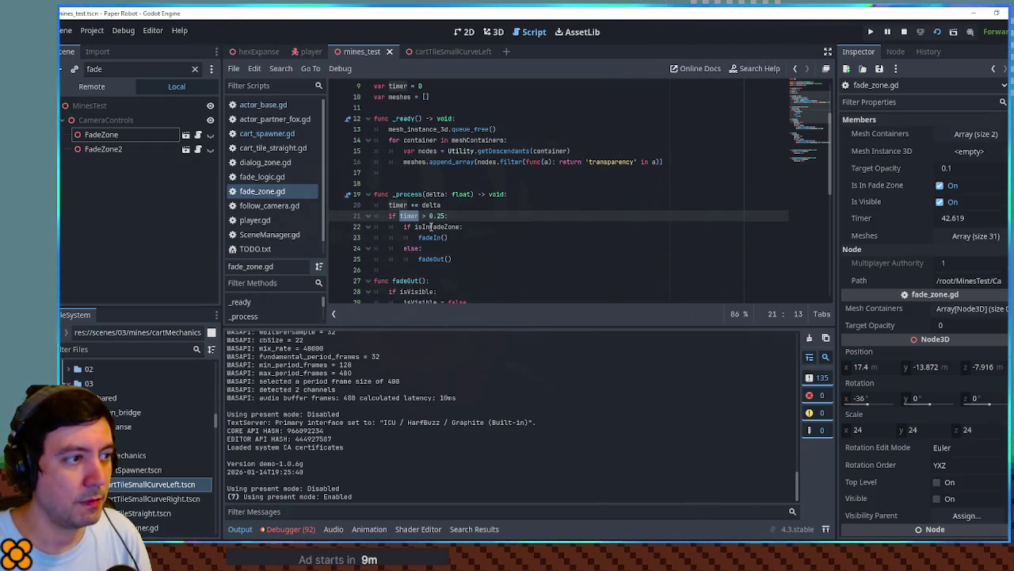
double_click(436, 226)
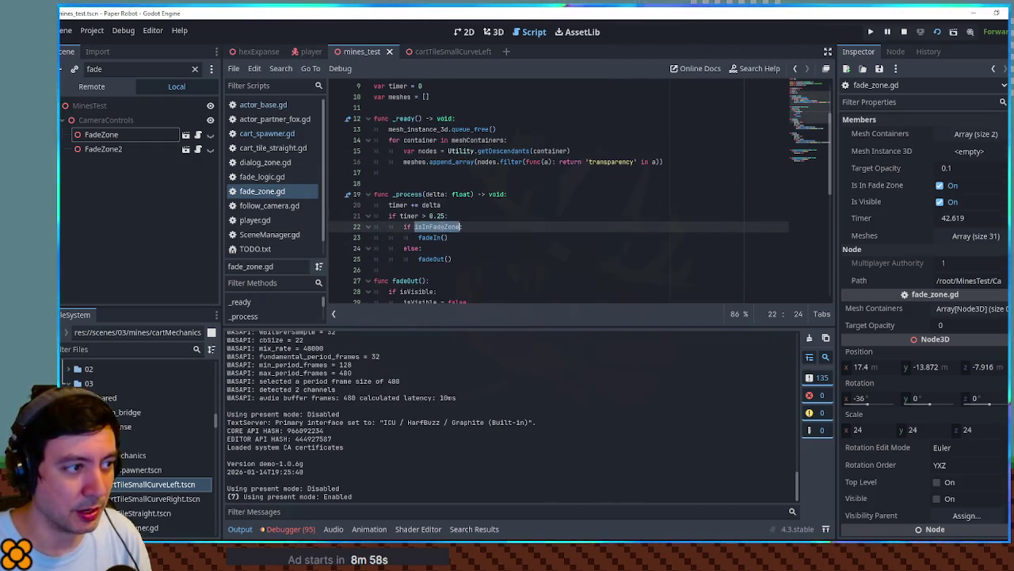
double_click(428, 237)
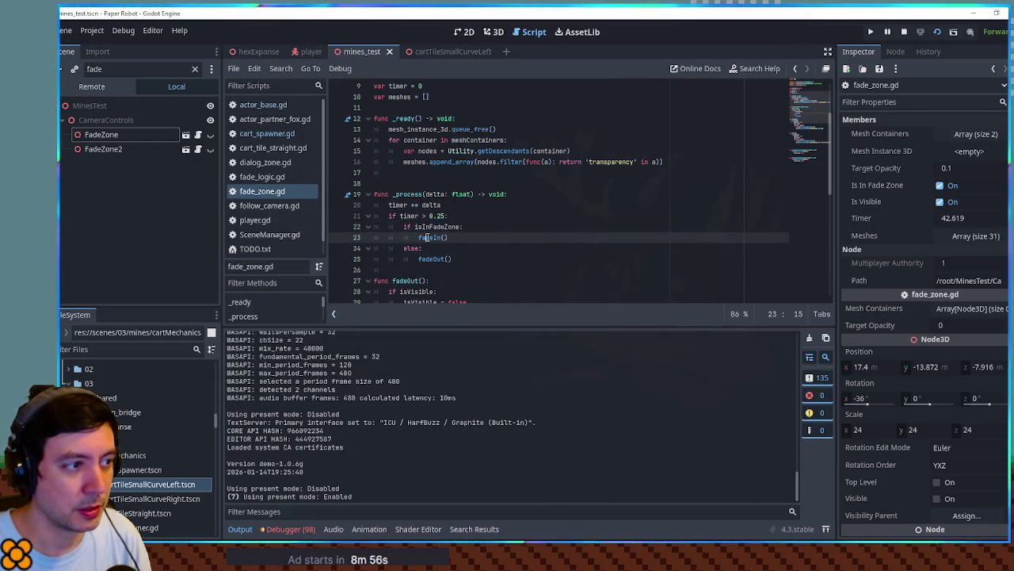
scroll(488, 232, "down", 3)
scroll(488, 232, "up", 2)
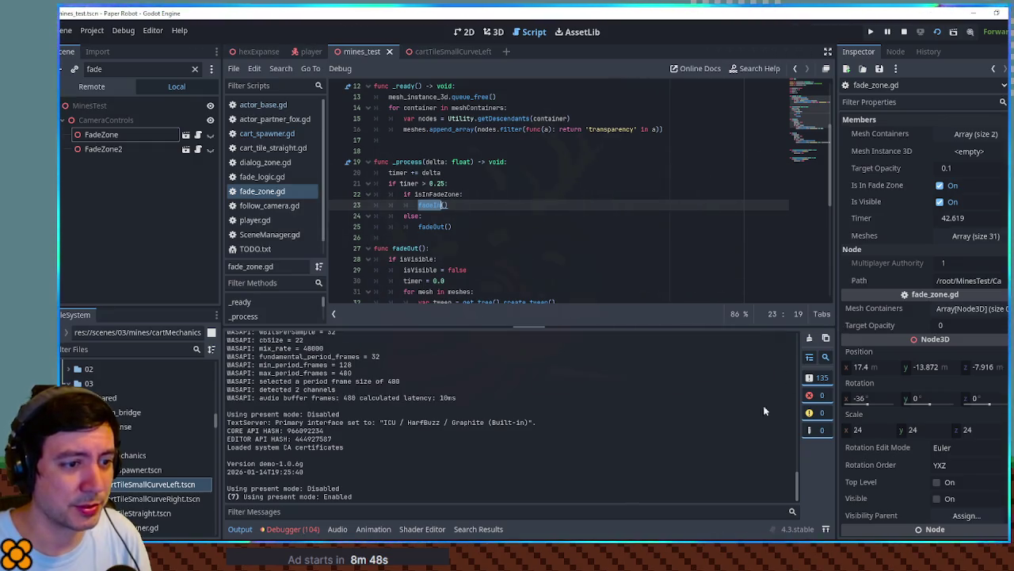
Collapse the Output panel and trace fadeOut's isVisible logic against the isInFadeZone branch.
left_click(240, 529)
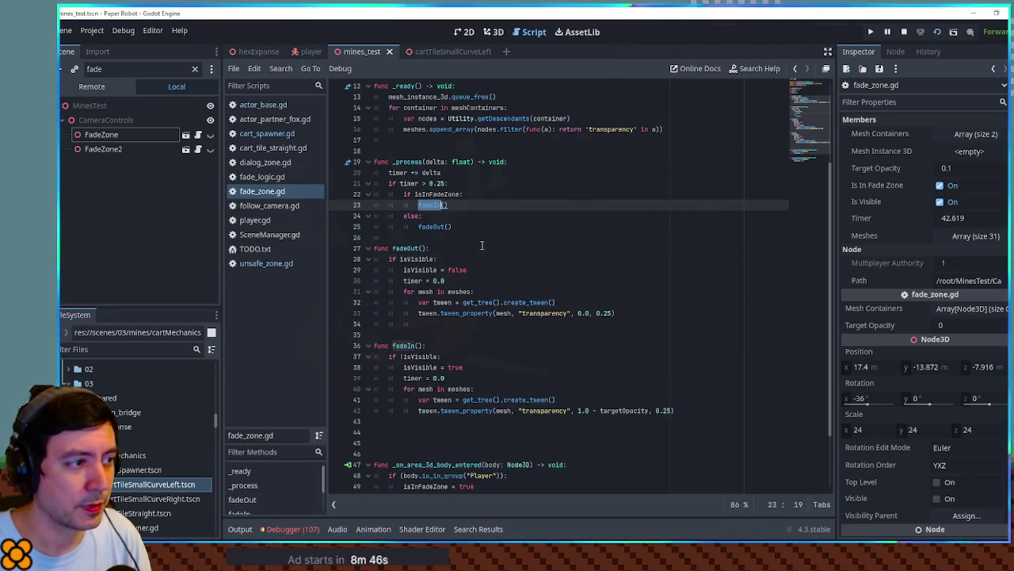
double_click(411, 248)
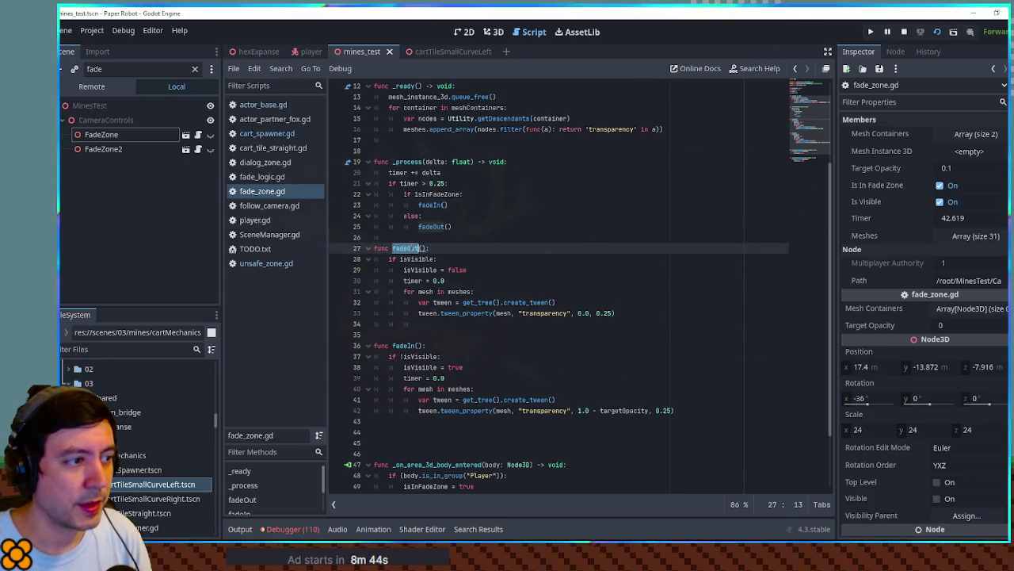
double_click(415, 259)
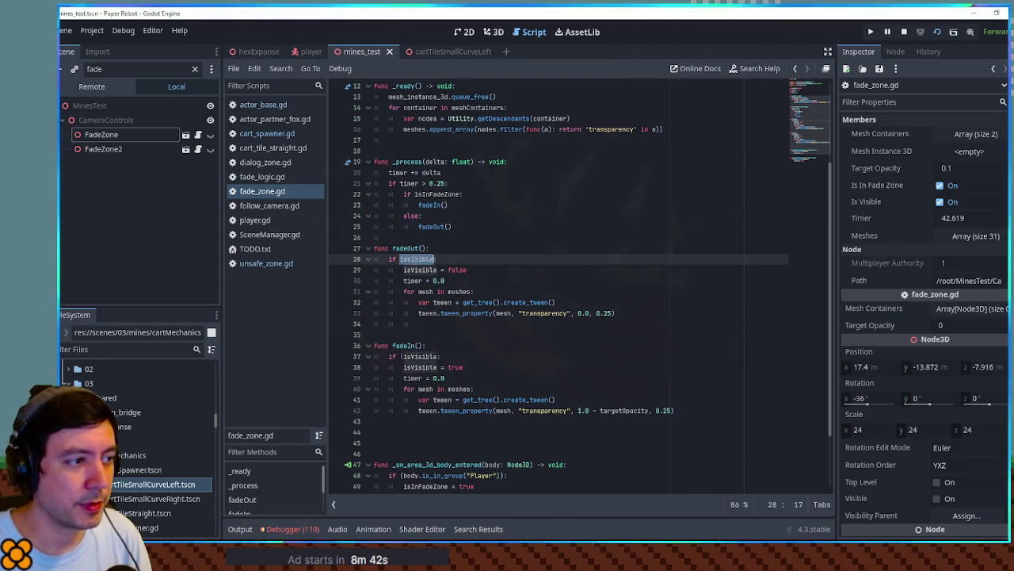
scroll(422, 235, "up", 4)
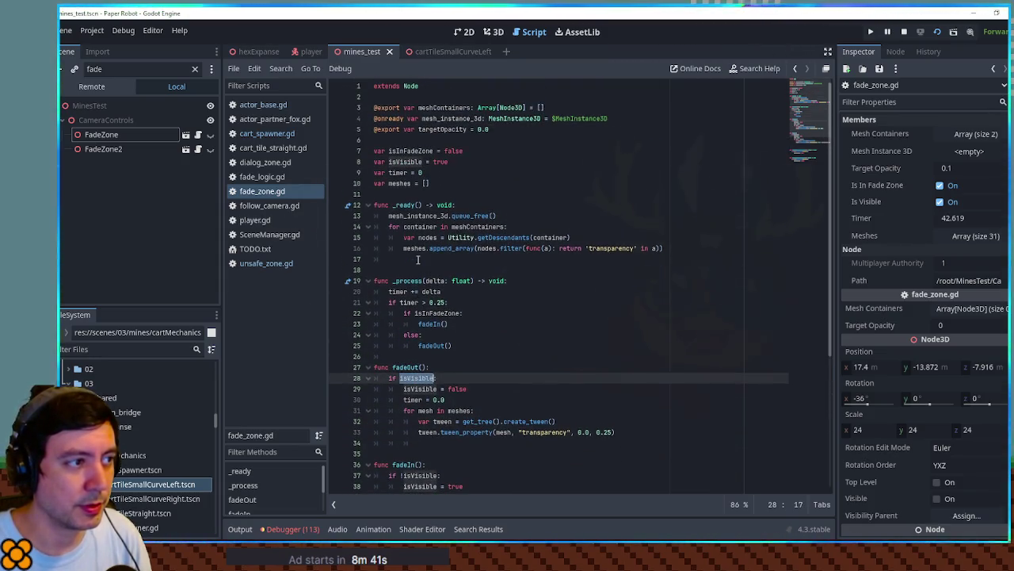
double_click(400, 162)
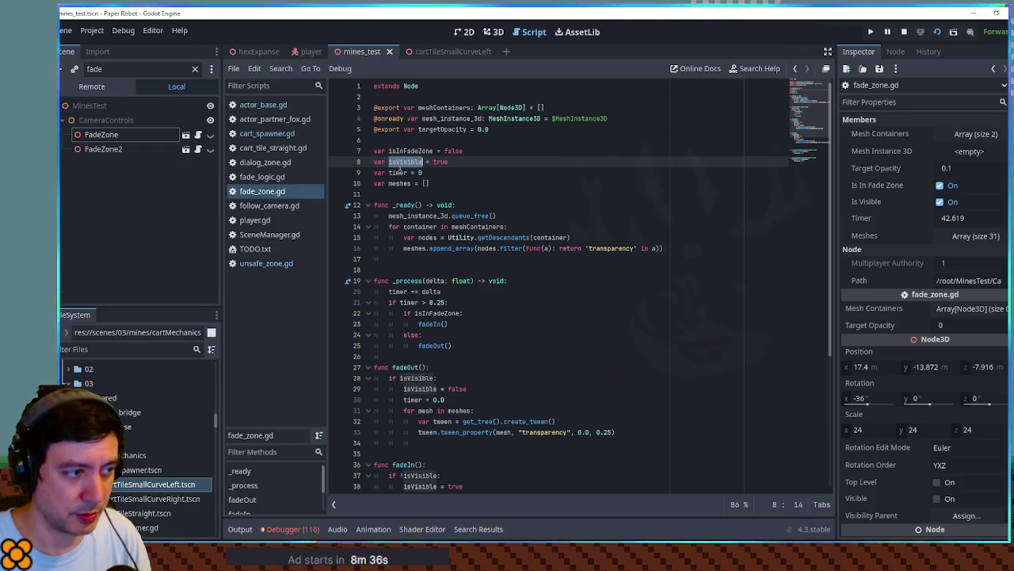
scroll(400, 171, "down", 4)
scroll(412, 178, "up", 1)
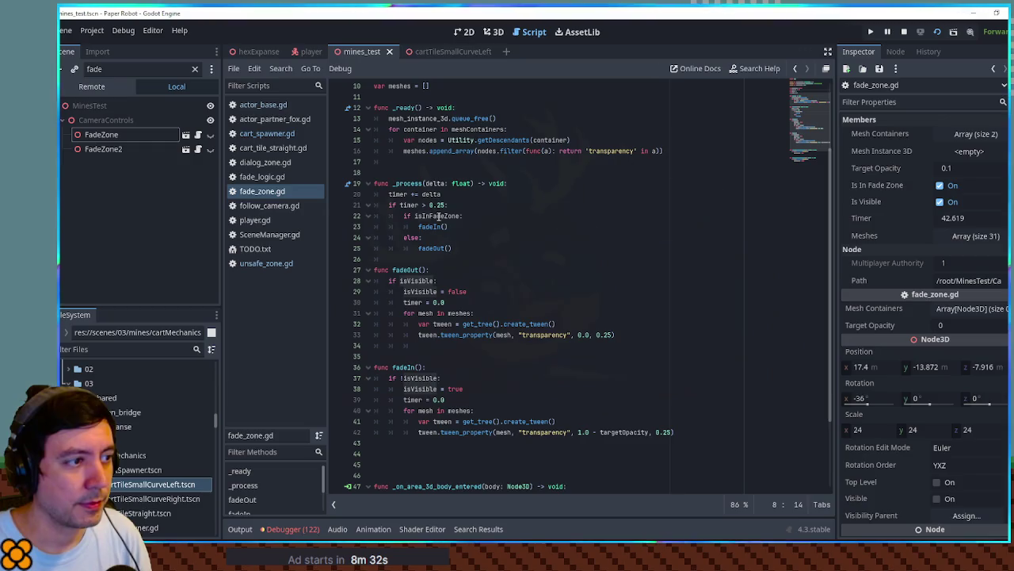
double_click(438, 215)
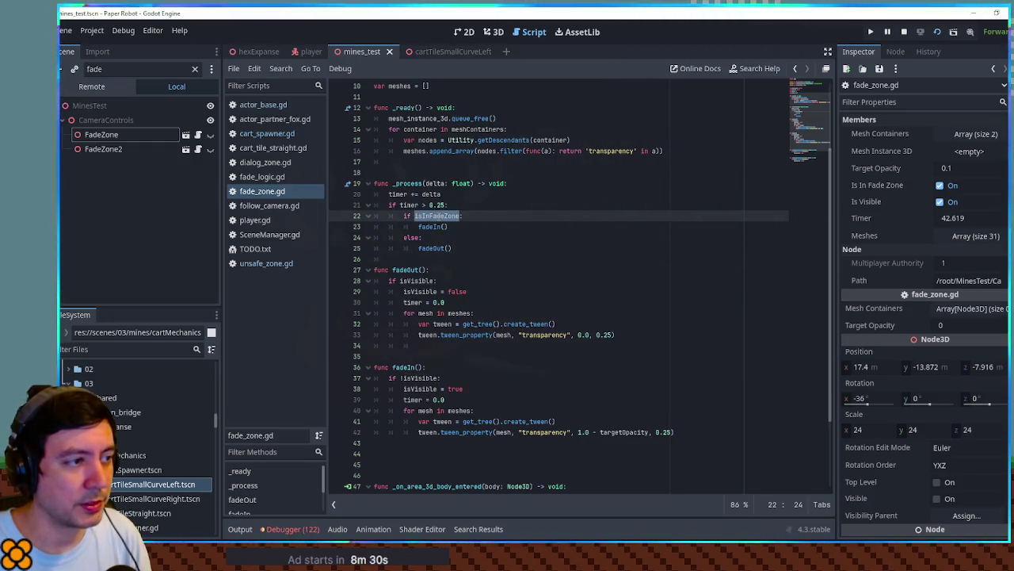
double_click(435, 248)
key("ctrl+c")
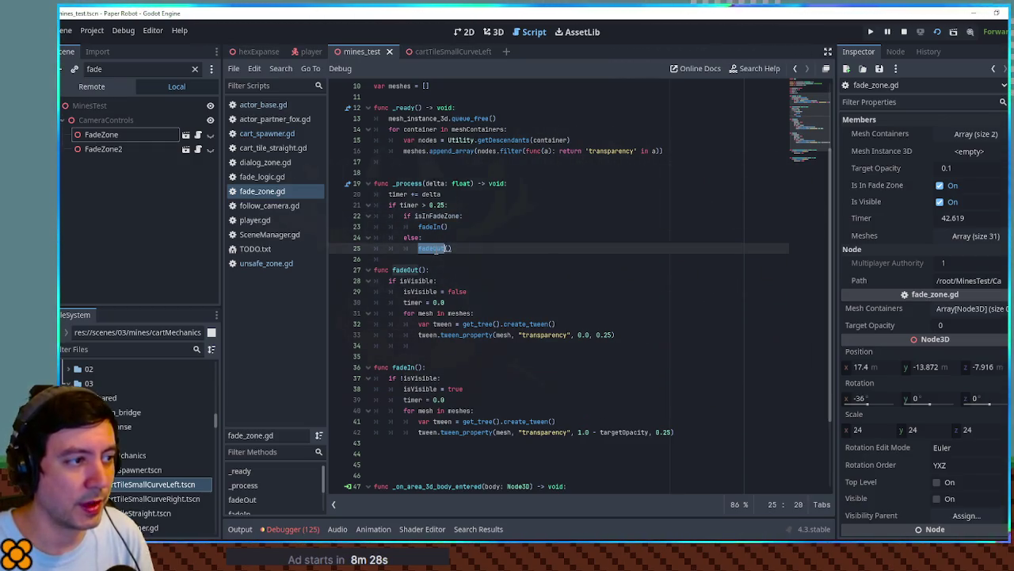
double_click(432, 228)
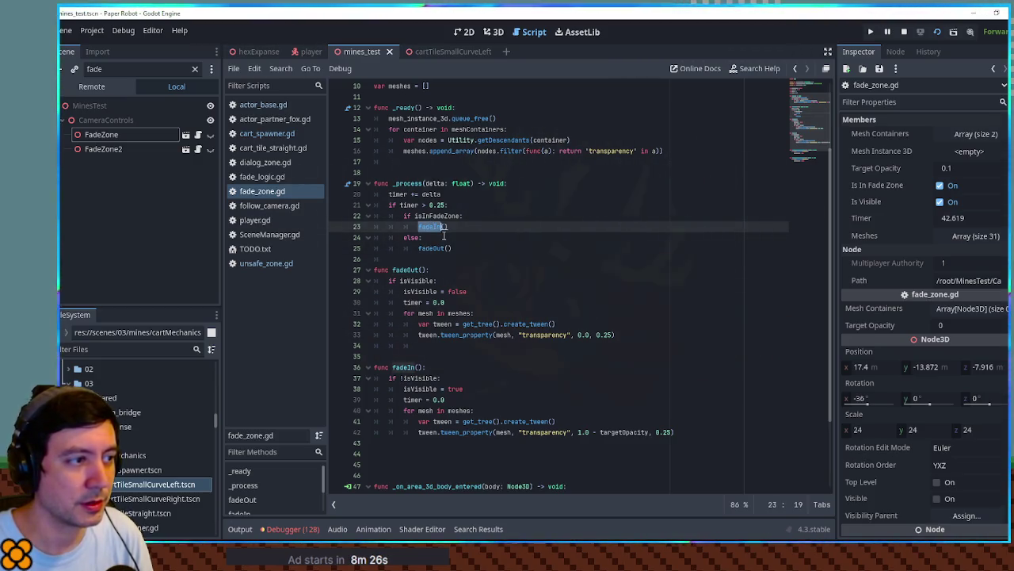
Paste over the fadeIn call on line 23 and review the isInFadeZone process loop.
key("ctrl+v")
double_click(411, 367)
left_click(438, 248)
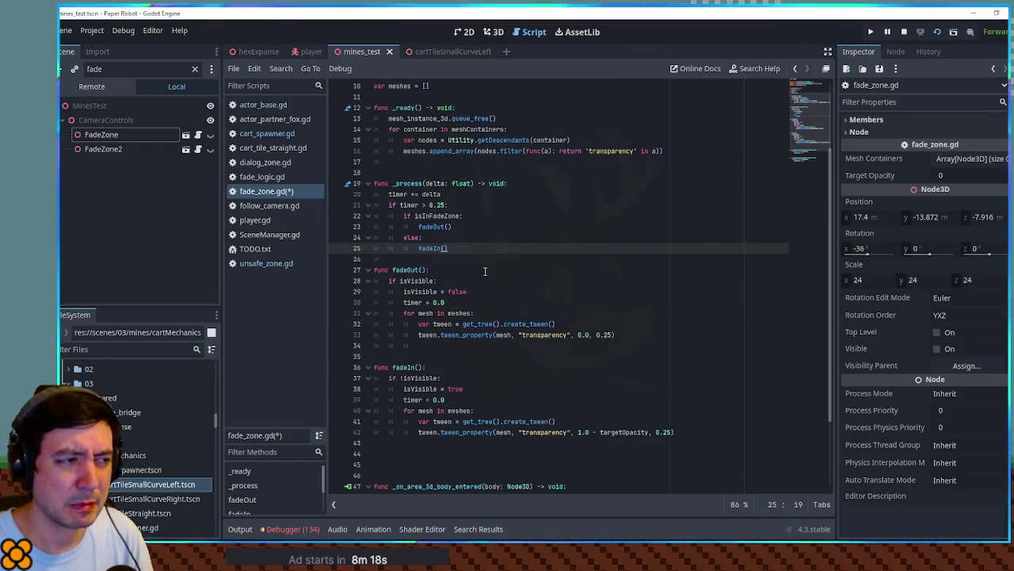
double_click(443, 216)
scroll(448, 226, "down", 3)
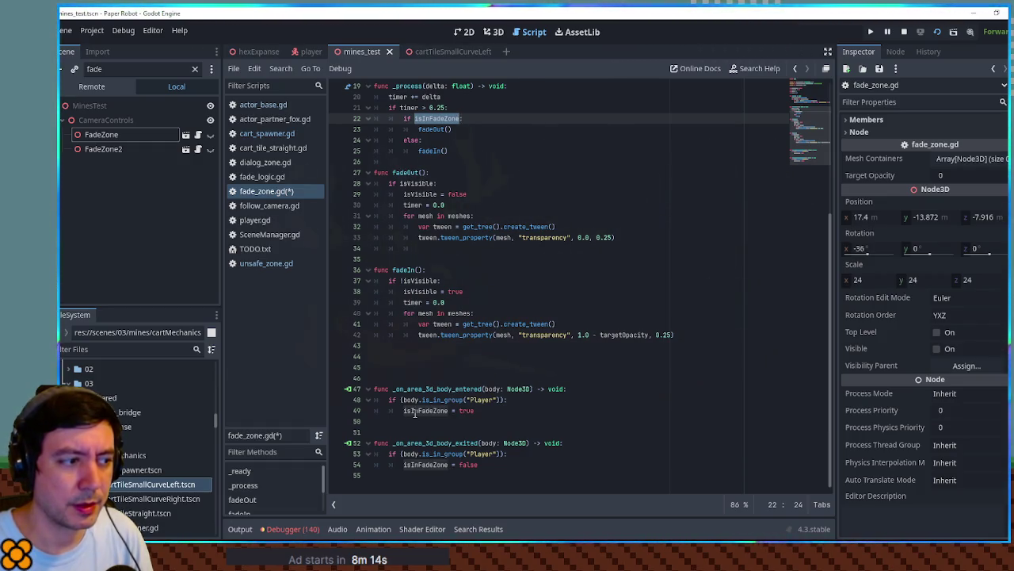
Playtest the fade zones, walking the robot with S, A, A and W.
key("F6")
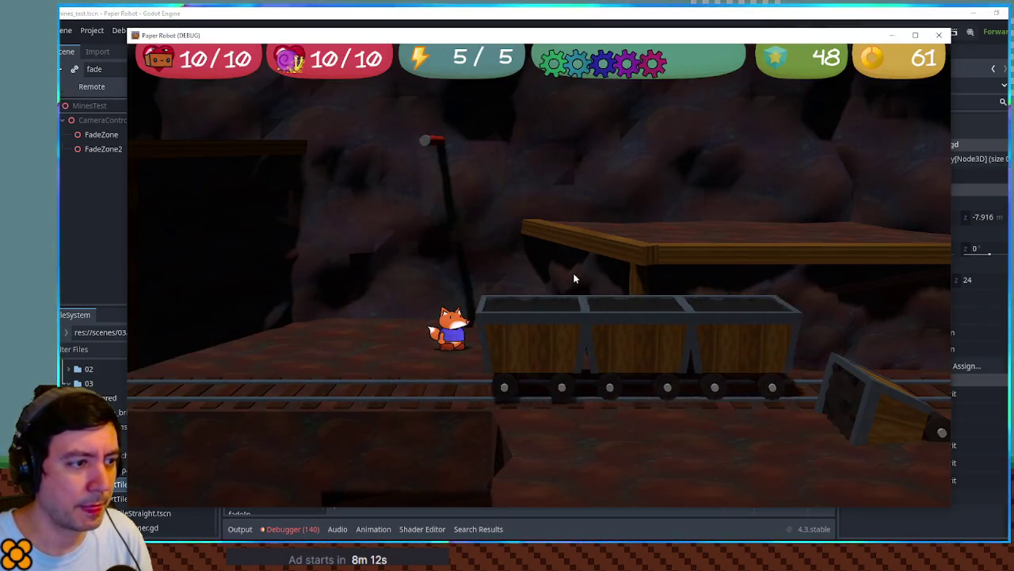
key("s")
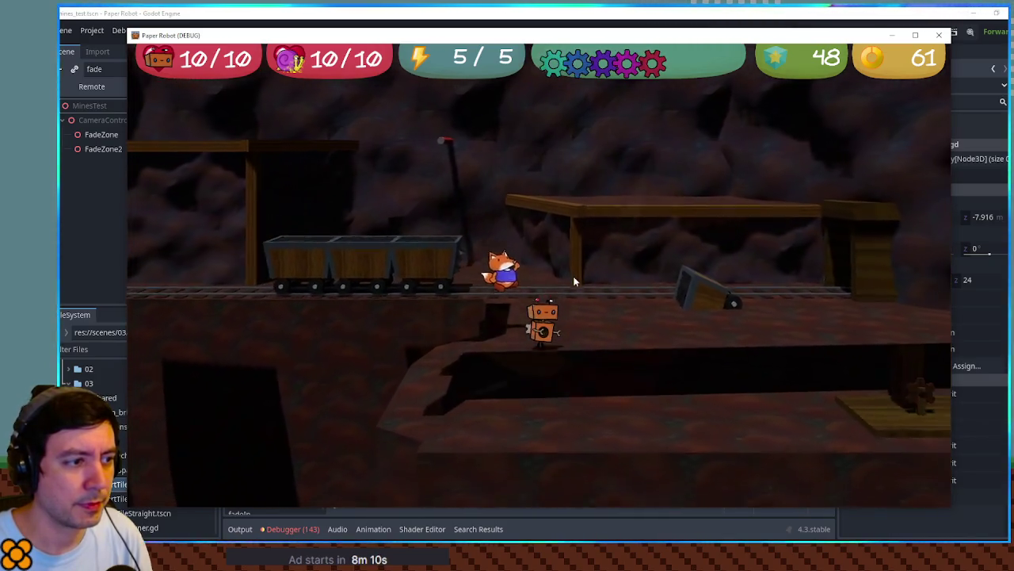
key("a")
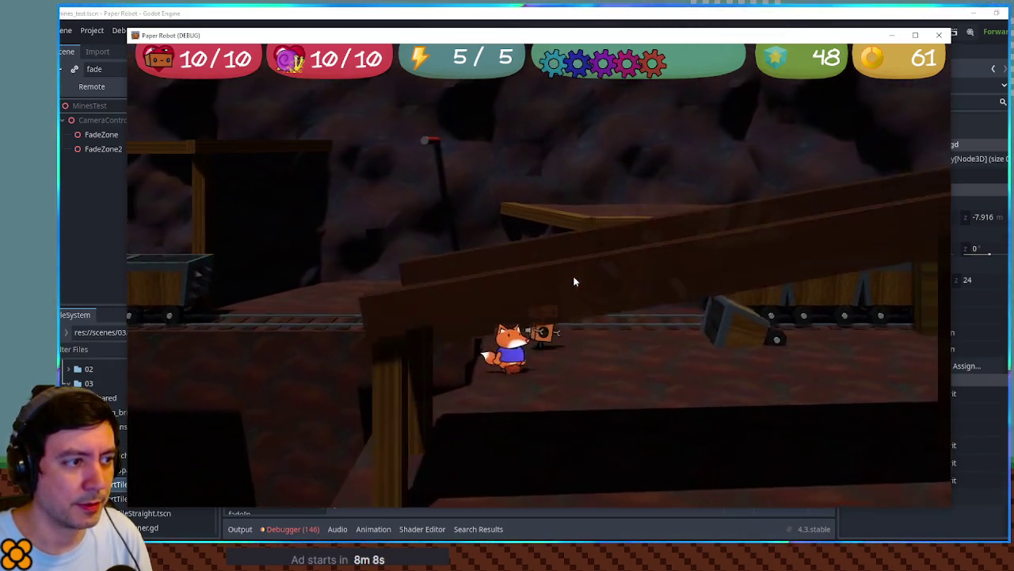
key("a")
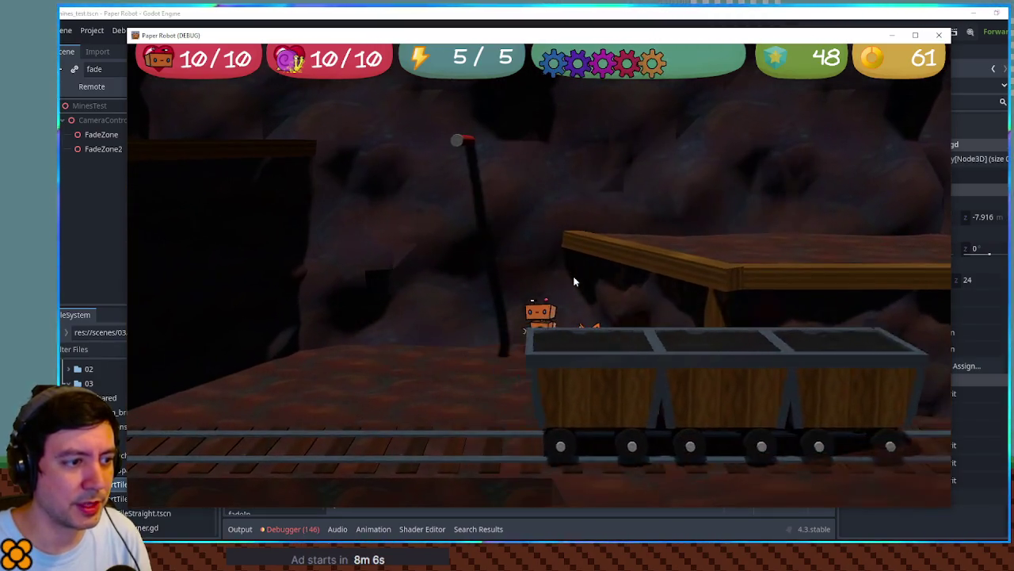
key("w")
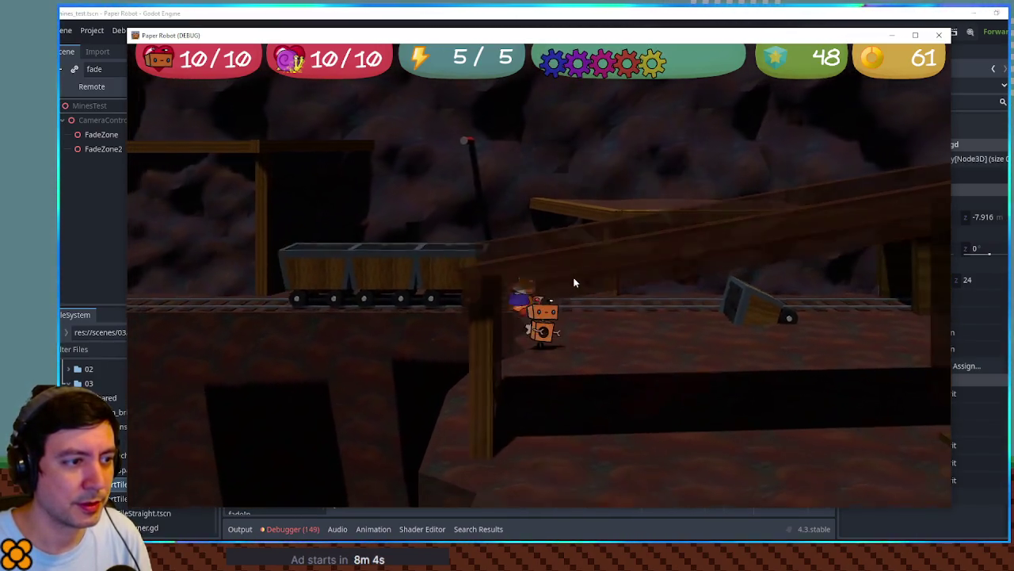
key("F8")
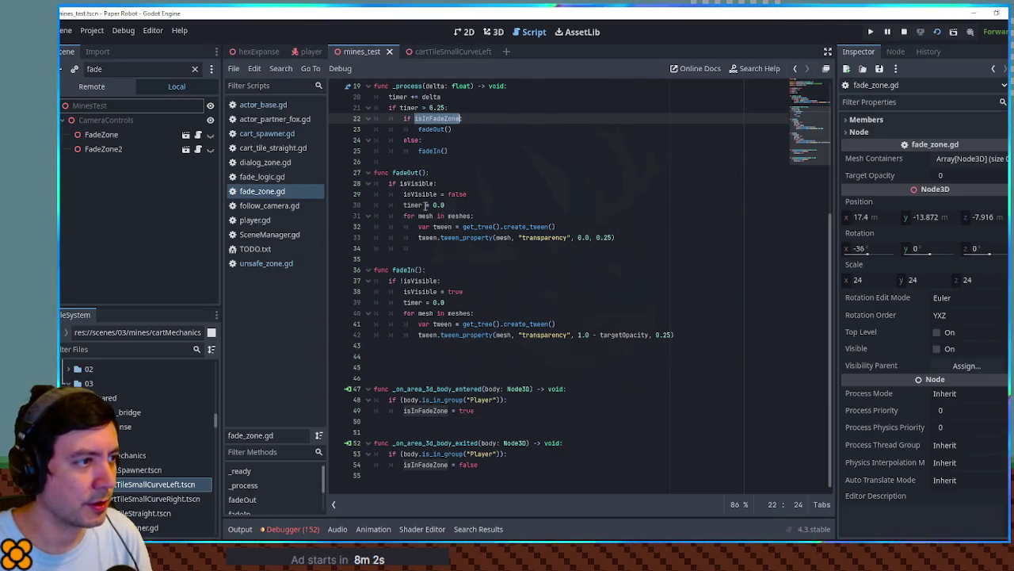
Move '1.0 - targetOpacity' into fadeOut's transparency tween, set fadeIn's target to 0.0, and save.
double_click(409, 172)
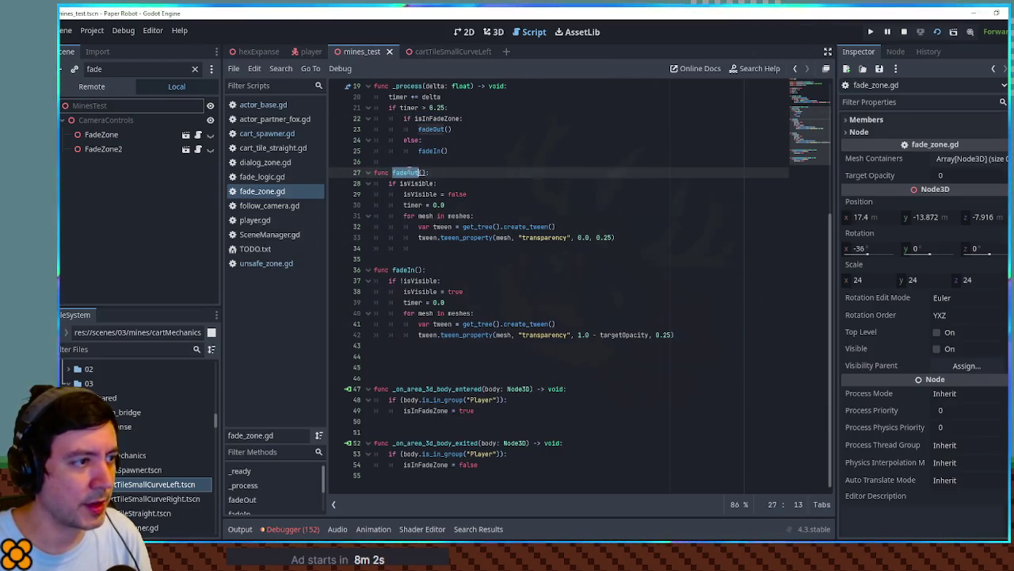
double_click(536, 237)
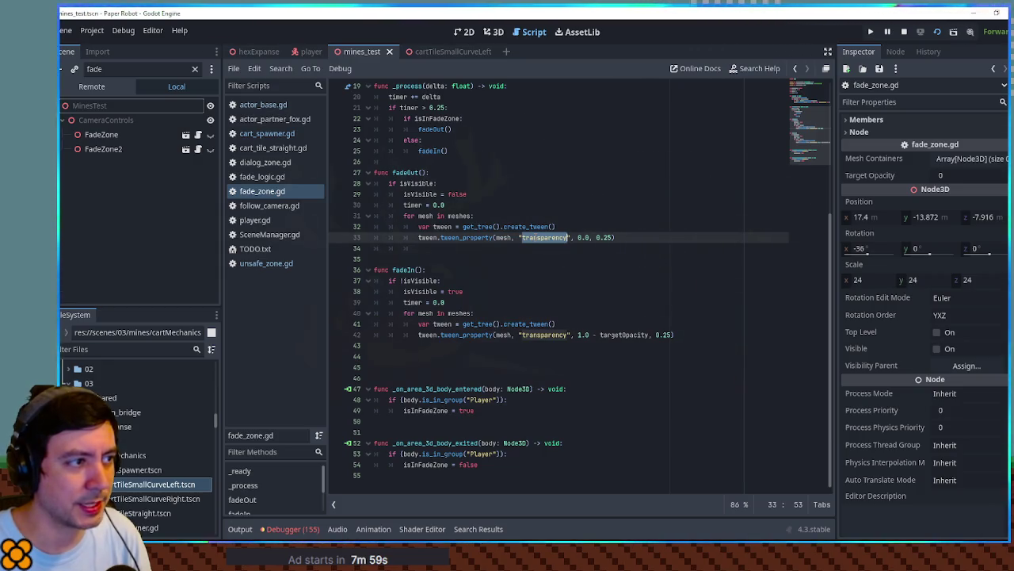
left_click(578, 334)
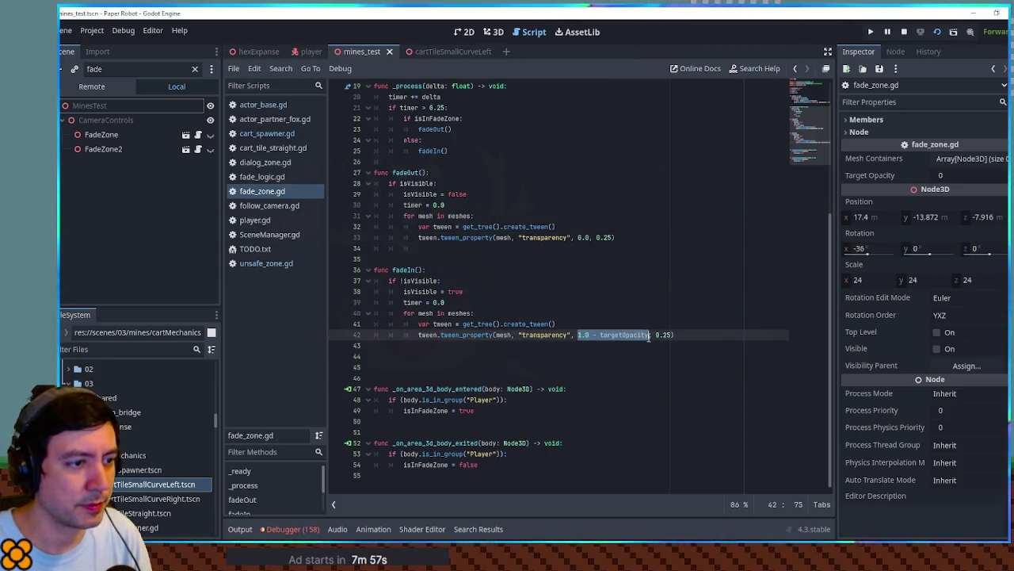
key("ctrl+x")
left_click_drag(578, 237, 590, 237)
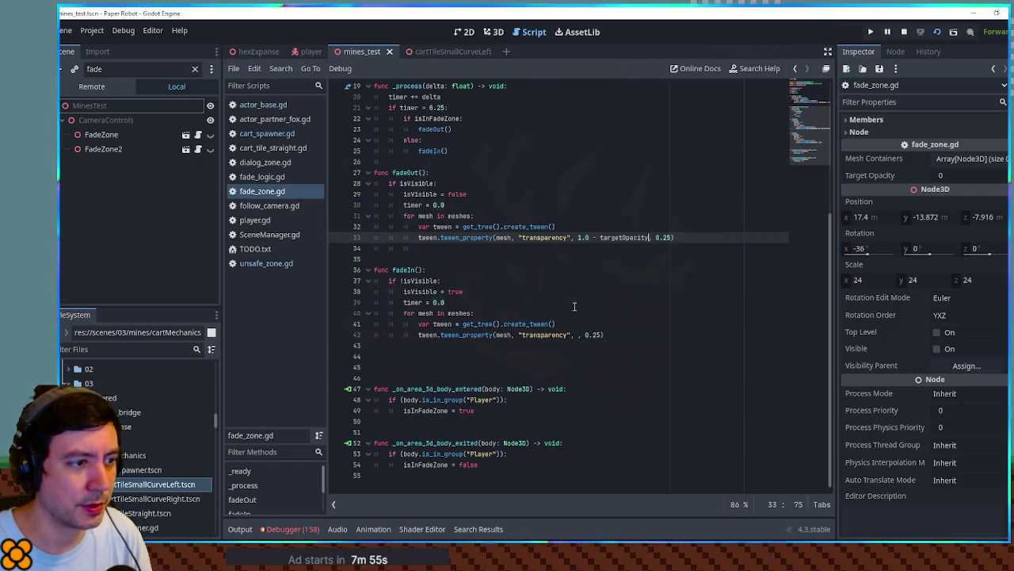
left_click(579, 334)
type("0.0")
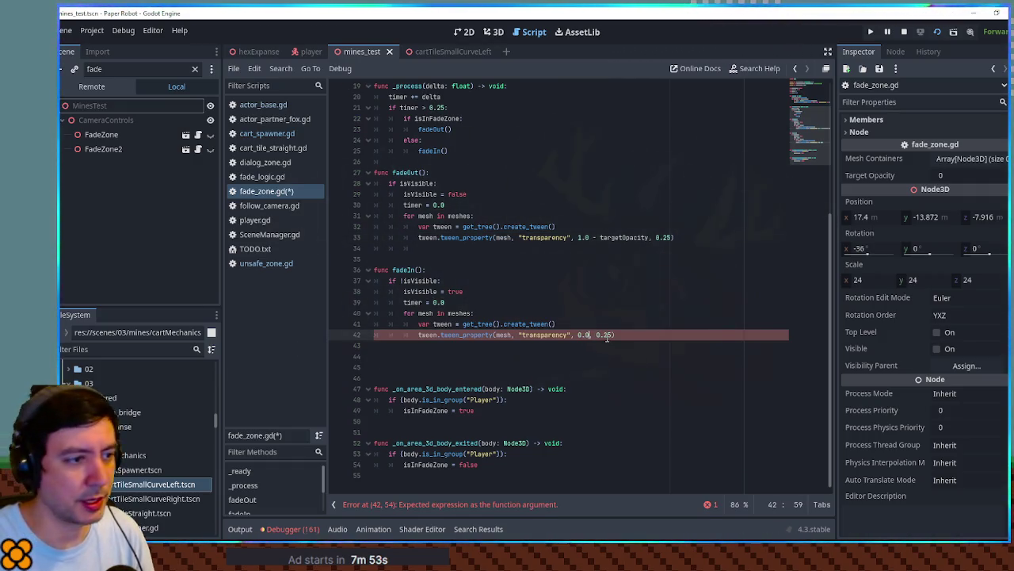
left_click(590, 317)
left_click(588, 334)
left_click(588, 323)
key("ctrl+s")
Retest the swapped fades with F6, review isVisible uses, and relaunch with F5.
key("F6")
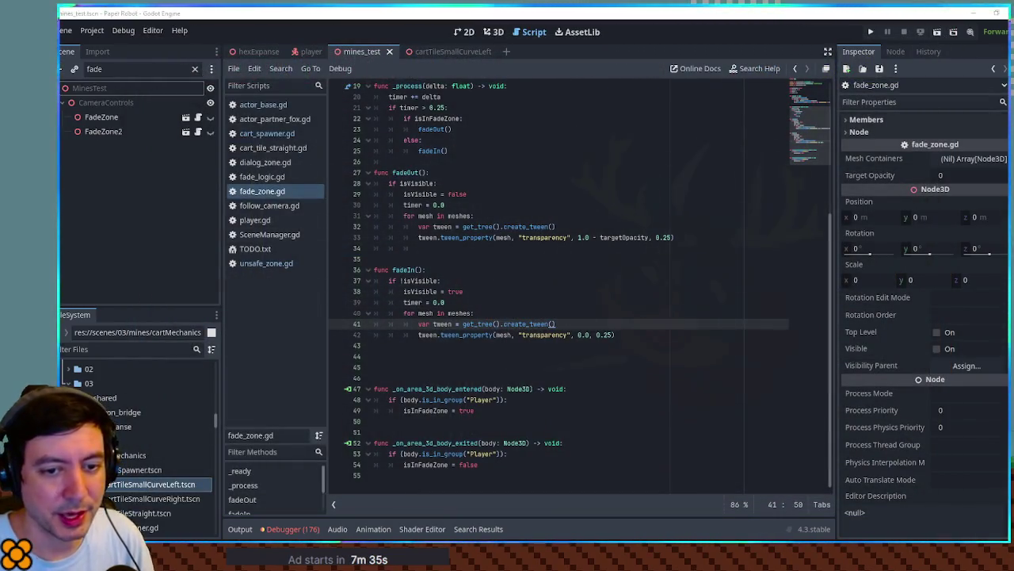
left_click(362, 271)
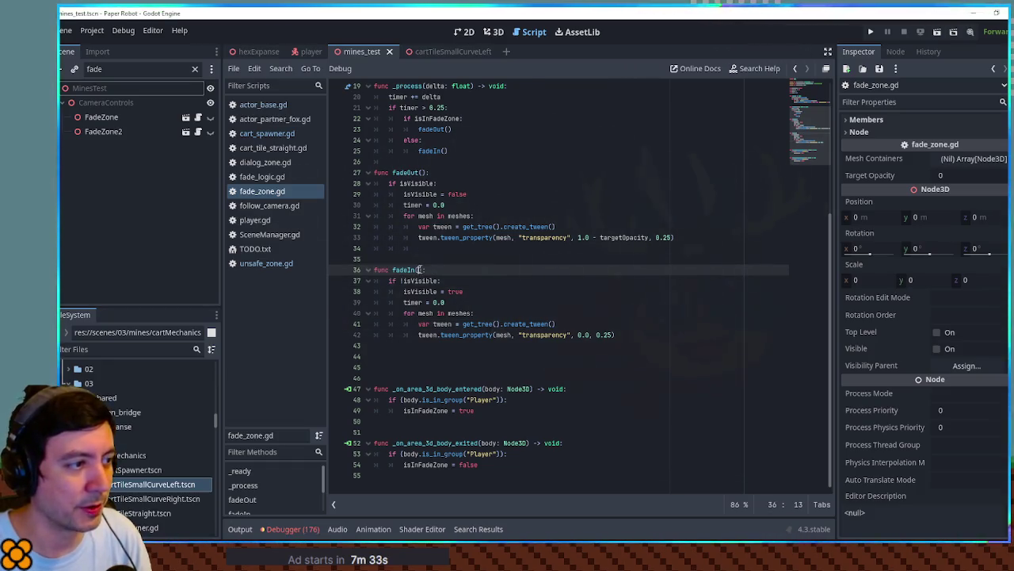
left_click(419, 249)
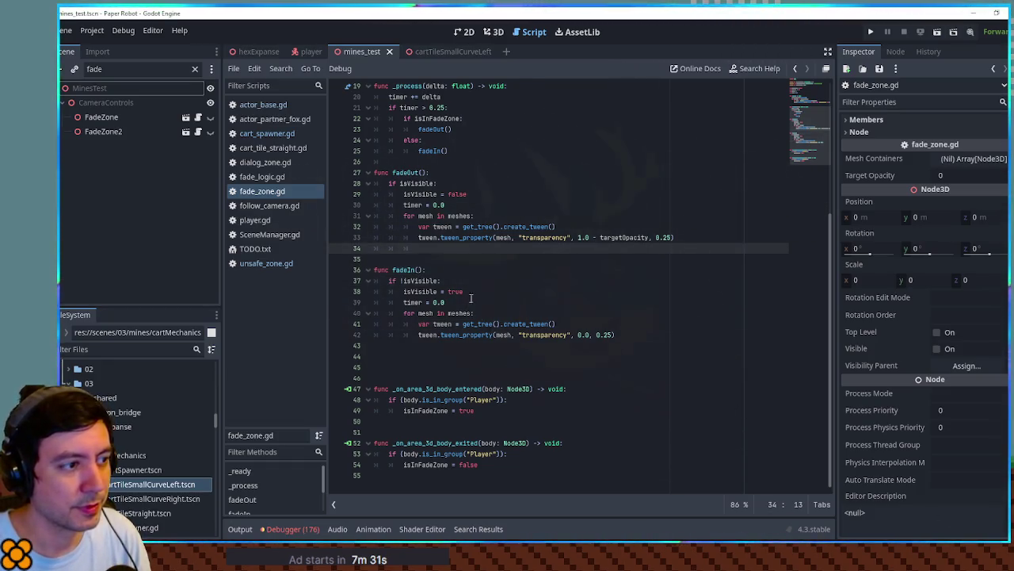
scroll(462, 259, "up", 6)
double_click(406, 161)
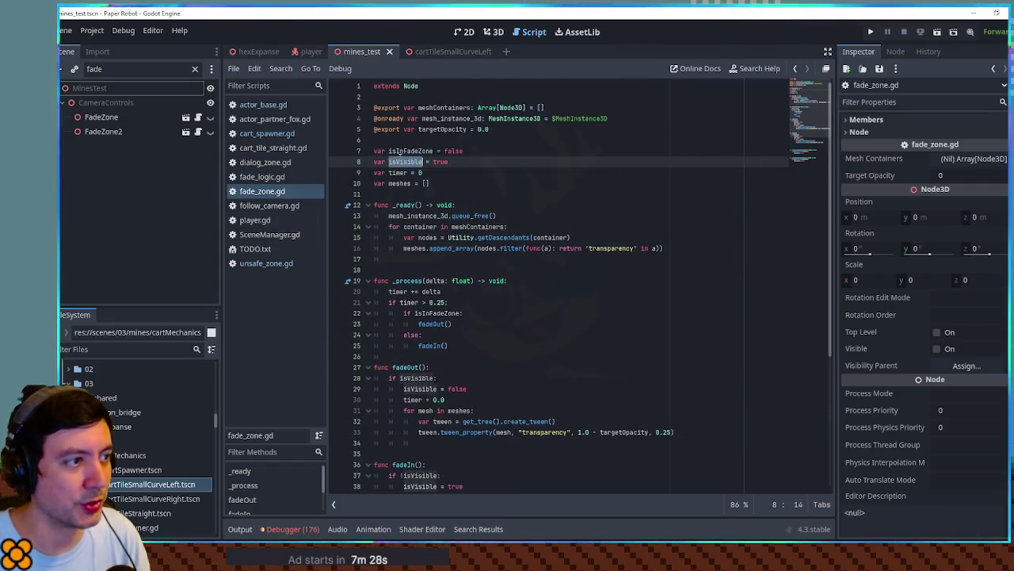
left_click(670, 188)
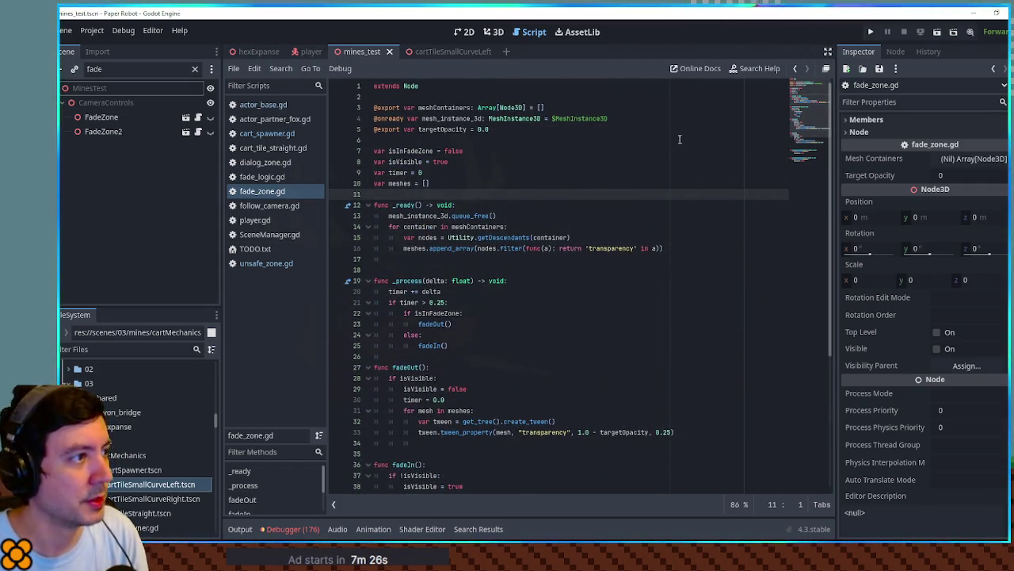
key("F5")
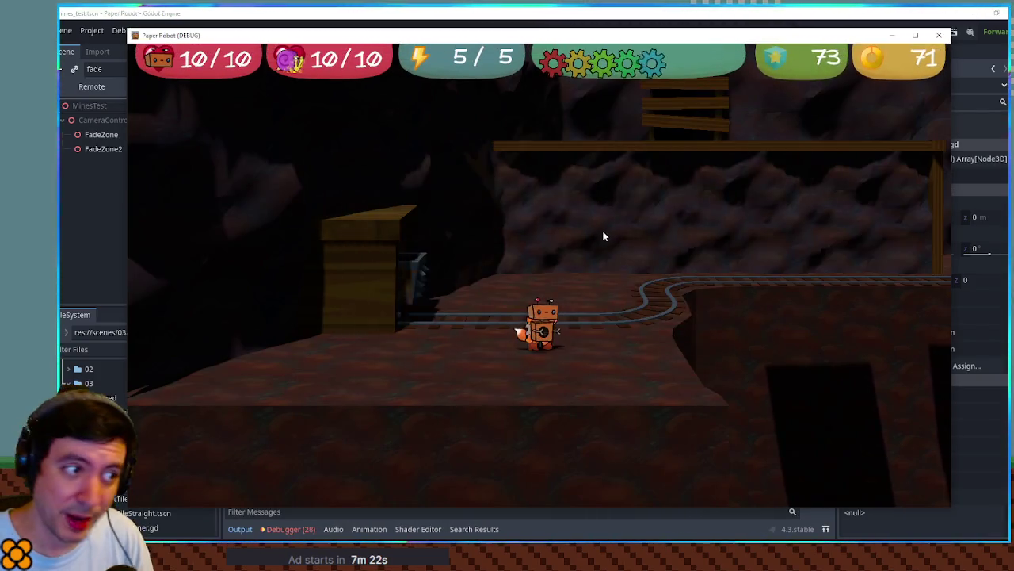
Walk the robot right along the mine track, jumping past the tipped carts and under the ramp.
key("Right")
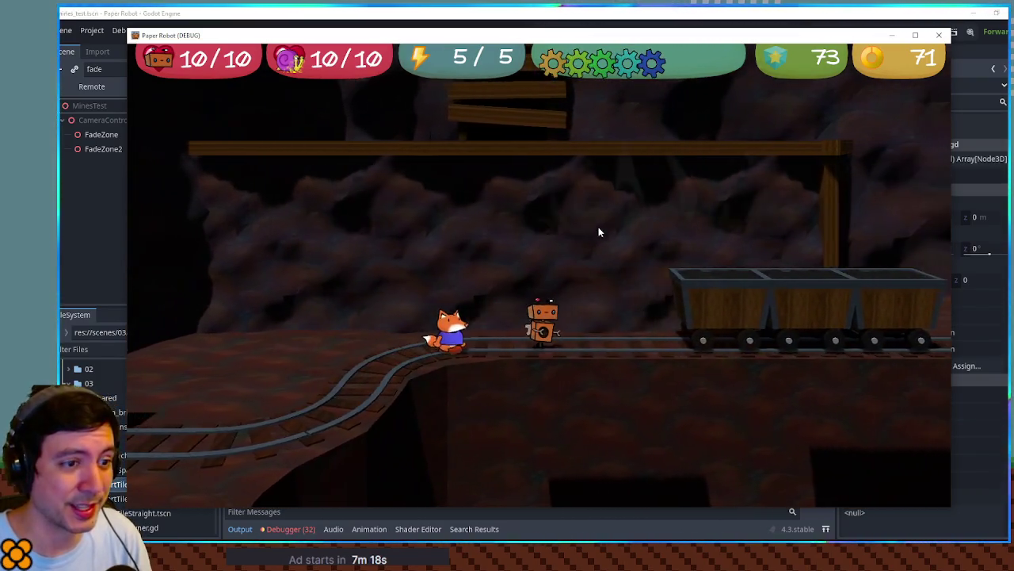
key("Right")
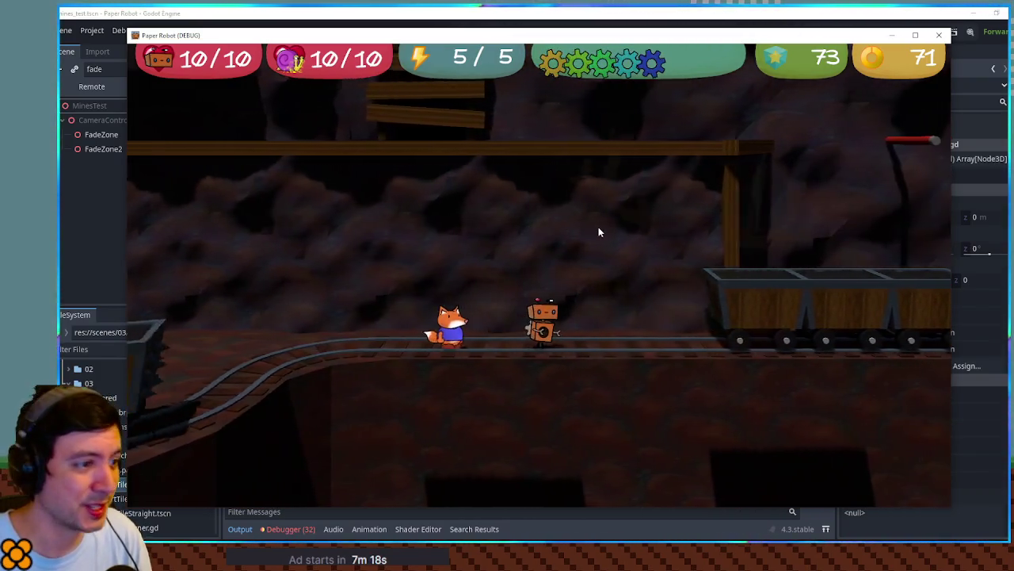
key("Right")
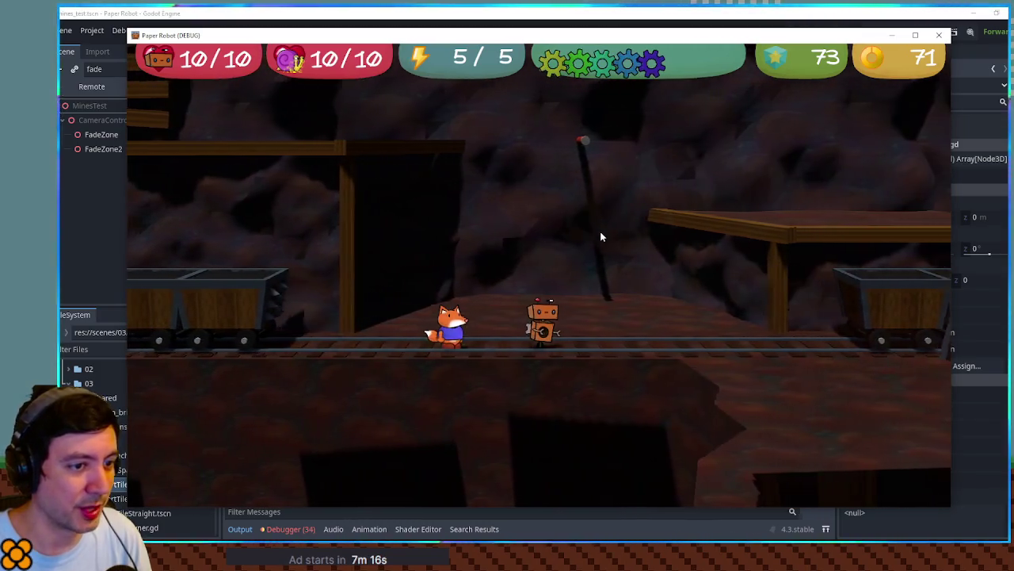
key("Right")
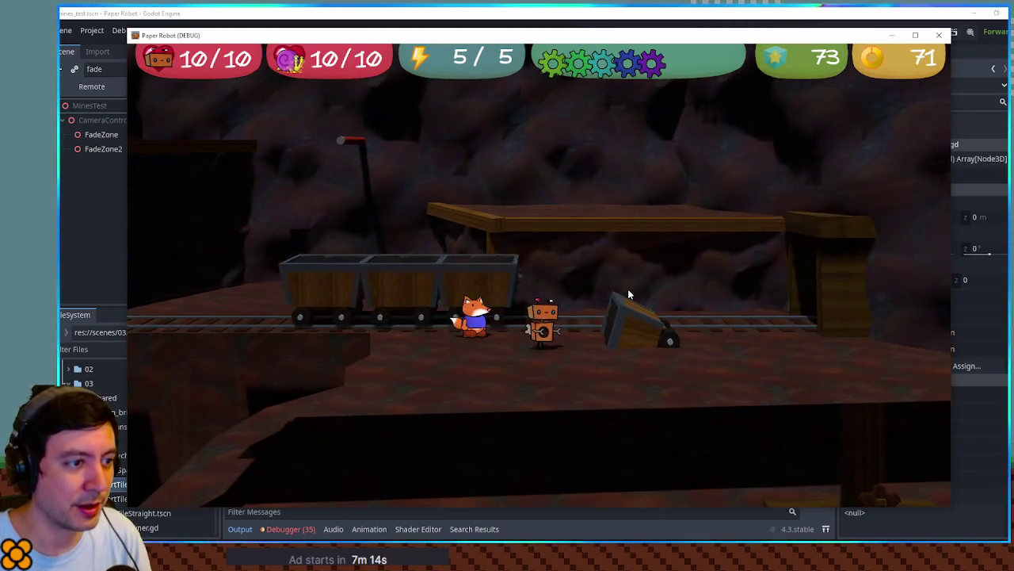
key("space")
key("Right")
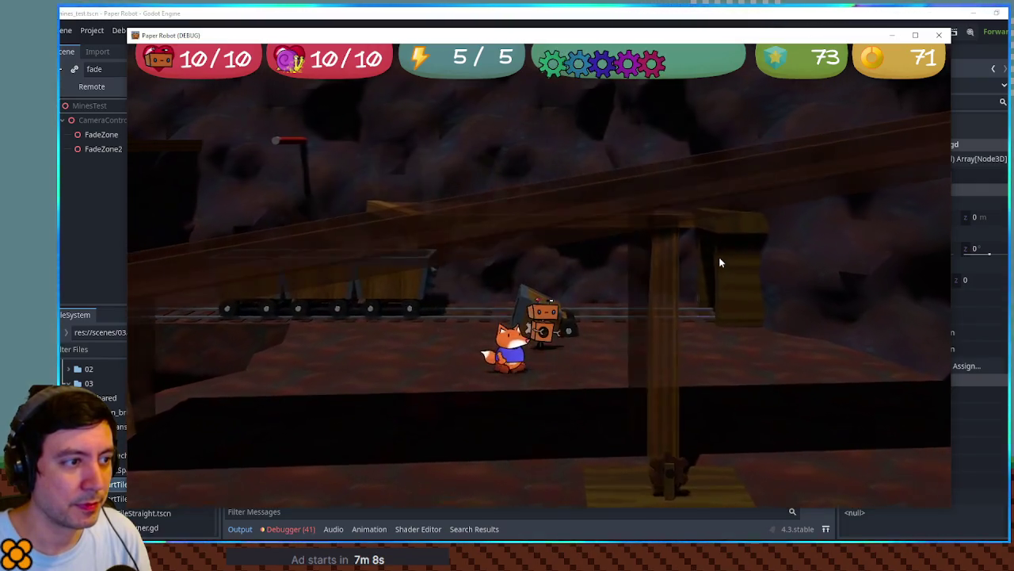
key("space")
key("Left")
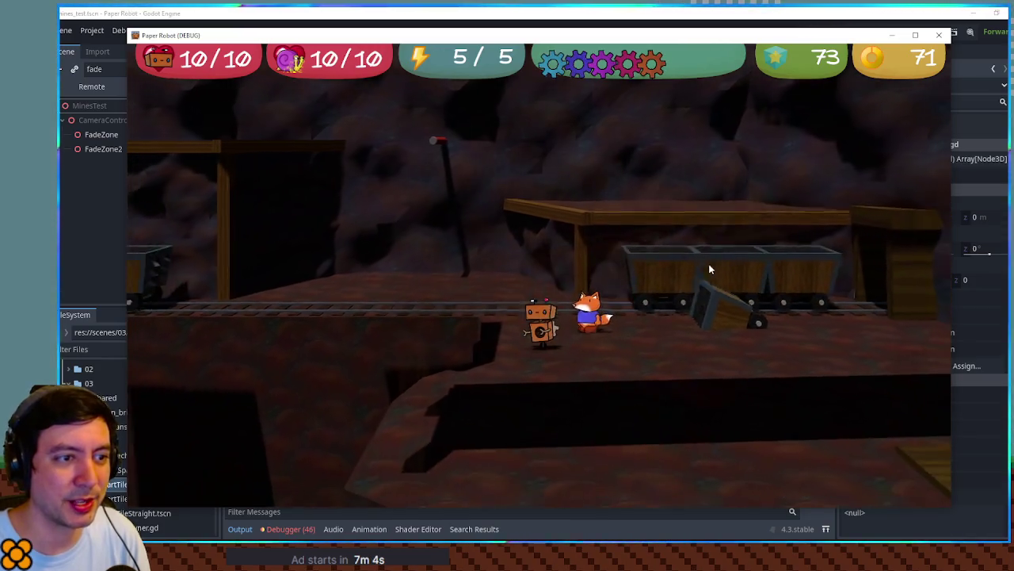
key("Right")
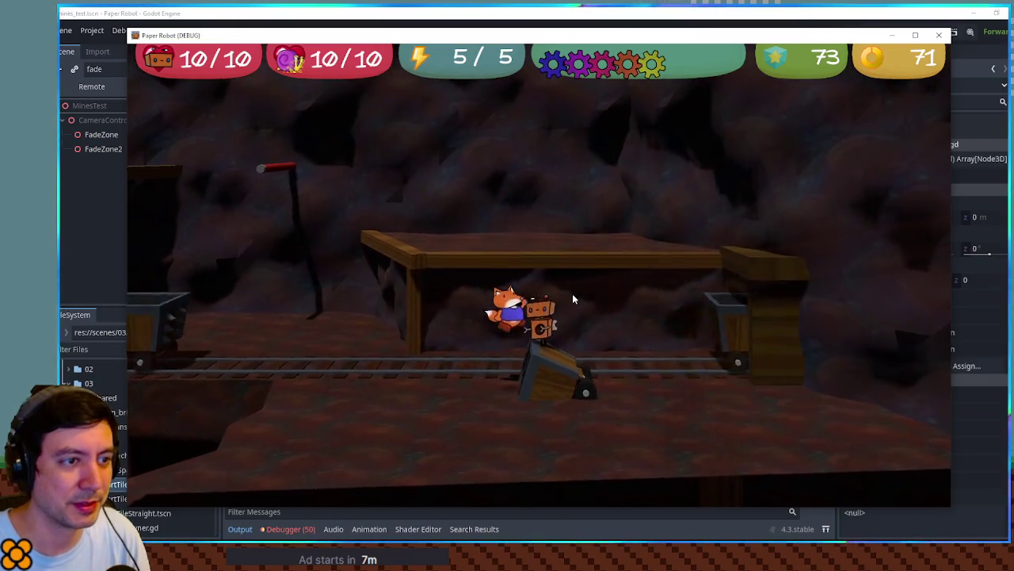
key("space")
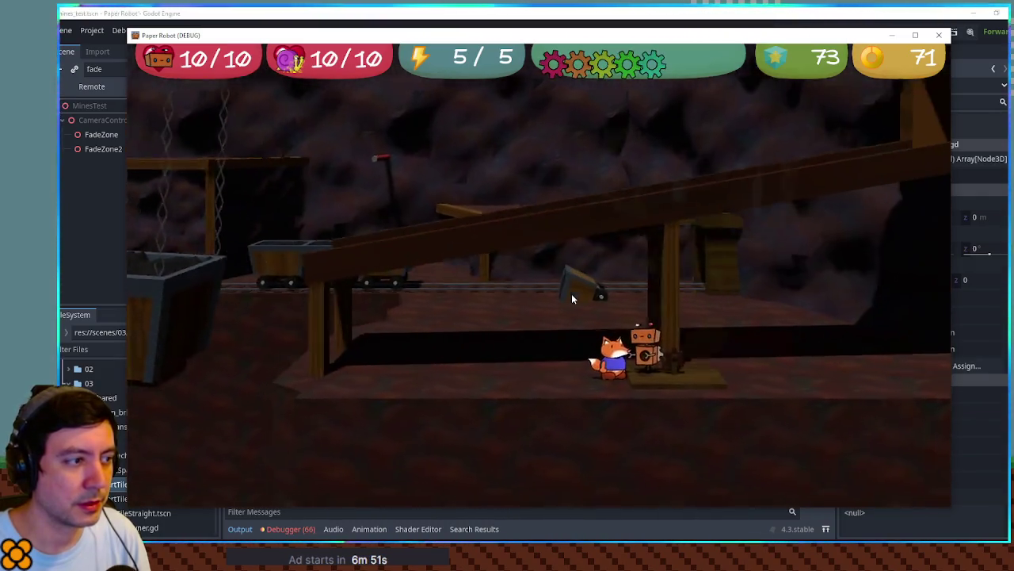
Switch control back to the fox, have it pick up the robot, then close the playtest window.
key("Left")
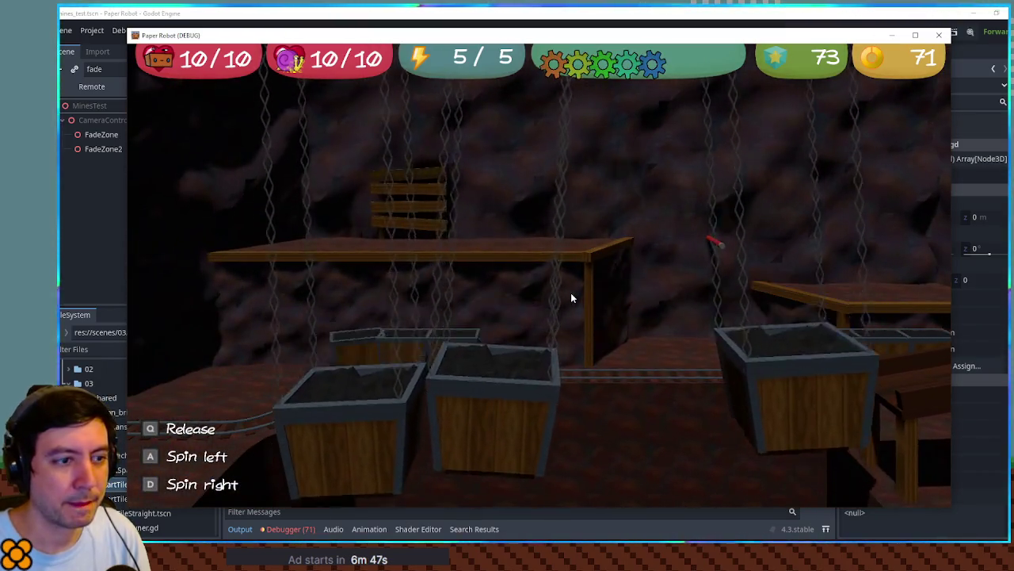
key("q")
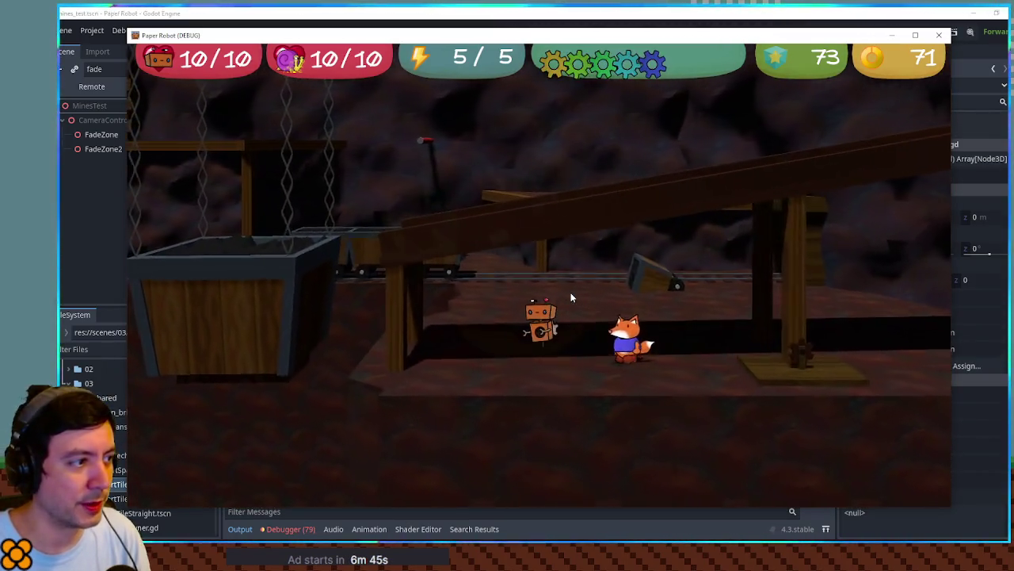
key("Left")
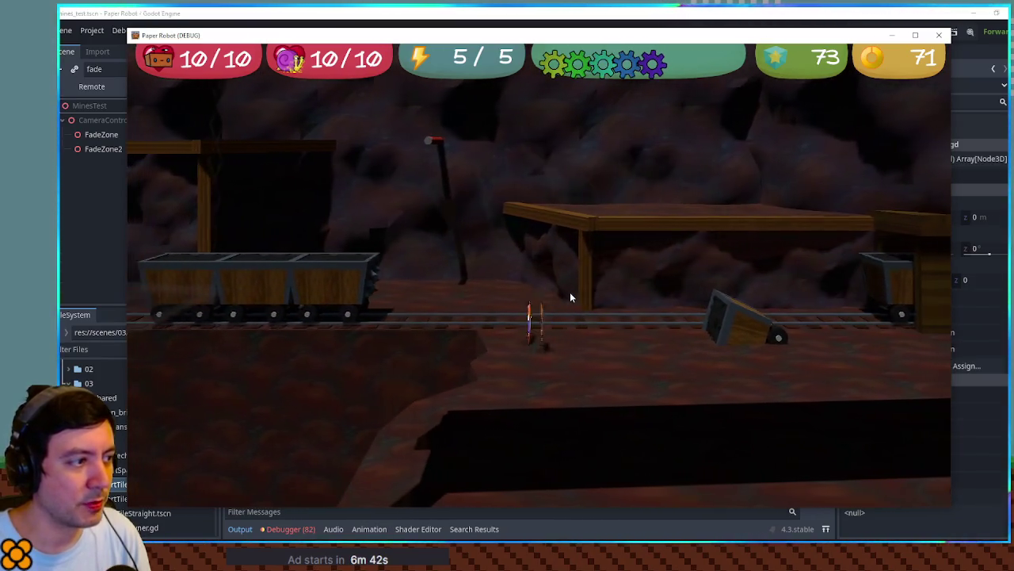
key("Left")
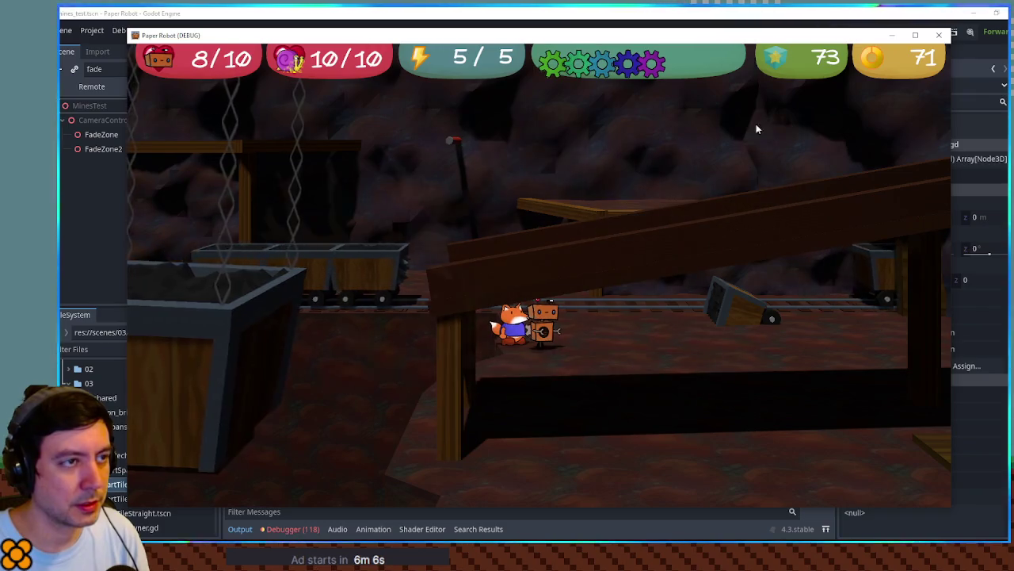
left_click(940, 37)
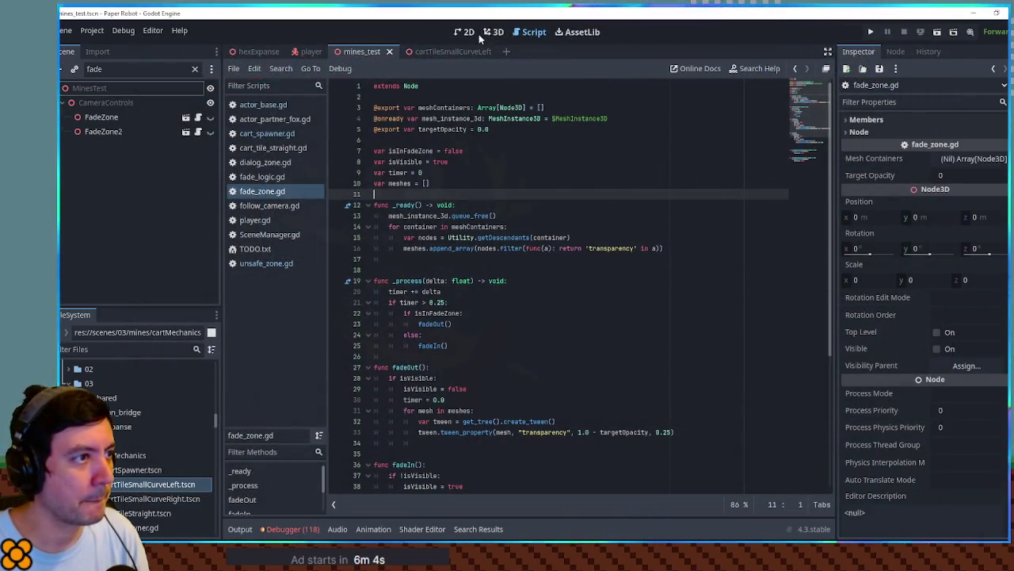
In the 3D view, make FadeZone and FadeZone2 visible and orbit toward the tracks.
left_click(493, 32)
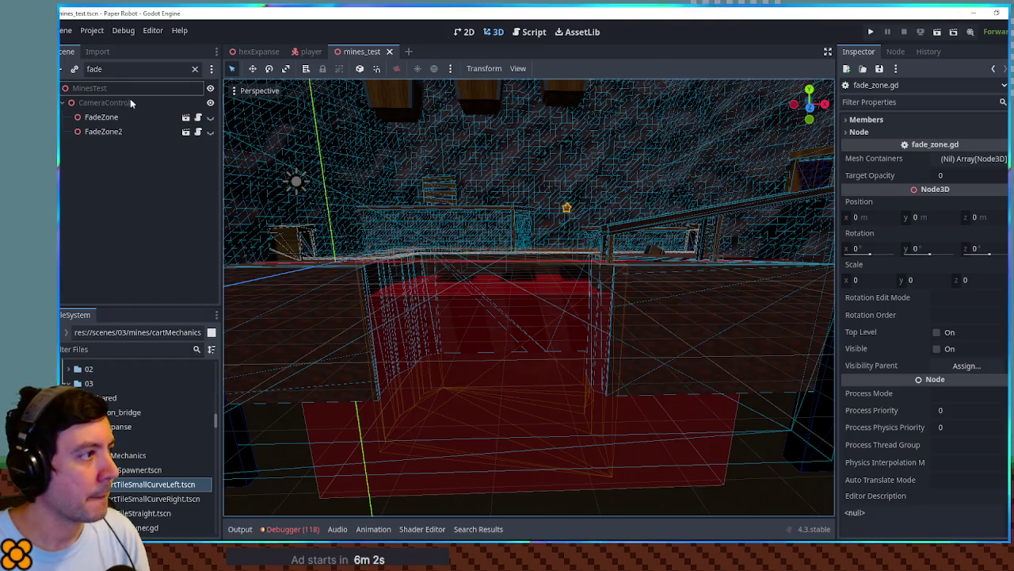
left_click(210, 116)
left_click(210, 131)
scroll(534, 296, "up", 5)
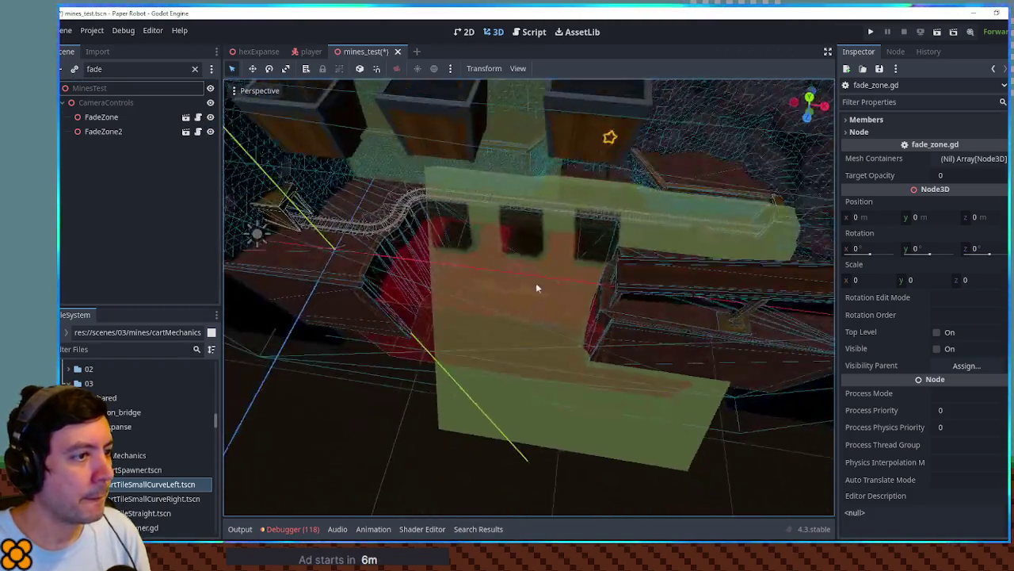
mouse_move(597, 165)
left_mouse_down()
mouse_move(536, 105)
mouse_move(574, 50)
left_mouse_up()
mouse_move(579, 257)
left_mouse_down()
mouse_move(483, 115)
mouse_move(445, 163)
mouse_move(458, 214)
mouse_move(560, 222)
mouse_move(553, 63)
left_mouse_up()
Raise FadeZone2 along the vertical axis and save the mines test scene.
left_click(487, 225)
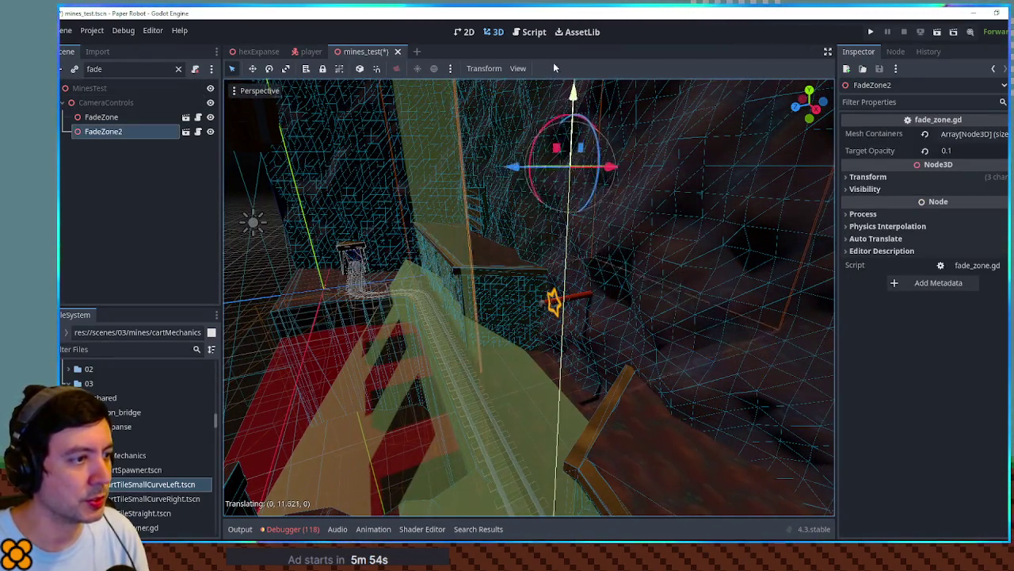
left_click_drag(543, 11, 547, 16)
scroll(563, 101, "down", 5)
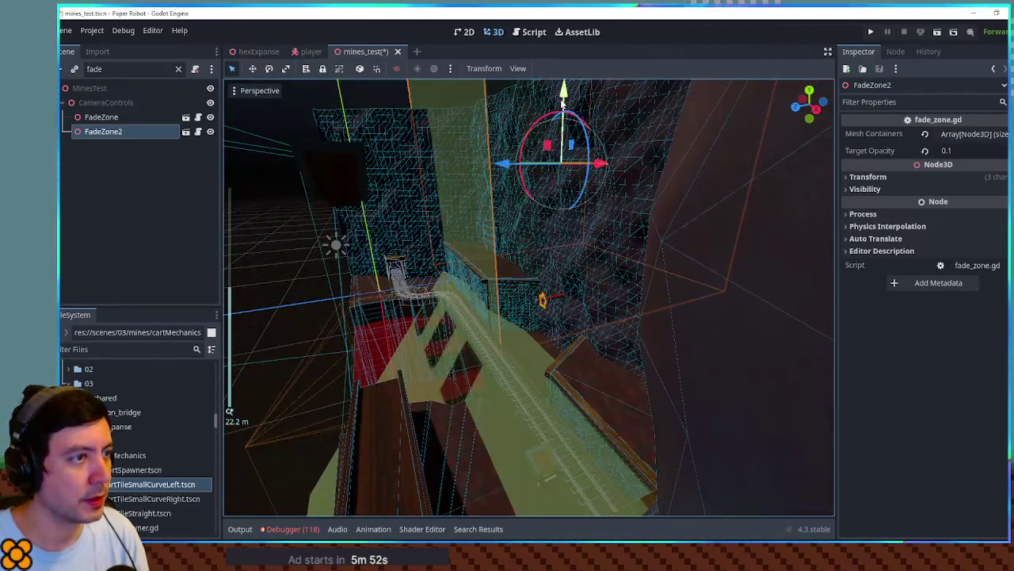
mouse_move(559, 55)
left_mouse_down()
mouse_move(556, 42)
mouse_move(568, 238)
mouse_move(615, 182)
mouse_move(607, 148)
mouse_move(671, 177)
mouse_move(716, 182)
mouse_move(656, 182)
mouse_move(602, 199)
mouse_move(607, 242)
mouse_move(581, 238)
mouse_move(420, 124)
left_mouse_up()
scroll(421, 124, "down", 3)
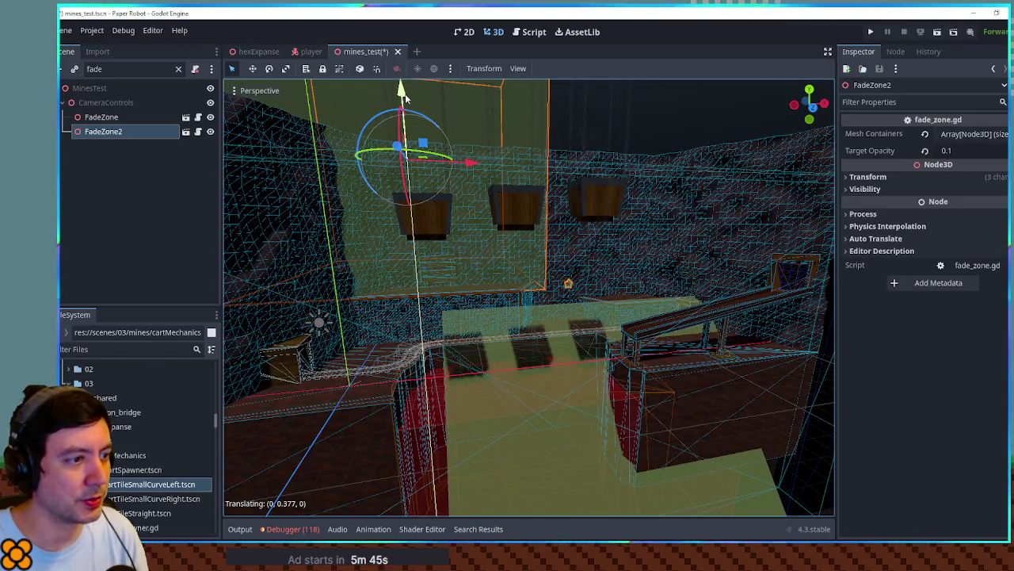
scroll(445, 148, "up", 10)
key("ctrl+s")
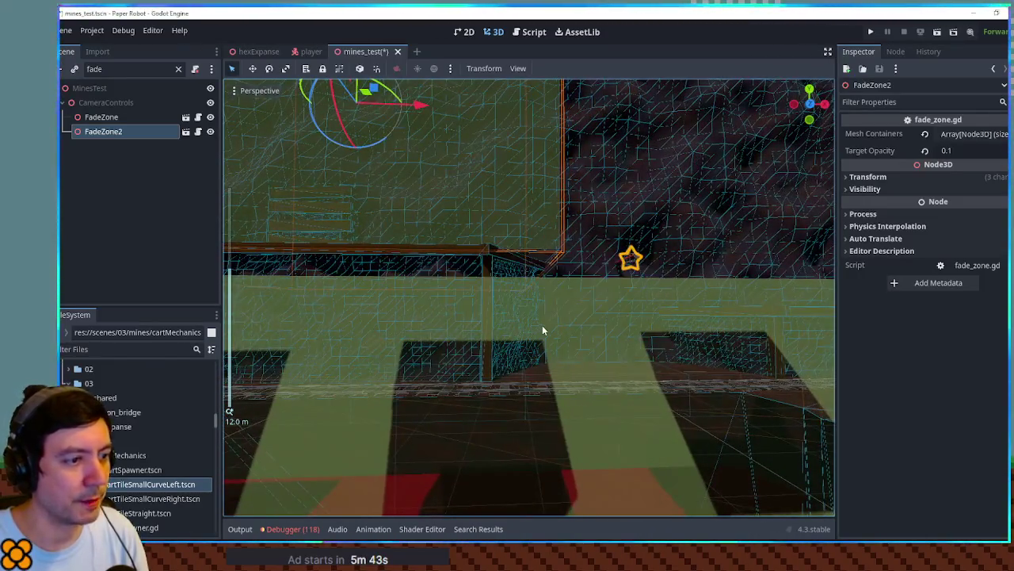
Glance at fade_zone.gd, hide both fade zones again, and open spiky_minecart.tscn.
left_click_drag(542, 331, 549, 349)
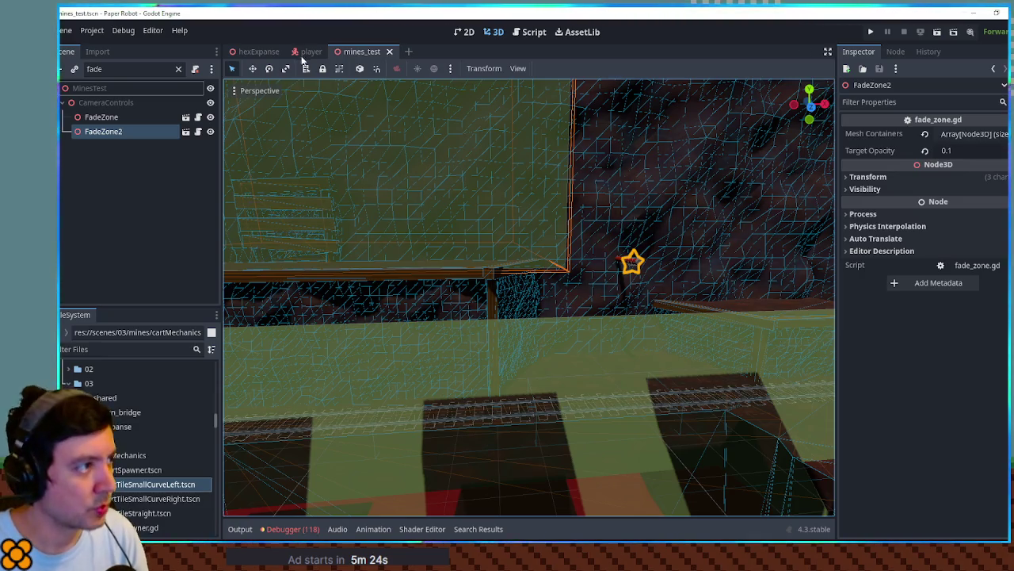
left_click(529, 32)
left_click(496, 31)
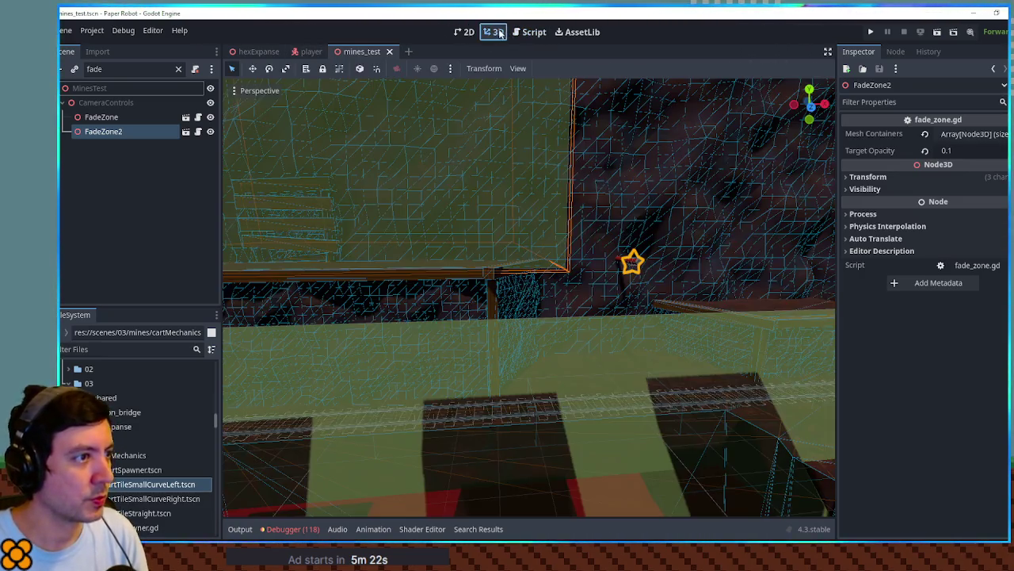
left_click(210, 117)
left_click(210, 131)
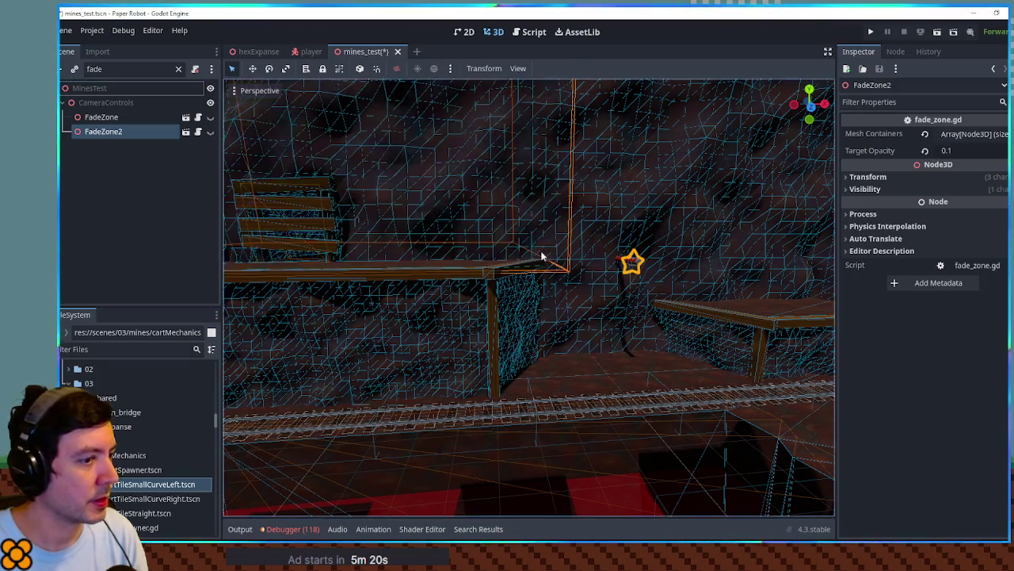
mouse_move(531, 281)
left_mouse_down()
mouse_move(704, 254)
mouse_move(584, 249)
mouse_move(359, 386)
left_mouse_up()
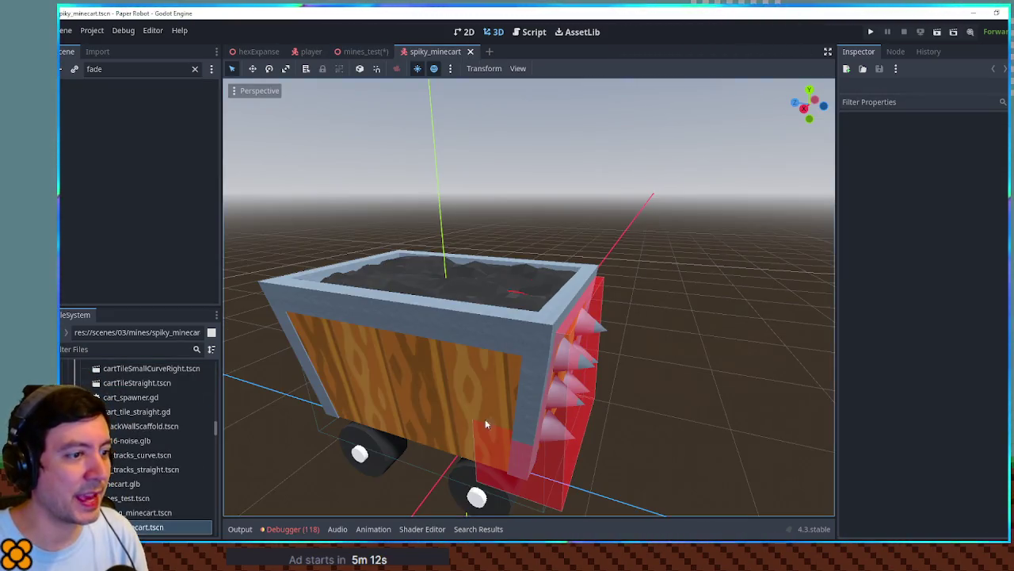
mouse_move(485, 418)
left_mouse_down()
mouse_move(567, 333)
mouse_move(487, 339)
mouse_move(466, 286)
mouse_move(515, 265)
left_mouse_up()
Drag FallZone3 down 0.2 on Y, save spiky_minecart, check it around the cart, and return to mines_test.
left_click(456, 262)
scroll(515, 266, "up", 3)
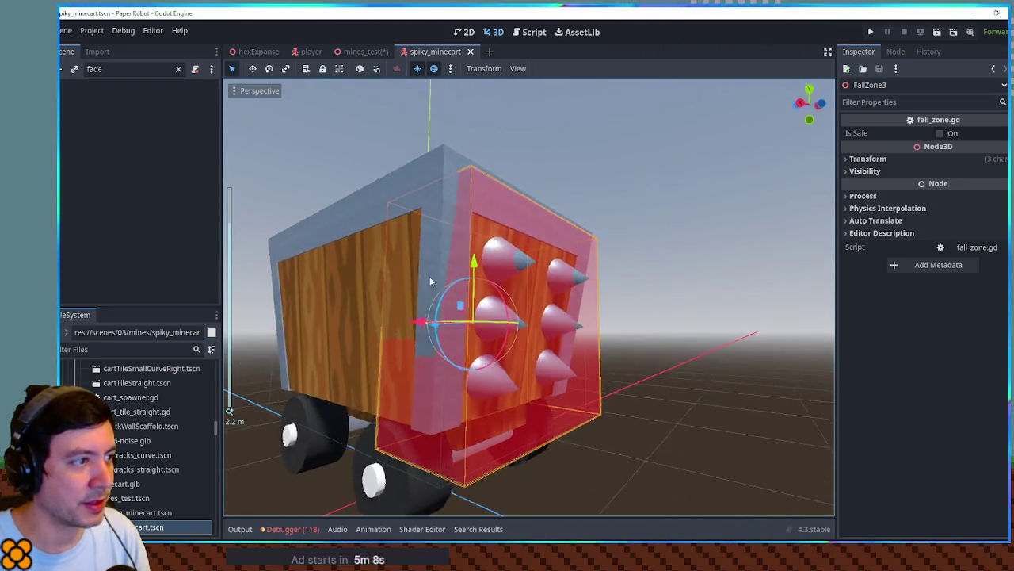
left_click_drag(289, 206, 564, 311)
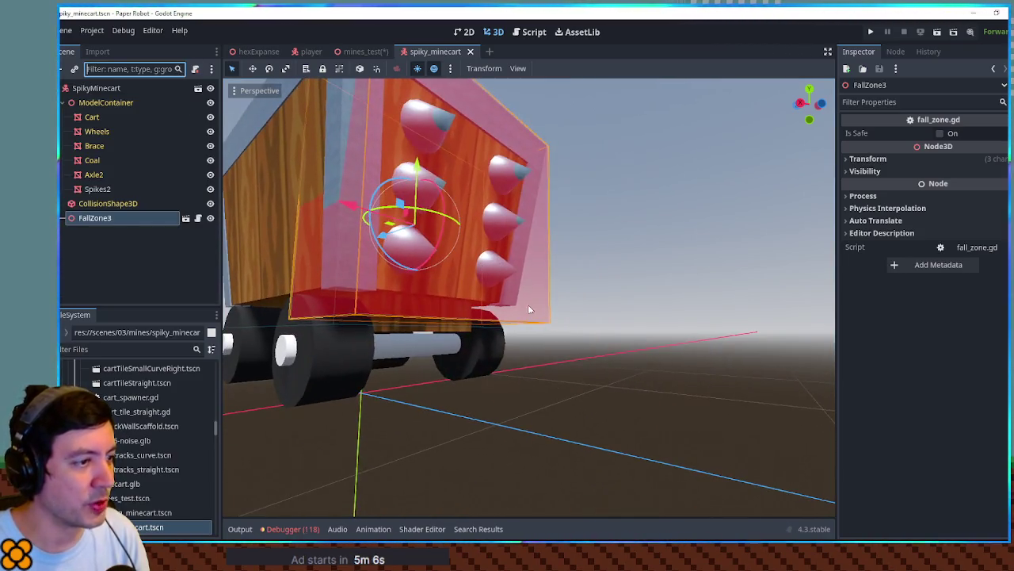
scroll(563, 312, "up", 2)
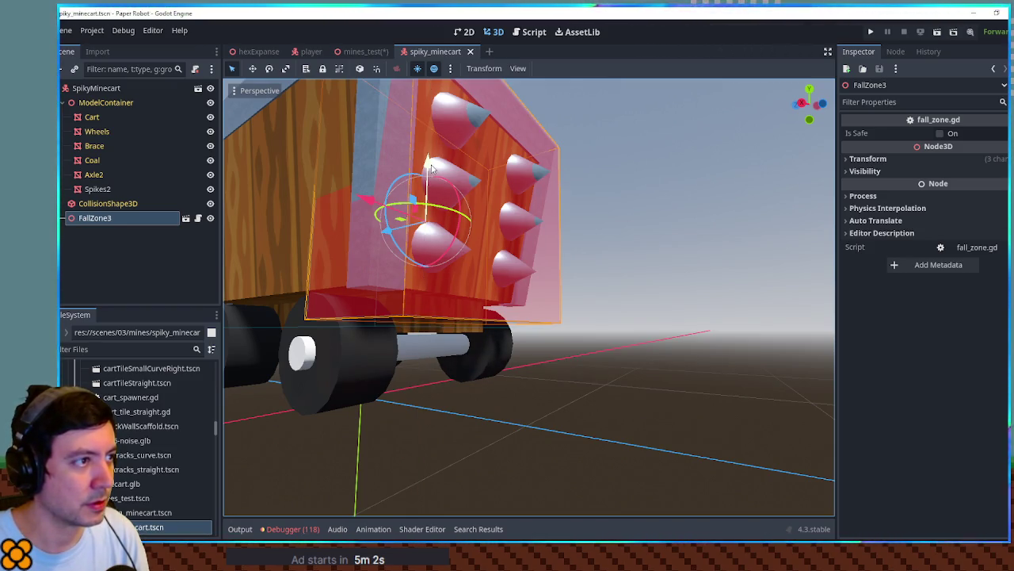
left_click_drag(429, 165, 427, 201)
key("ctrl+s")
mouse_move(555, 282)
left_mouse_down()
mouse_move(471, 271)
mouse_move(491, 285)
mouse_move(529, 284)
left_mouse_up()
mouse_move(491, 315)
left_mouse_down()
mouse_move(583, 307)
mouse_move(514, 307)
mouse_move(444, 144)
left_mouse_up()
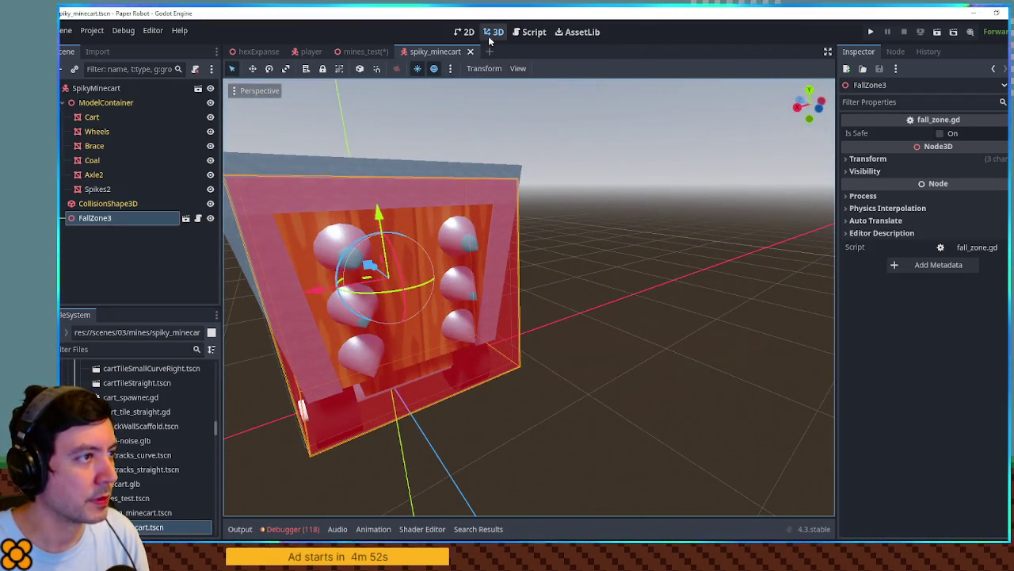
left_click(361, 51)
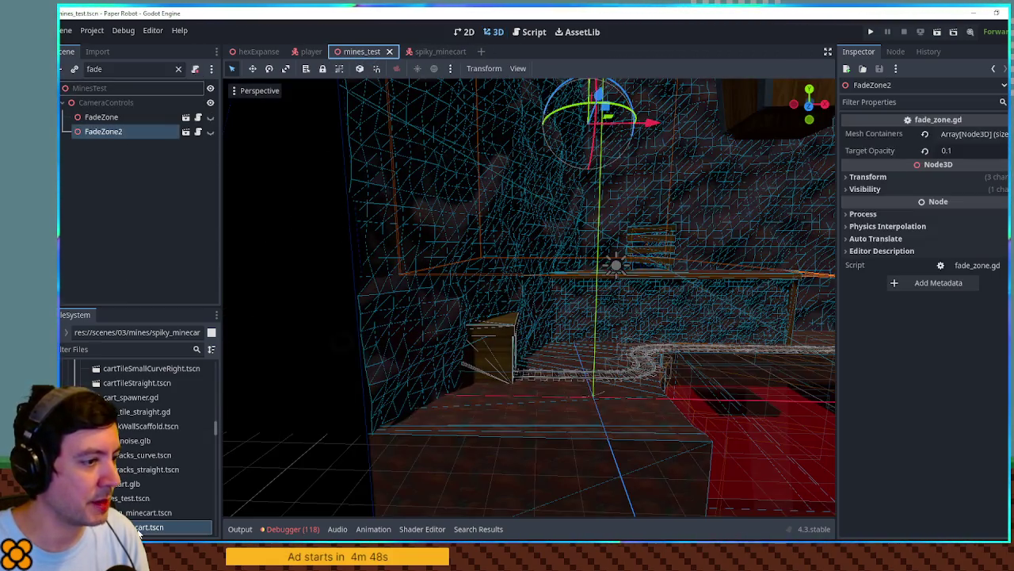
Clear the 'fade' filter, collapse MinesTest to its top-level nodes, and drag in the spiky minecart.
left_click(179, 69)
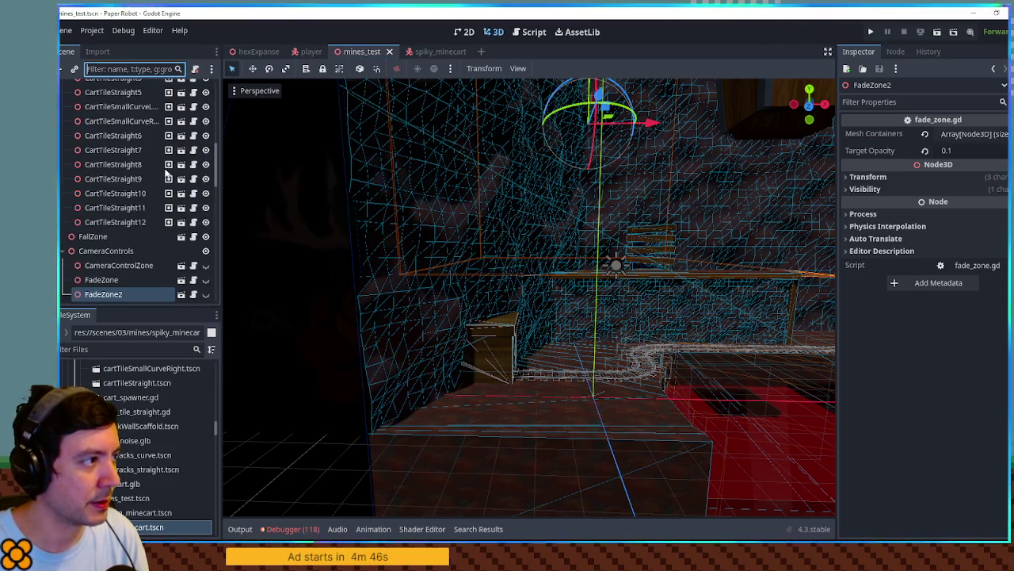
left_click(117, 263)
key("Home")
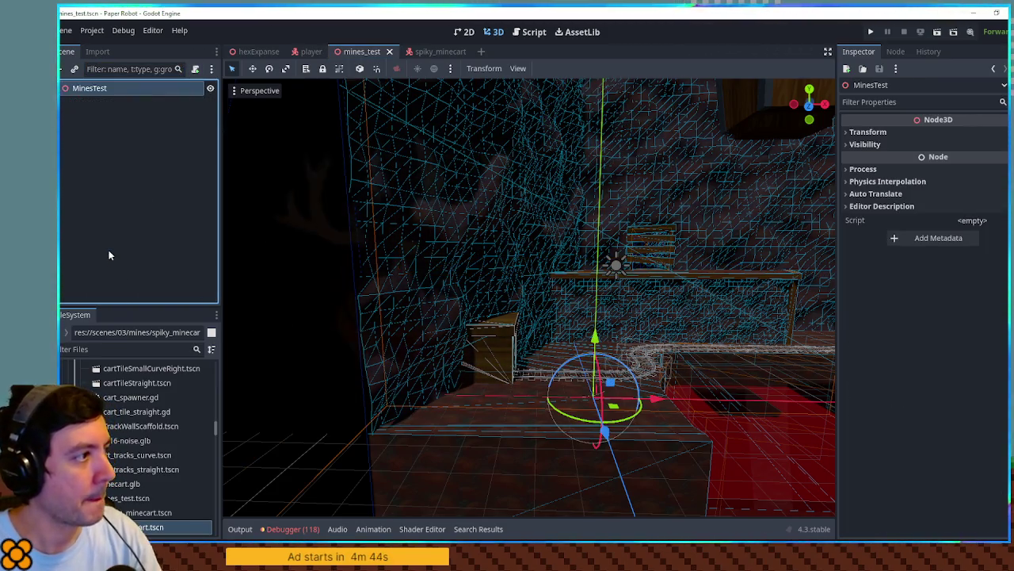
left_click(96, 116)
key("Left")
left_click(95, 132)
key("Left")
left_click(93, 146)
left_click(93, 175)
key("Left")
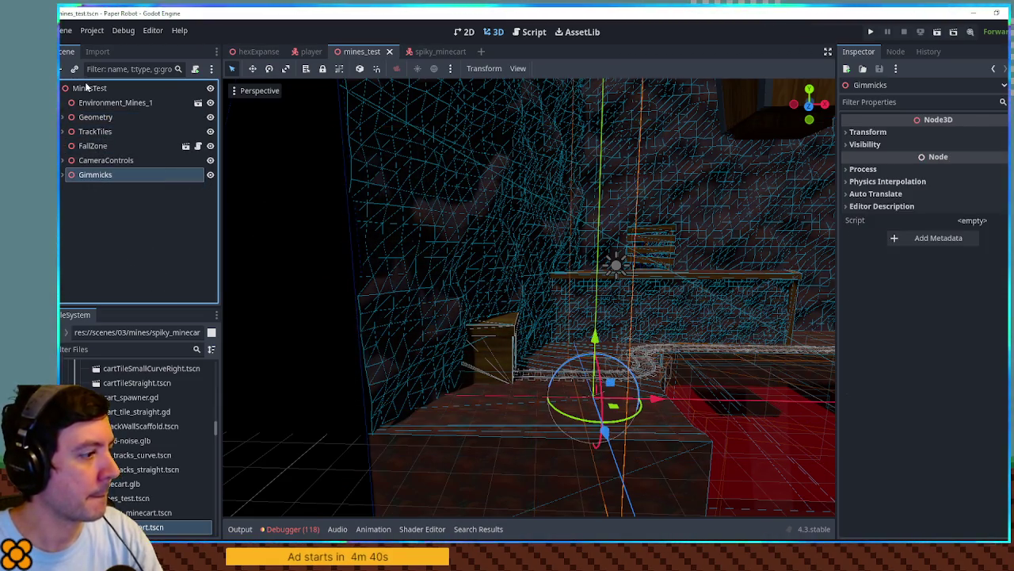
left_click_drag(99, 93, 93, 90)
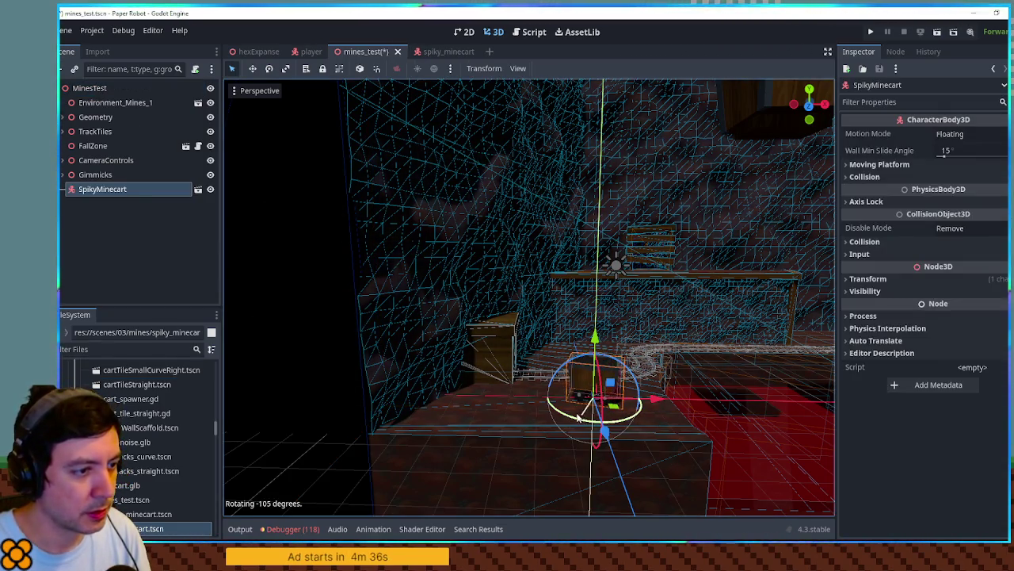
Turn the spiky minecart onto the track, save mines_test, and run a playtest.
left_click_drag(613, 407, 595, 426)
key("ctrl+s")
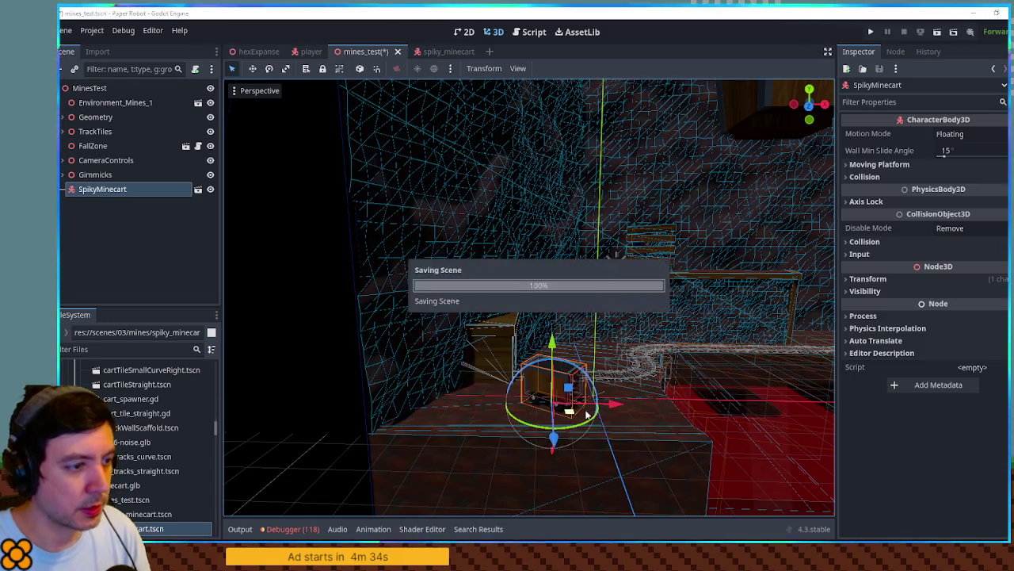
key("F6")
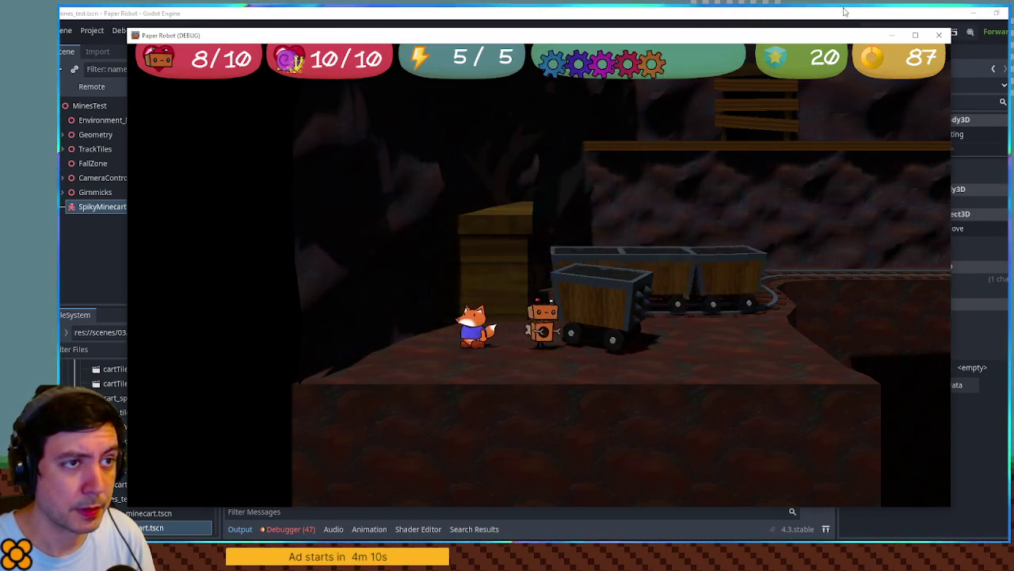
key("F8")
left_click(105, 350)
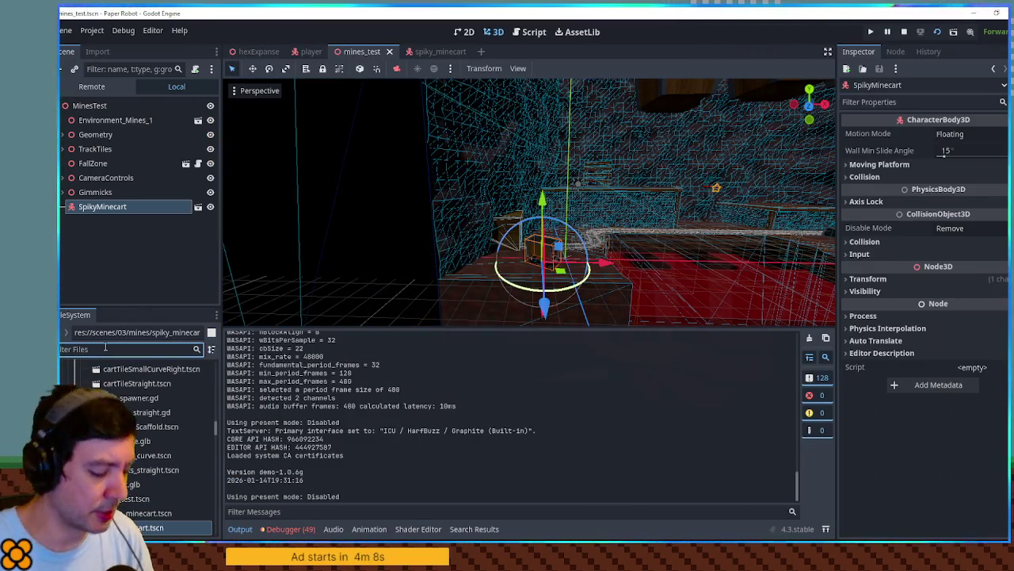
Open the player scene, frame and inspect its DigCollider sphere shape, then close the scene.
type("player")
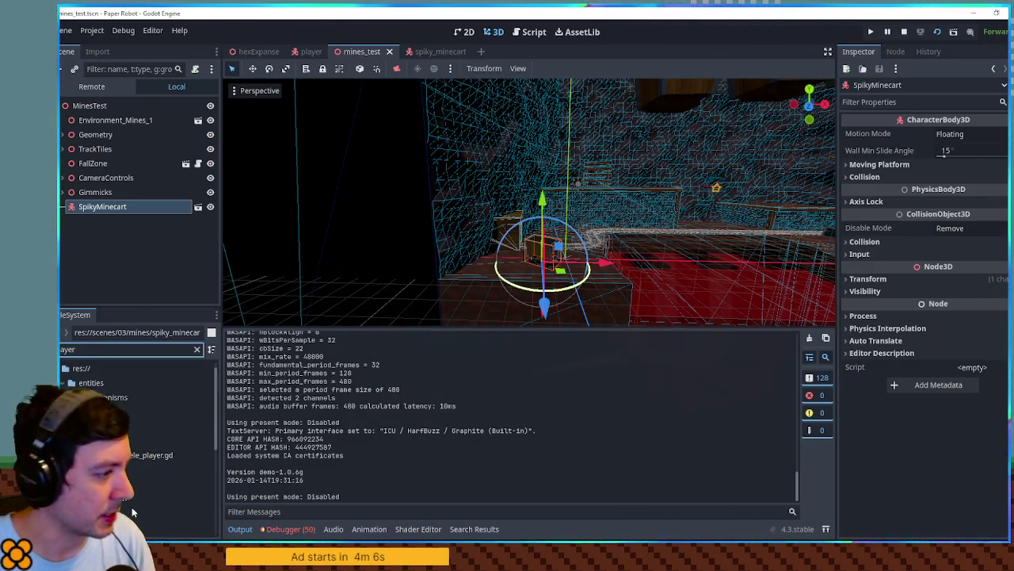
double_click(126, 498)
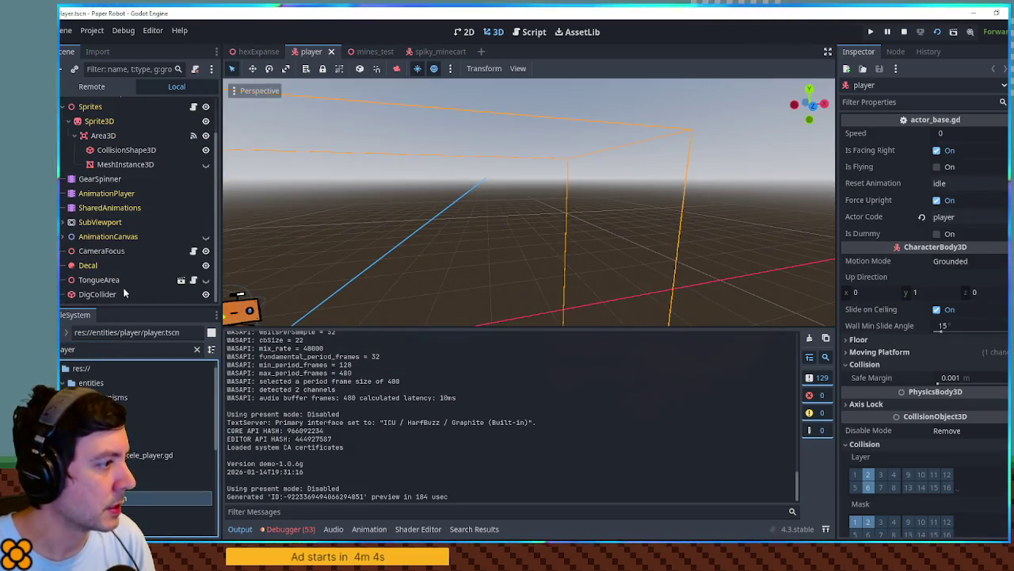
left_click(98, 294)
key("f")
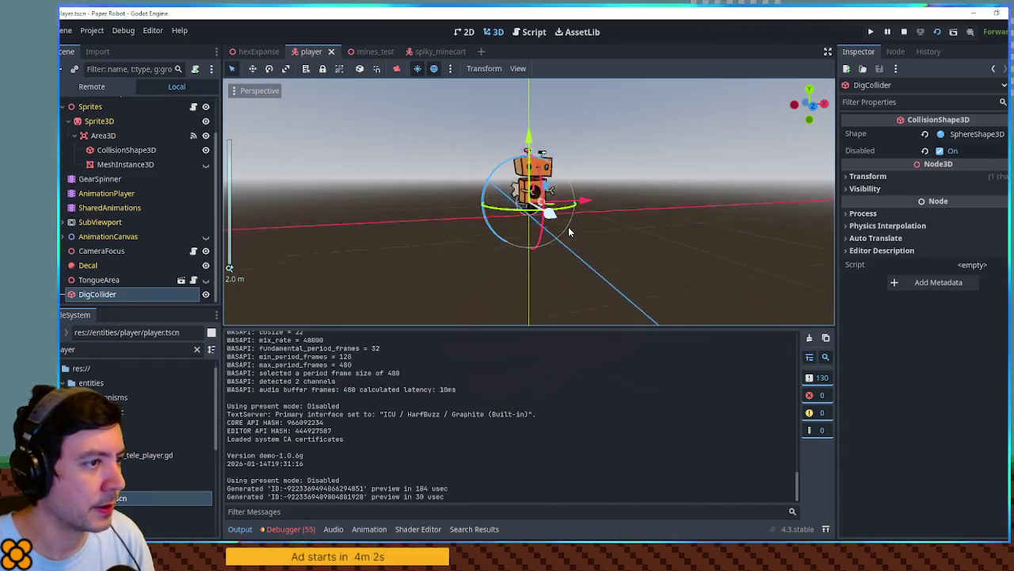
scroll(569, 226, "up", 5)
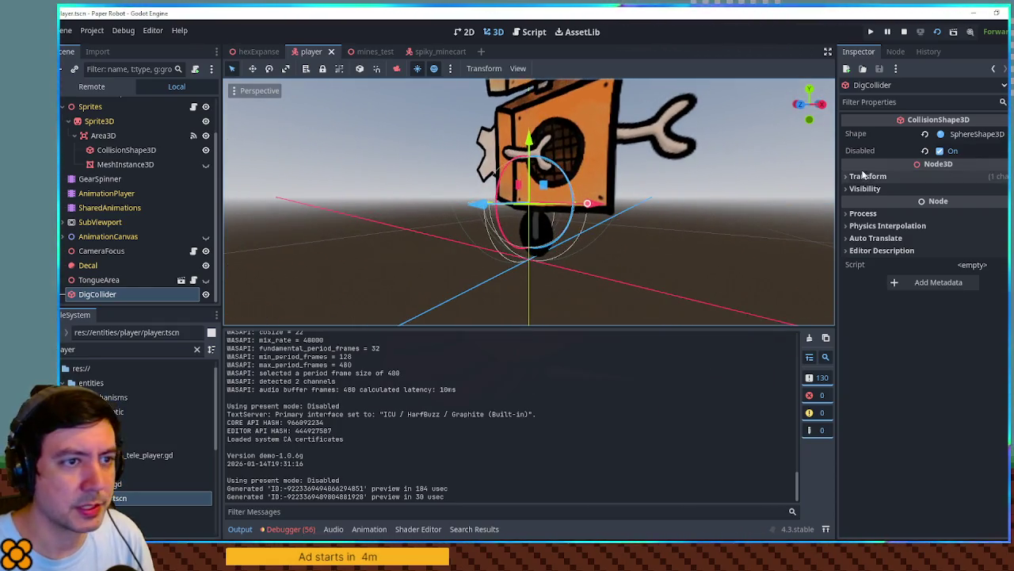
left_click(983, 135)
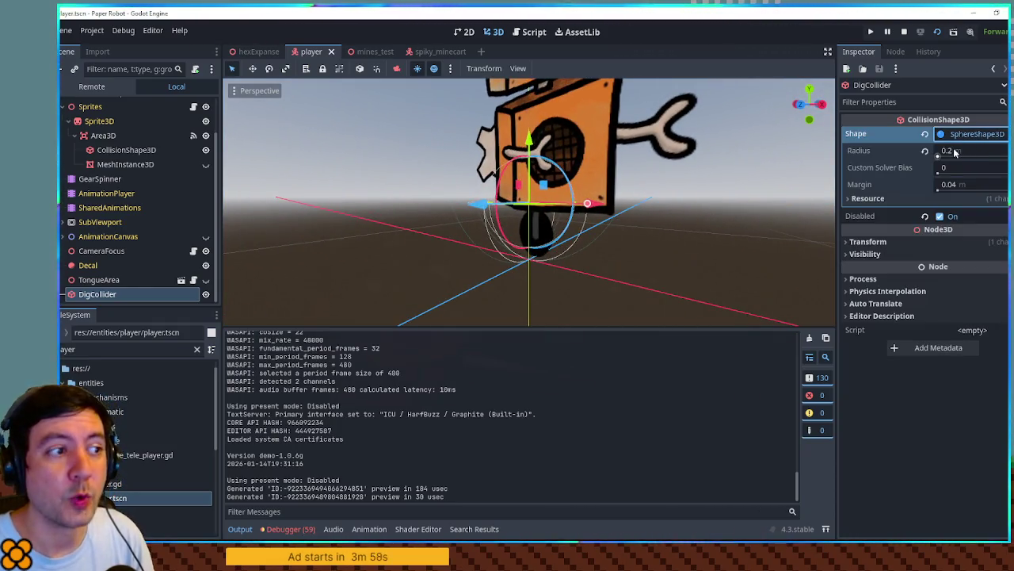
mouse_move(510, 207)
left_mouse_down()
mouse_move(645, 230)
mouse_move(540, 228)
mouse_move(626, 230)
left_mouse_up()
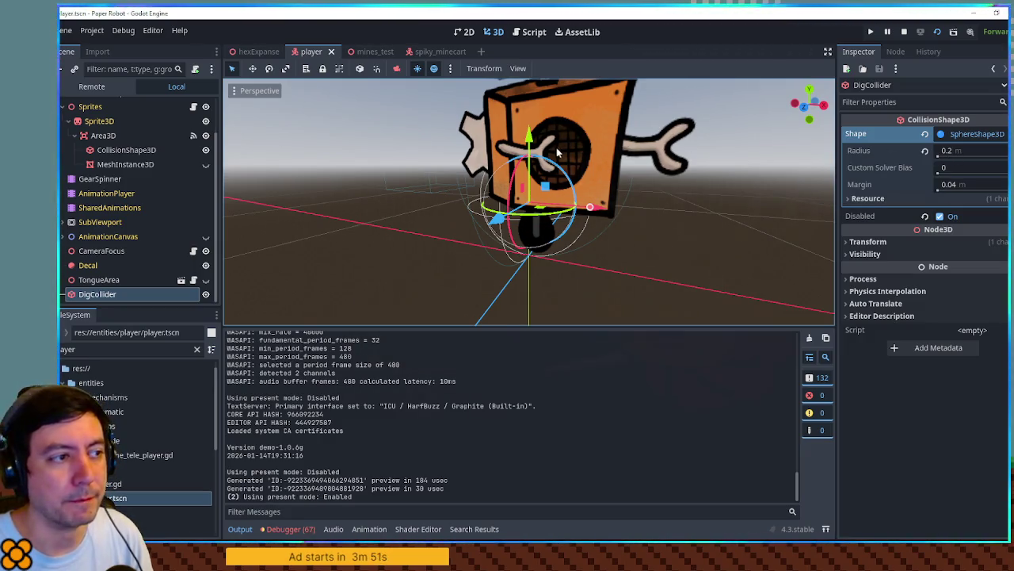
scroll(559, 187, "up", 3)
mouse_move(559, 186)
left_mouse_down()
mouse_move(618, 176)
mouse_move(578, 169)
mouse_move(593, 173)
left_mouse_up()
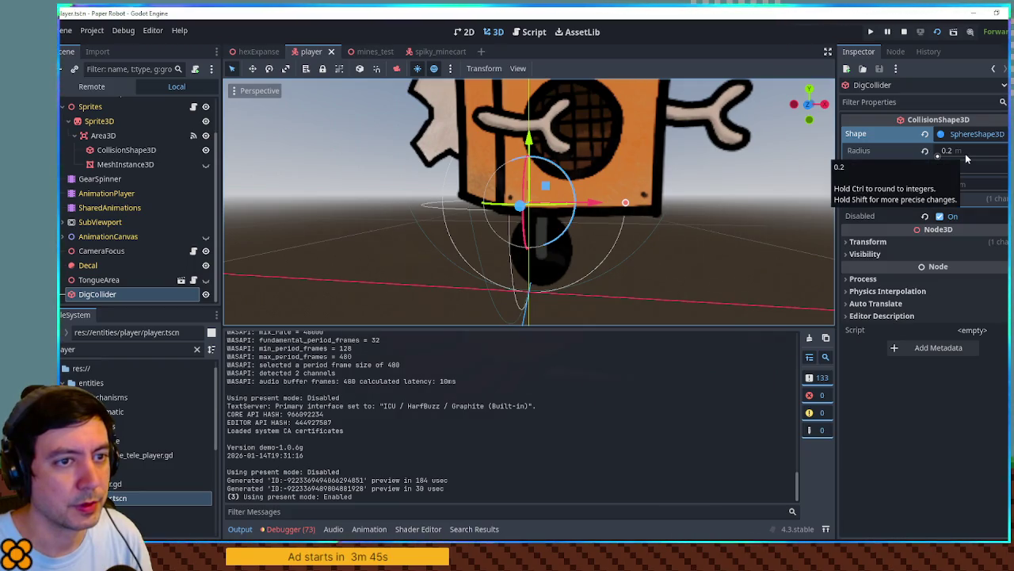
left_click(331, 51)
left_click(431, 51)
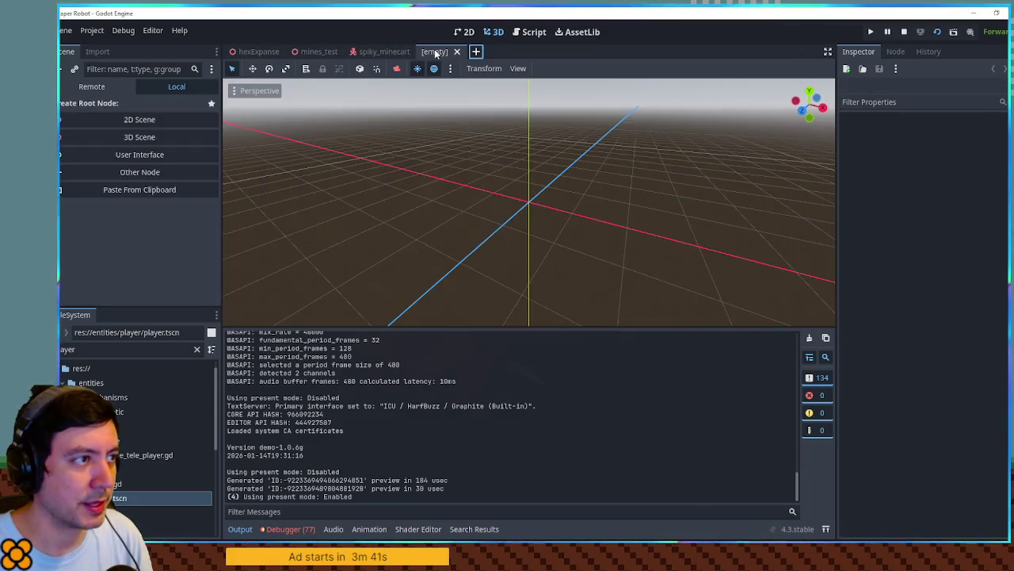
Open spiky_minecart and add a CSGBox3D child stretched to cart height as a guide.
left_click(390, 53)
scroll(533, 194, "up", 3)
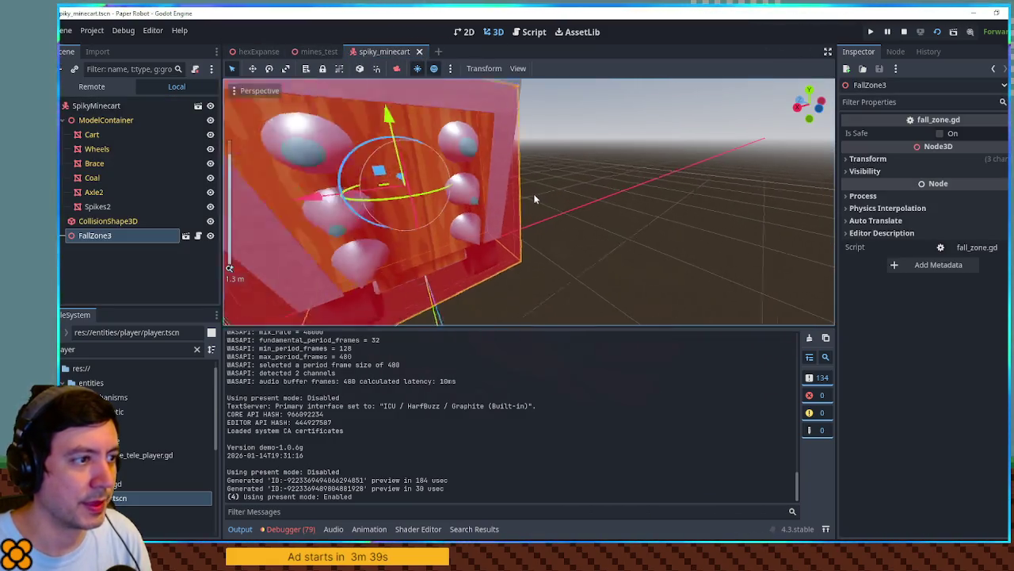
left_click_drag(536, 192, 932, 52)
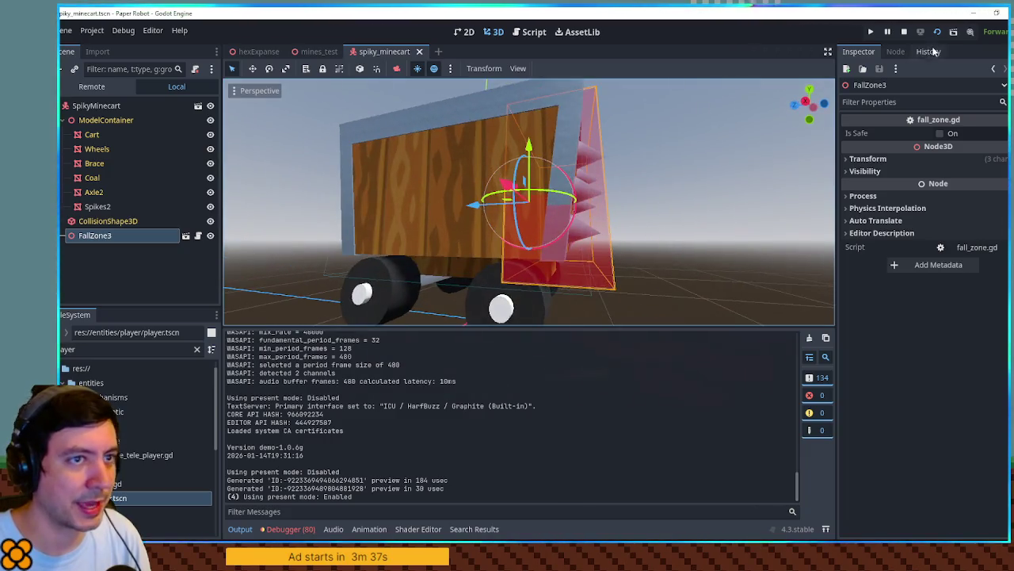
left_click(906, 33)
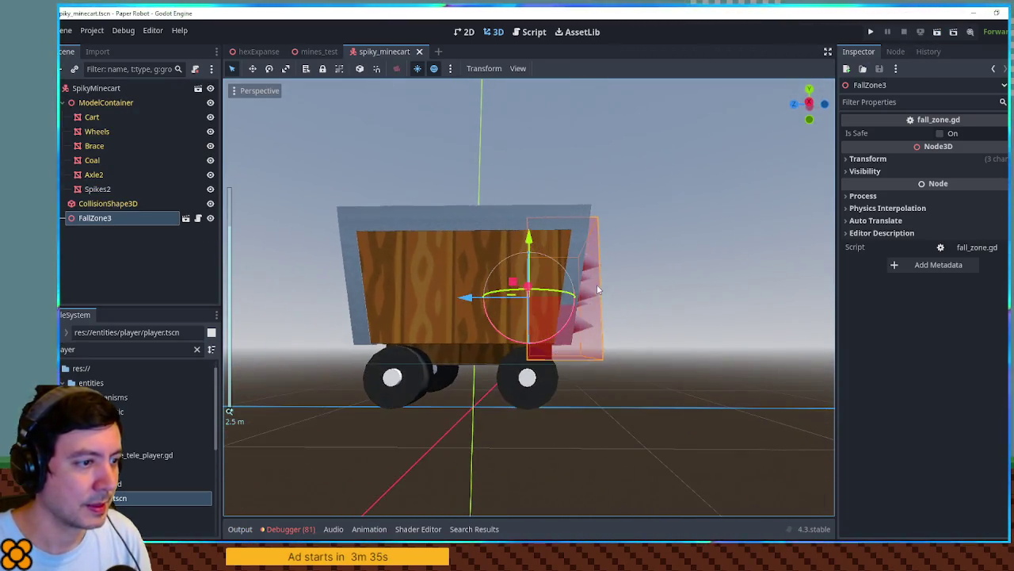
left_click(104, 89)
key("ctrl+a")
type("csgb")
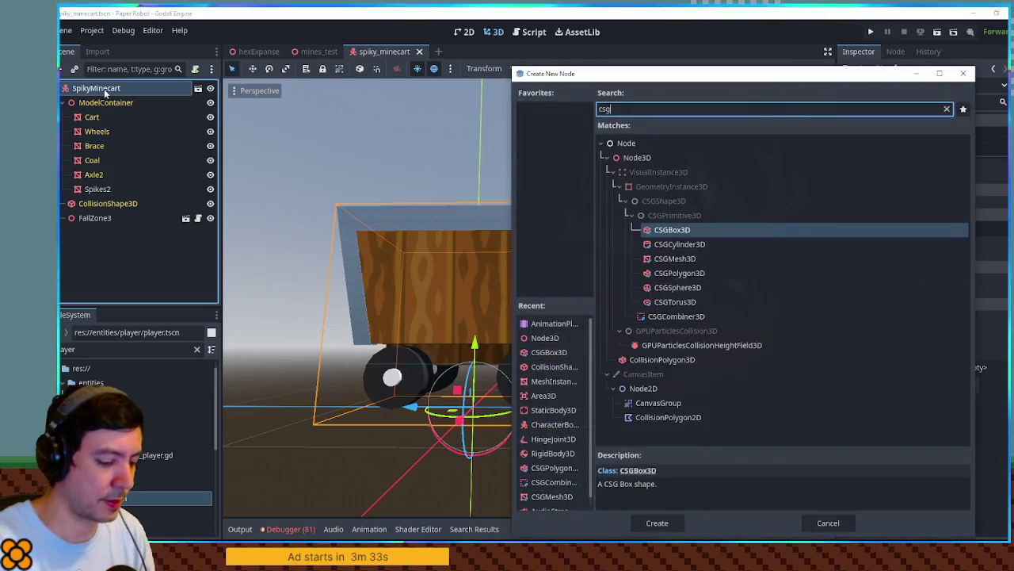
key("Return")
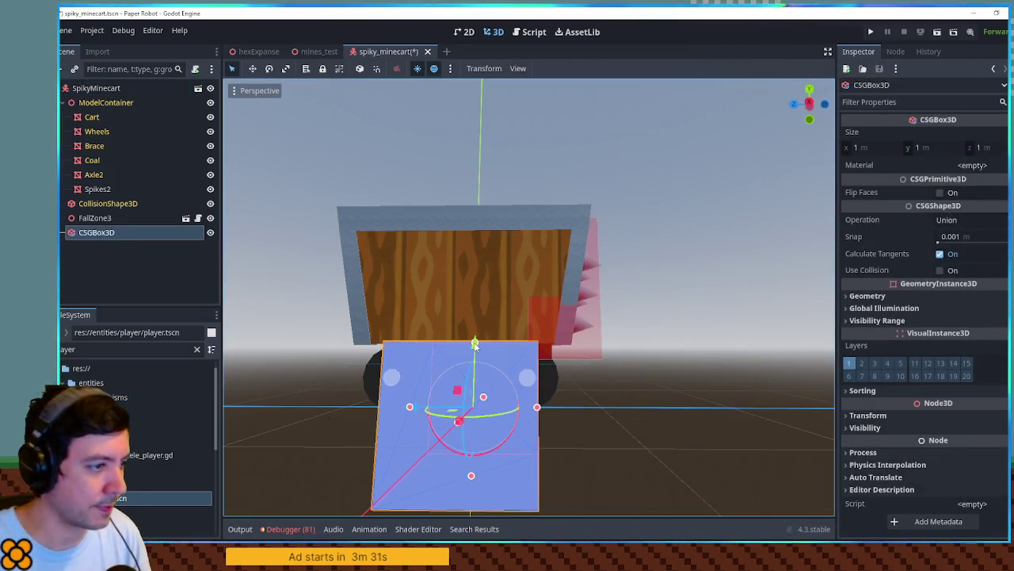
mouse_move(477, 339)
left_mouse_down()
mouse_move(481, 304)
mouse_move(487, 410)
mouse_move(488, 361)
left_mouse_up()
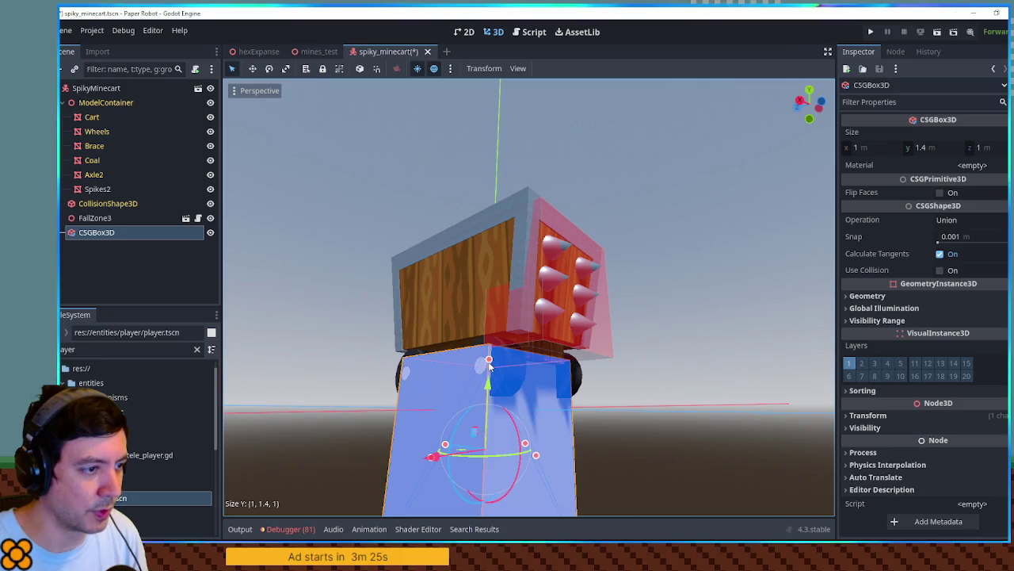
From front and side views, raise the CollisionShape3D's bottom so the box is about 1 m tall.
key("KP_1")
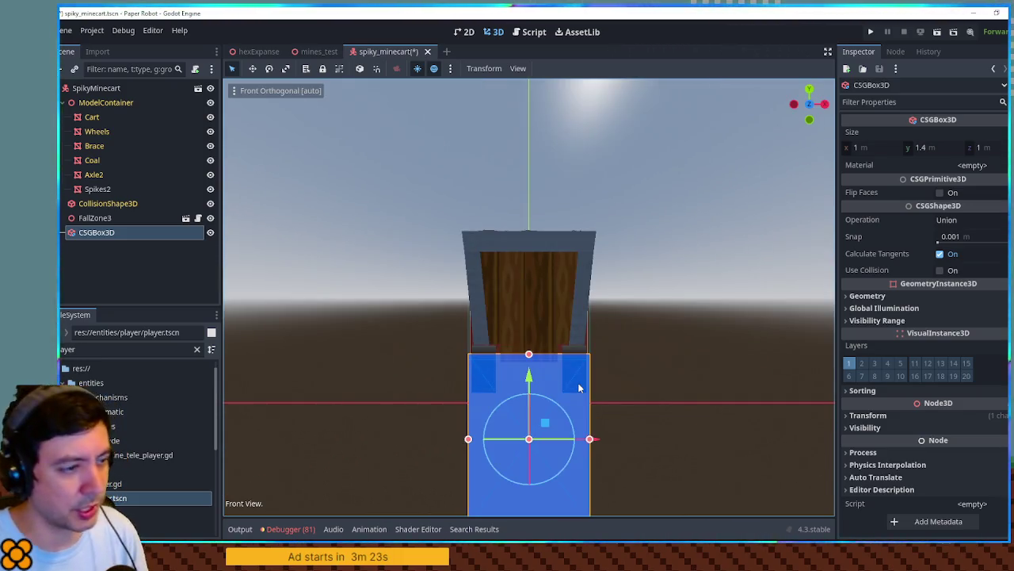
key("KP_3")
scroll(577, 382, "up", 5)
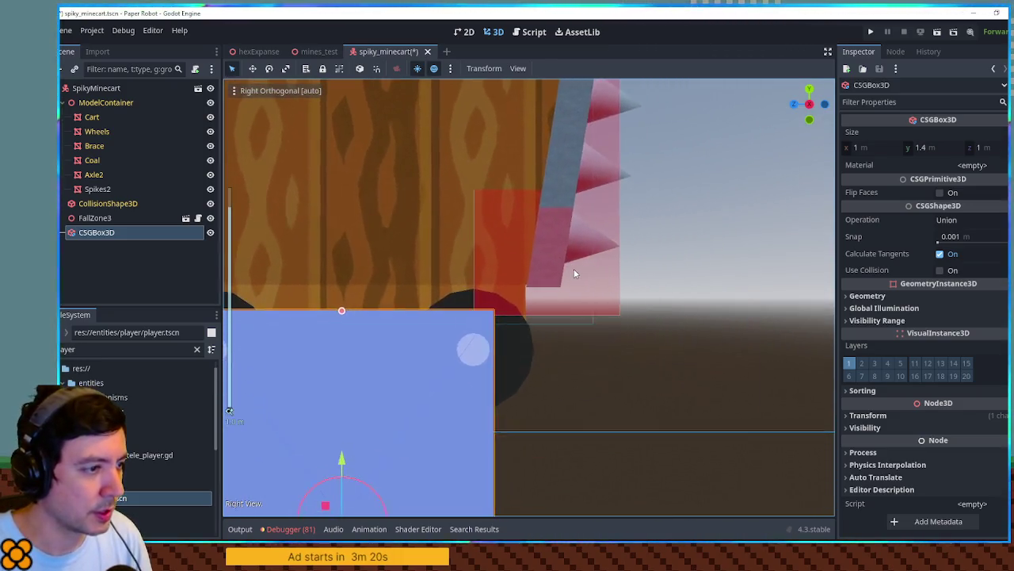
left_click(608, 298)
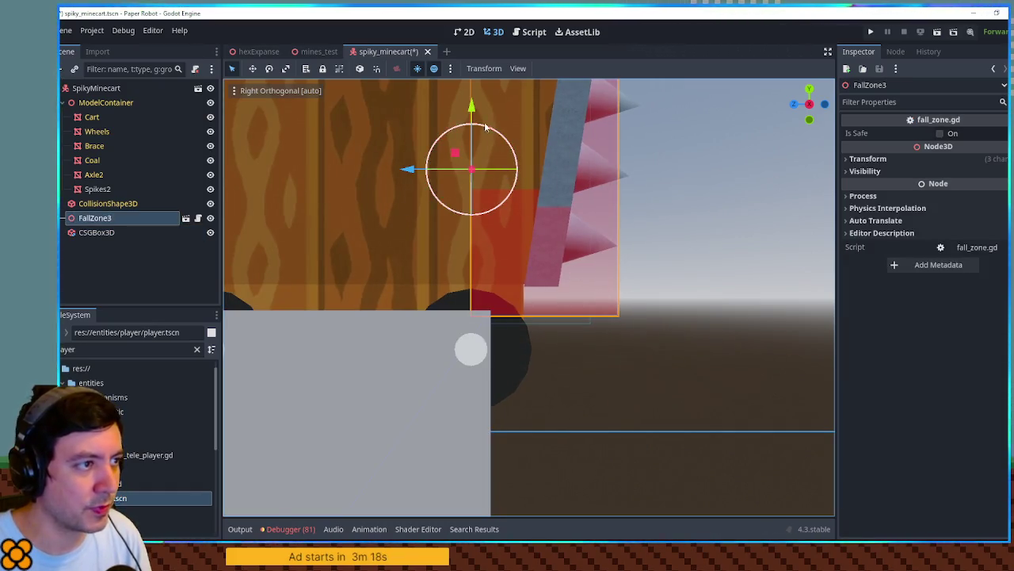
scroll(495, 145, "down", 3)
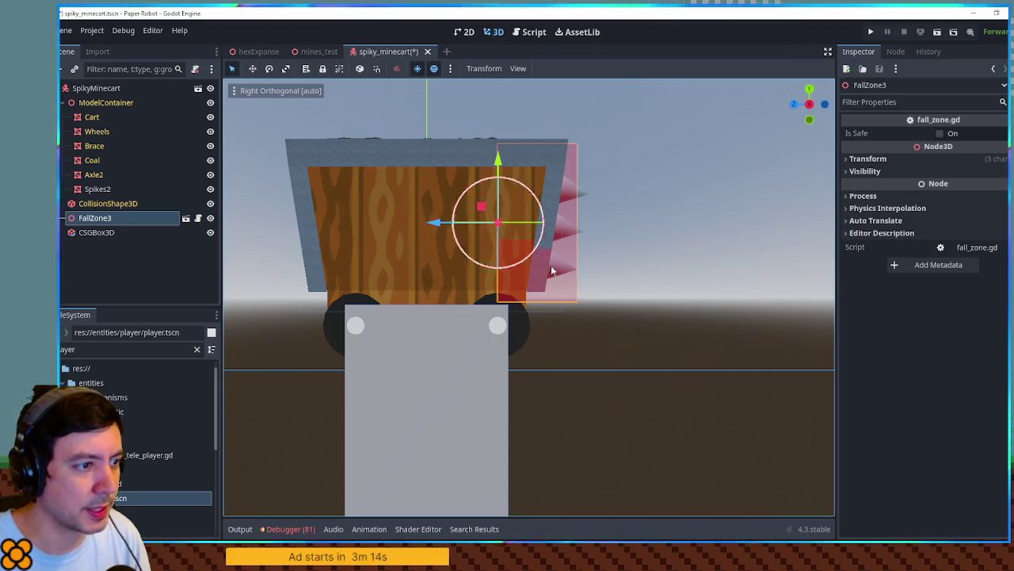
left_click(109, 205)
mouse_move(431, 312)
left_mouse_down()
mouse_move(566, 330)
mouse_move(431, 416)
left_mouse_up()
Delete the temporary CSGBox3D guide and return to mines_test.
left_click(430, 415)
key("Delete")
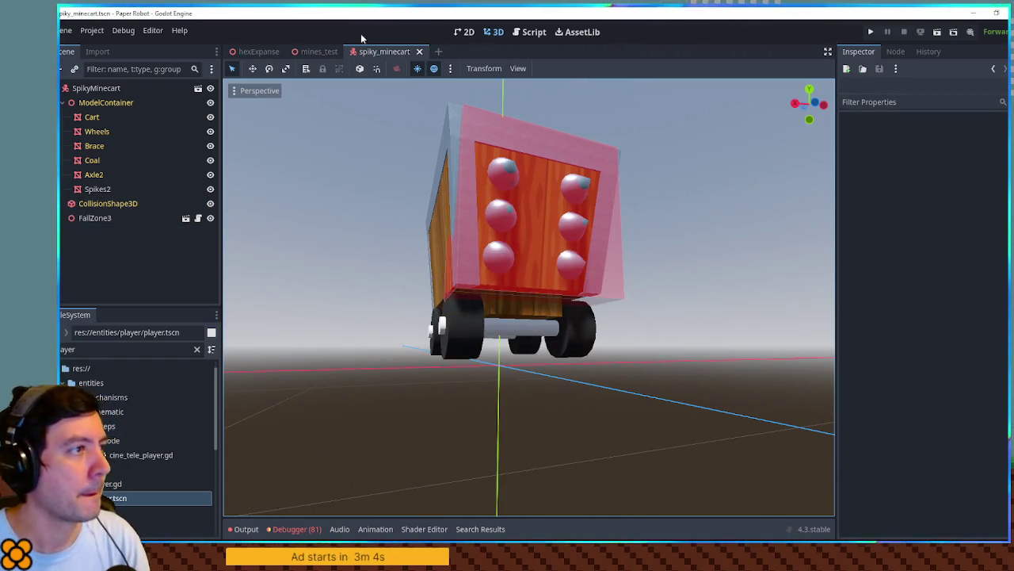
left_click(319, 52)
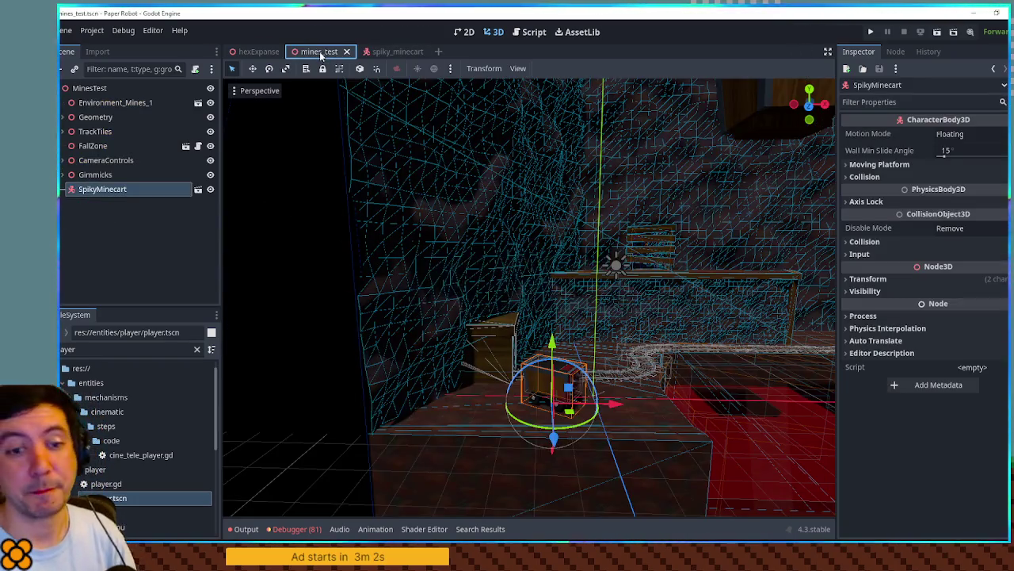
Run the mines level to test the resized minecart, then reopen spiky_minecart.
key("F6")
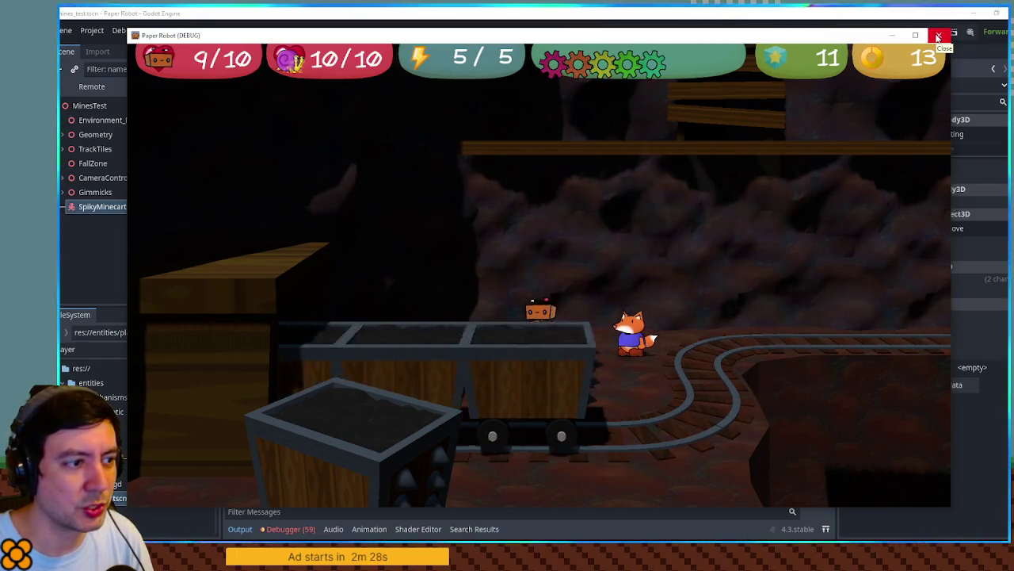
left_click(938, 37)
left_click(397, 51)
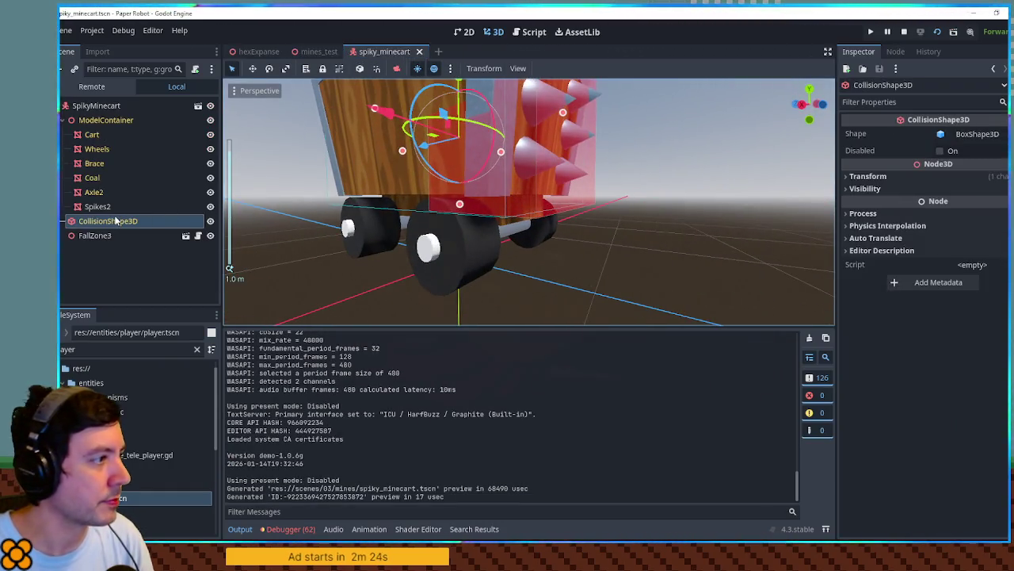
Undo the collision edit, select FallZone3 in side view, then run and close another playtest.
key("ctrl+z")
left_click(472, 210)
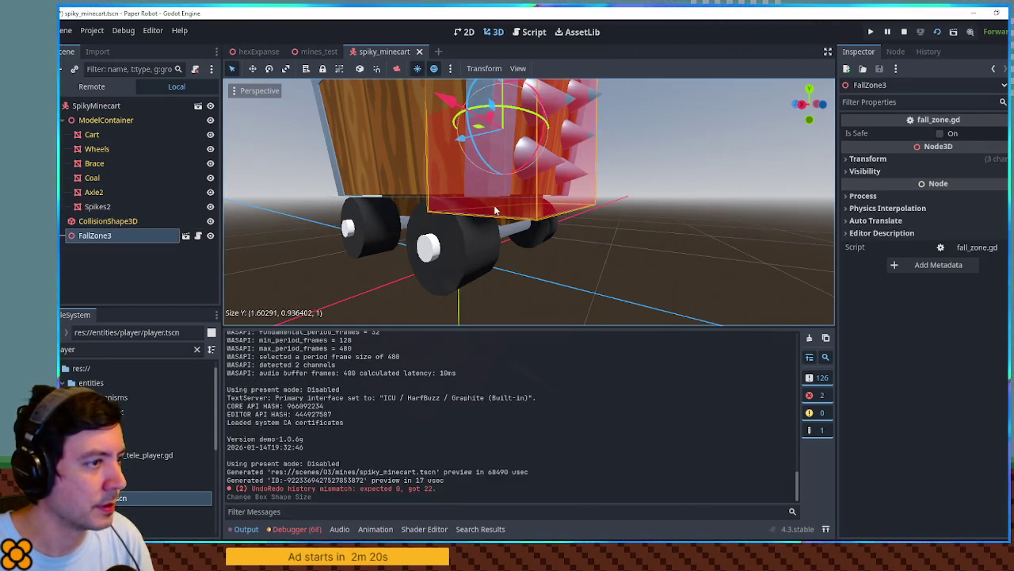
scroll(497, 201, "down", 3)
key("KP_3")
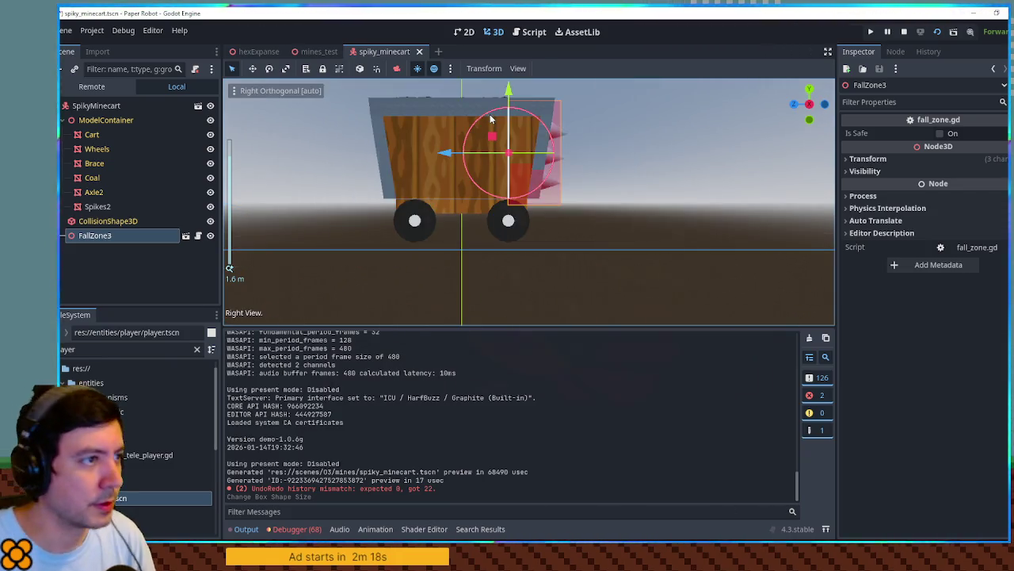
key("F5")
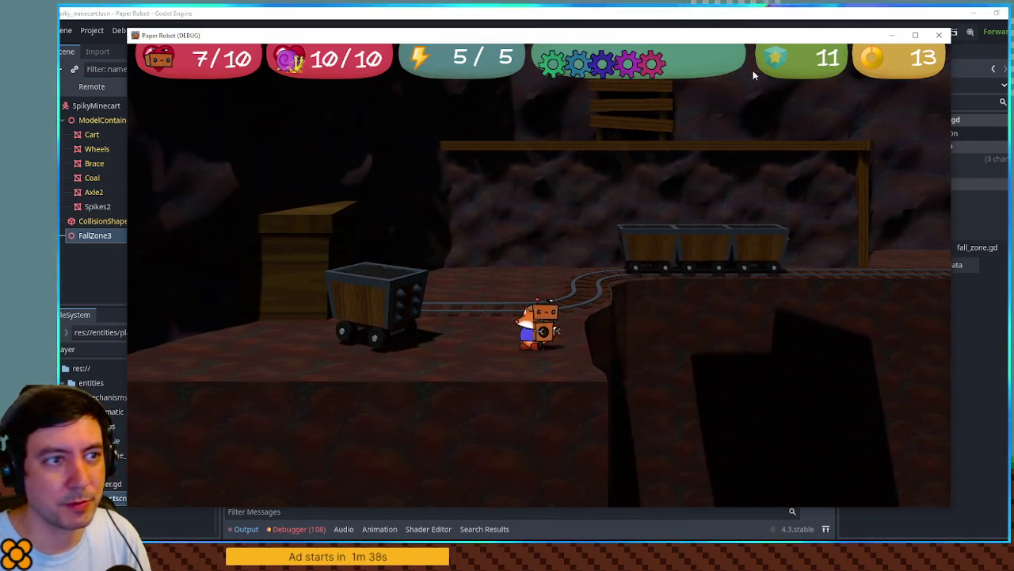
left_click(938, 36)
left_click_drag(697, 194, 266, 188)
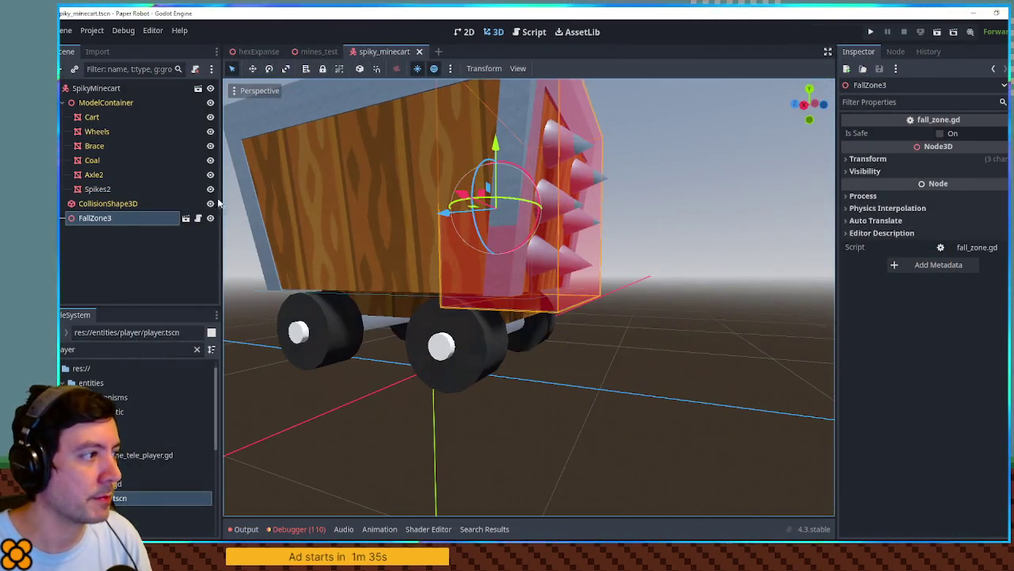
Close spiky_minecart and delete the SpikyMinecart instance from mines_test.
left_click(419, 52)
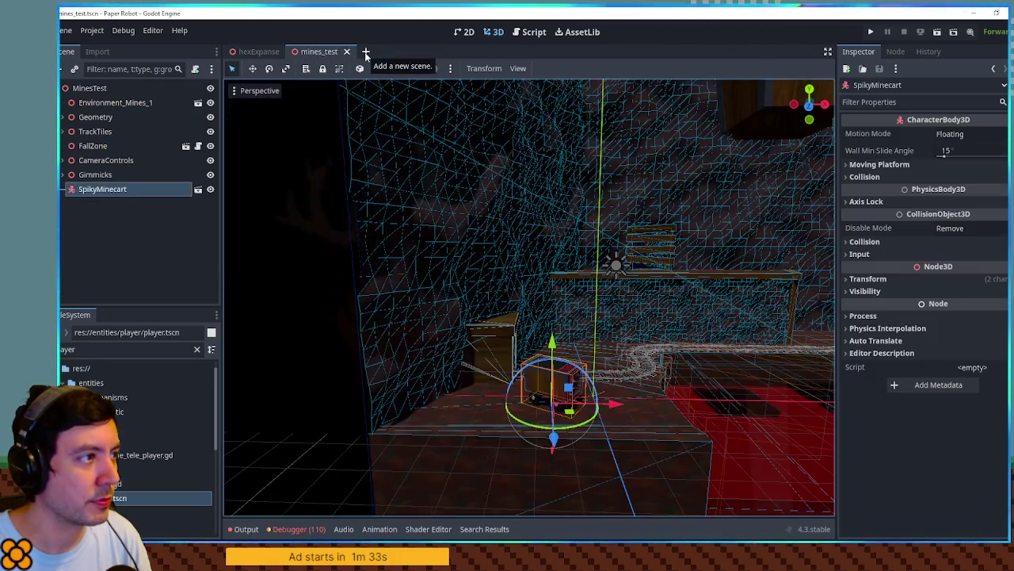
key("Delete")
key("Return")
Orbit and zoom around the mines level to review the wooden crate and ramp.
mouse_move(654, 220)
left_mouse_down()
mouse_move(369, 262)
mouse_move(467, 242)
mouse_move(478, 301)
mouse_move(469, 275)
mouse_move(534, 340)
mouse_move(478, 367)
mouse_move(497, 339)
left_mouse_up()
scroll(420, 253, "down", 5)
scroll(470, 275, "up", 8)
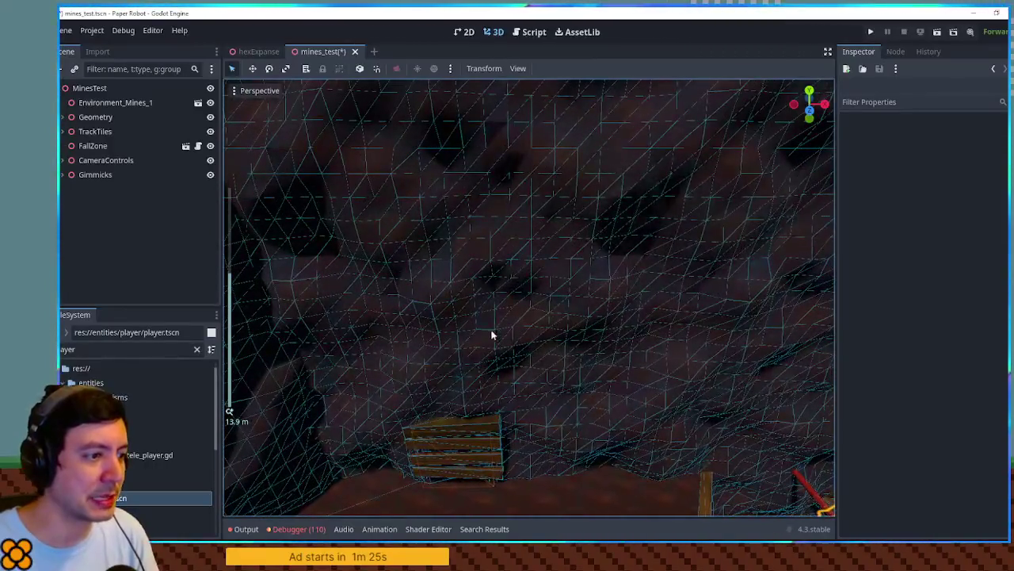
mouse_move(451, 431)
left_mouse_down()
mouse_move(485, 400)
mouse_move(474, 365)
mouse_move(628, 355)
mouse_move(590, 383)
mouse_move(626, 363)
mouse_move(584, 315)
mouse_move(671, 319)
mouse_move(619, 317)
left_mouse_up()
scroll(452, 364, "down", 5)
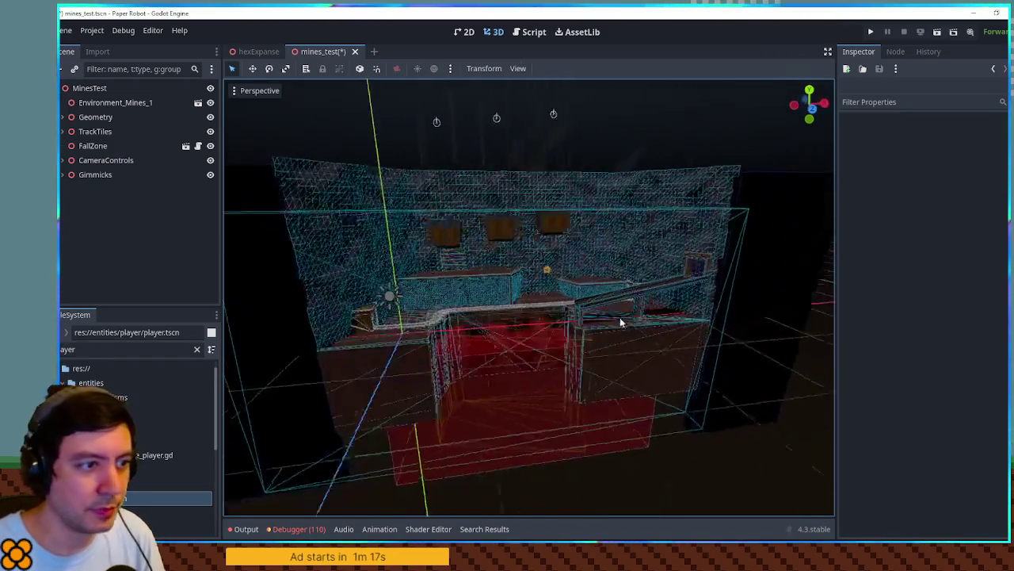
scroll(674, 314, "up", 2)
scroll(674, 317, "up", 3)
mouse_move(690, 310)
left_mouse_down()
mouse_move(537, 317)
mouse_move(626, 320)
mouse_move(671, 258)
left_mouse_up()
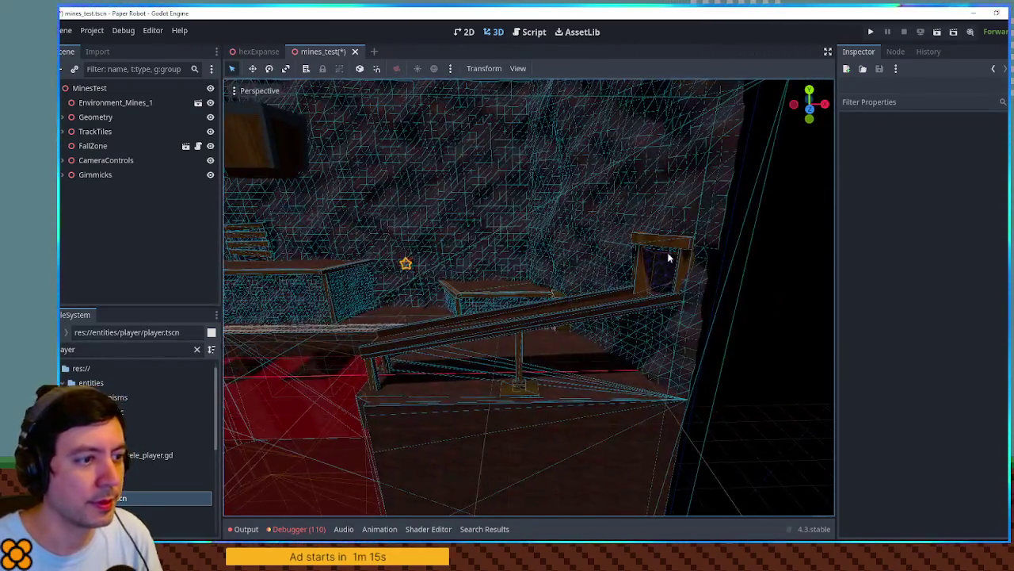
scroll(682, 288, "down", 5)
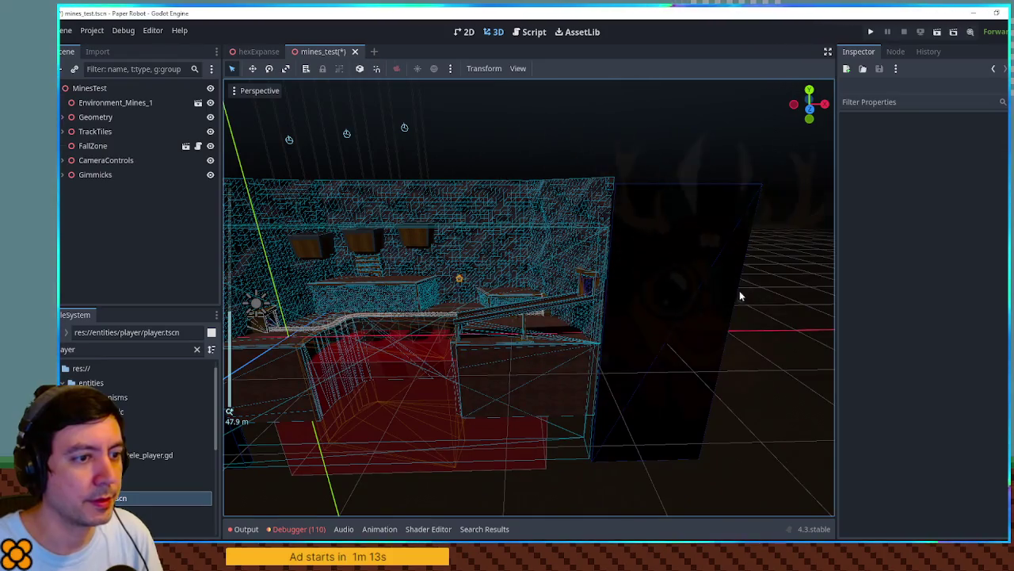
mouse_move(741, 297)
left_mouse_down()
mouse_move(569, 294)
mouse_move(670, 297)
mouse_move(590, 292)
left_mouse_up()
scroll(693, 290, "up", 4)
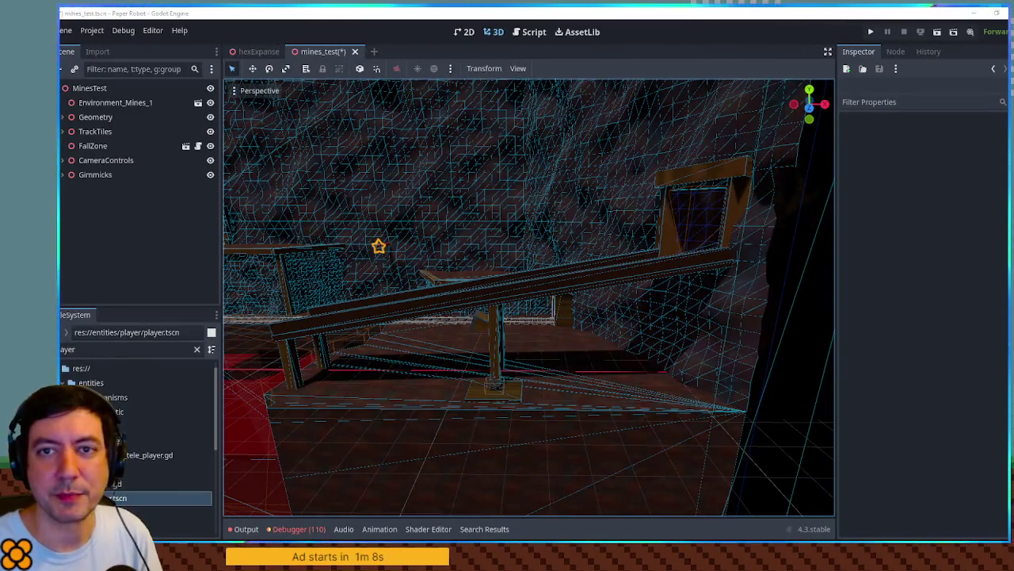
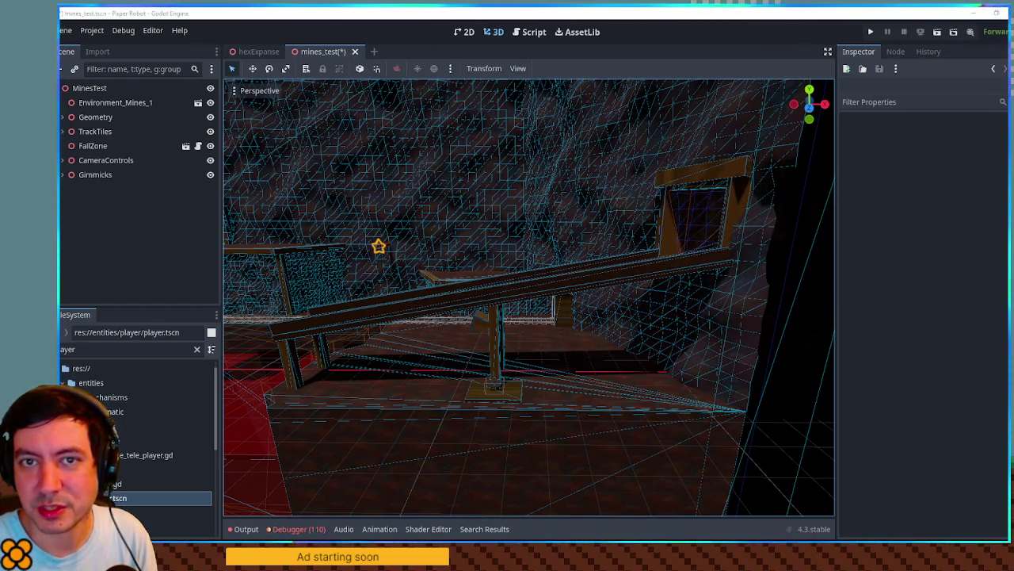
View the gold sluice reference photo enlarged to 150%, then return to the editor.
key("super+shift+Left")
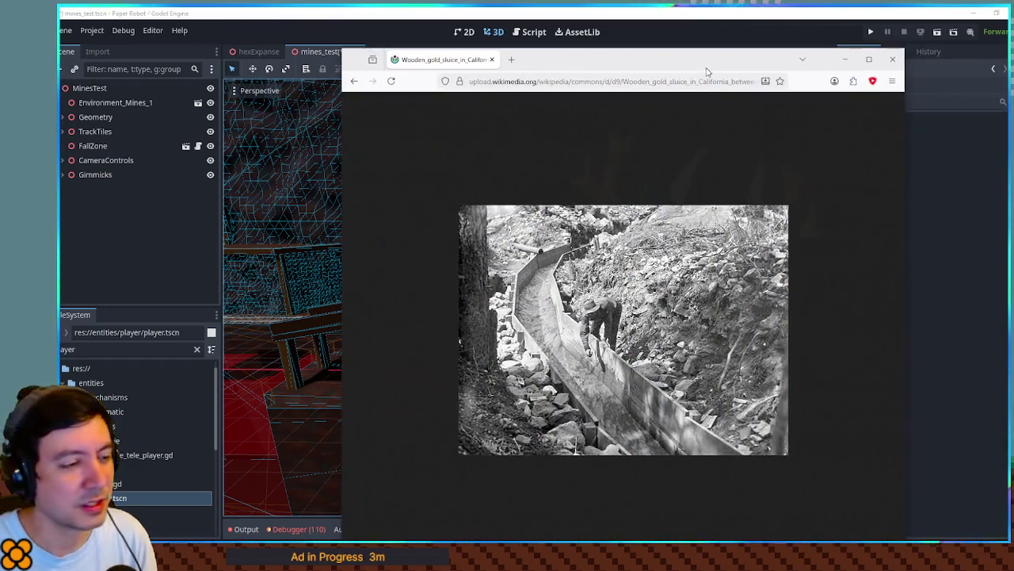
key("ctrl+plus")
key("ctrl+plus")
key("ctrl+plus")
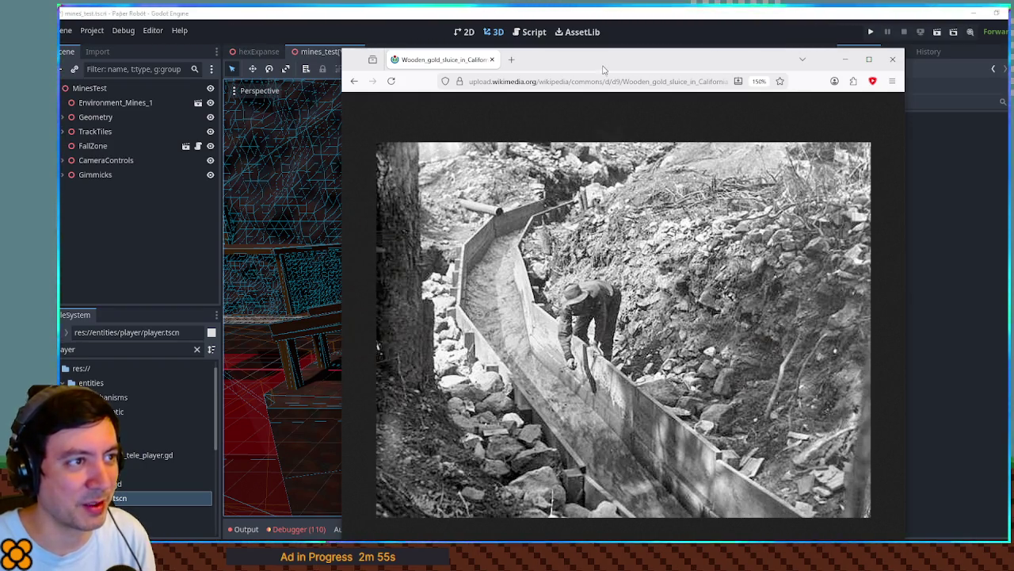
key("alt+Tab")
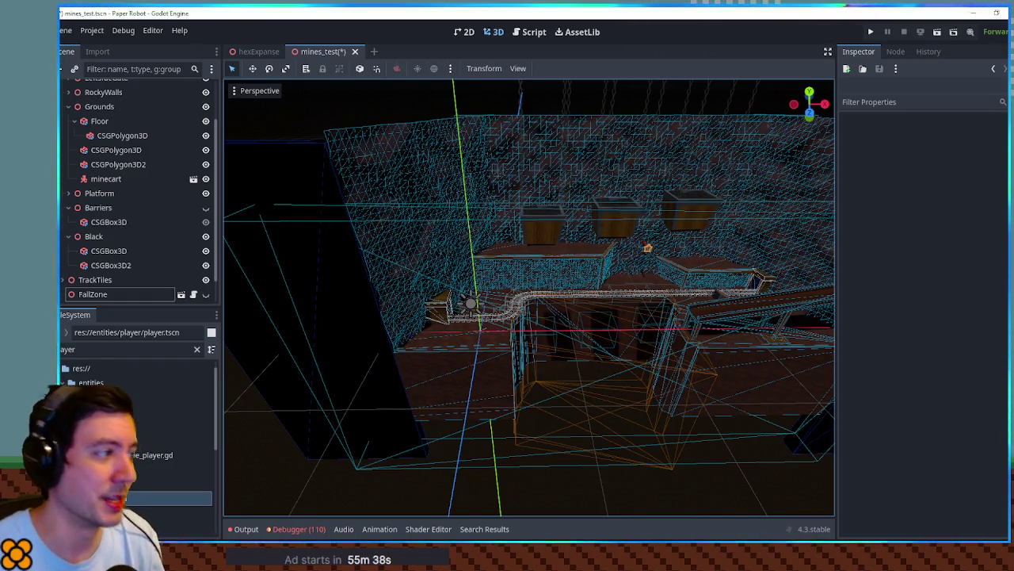
Clear the FileSystem filter, open and close B.tscn, then open A.tscn and run it.
double_click(143, 349)
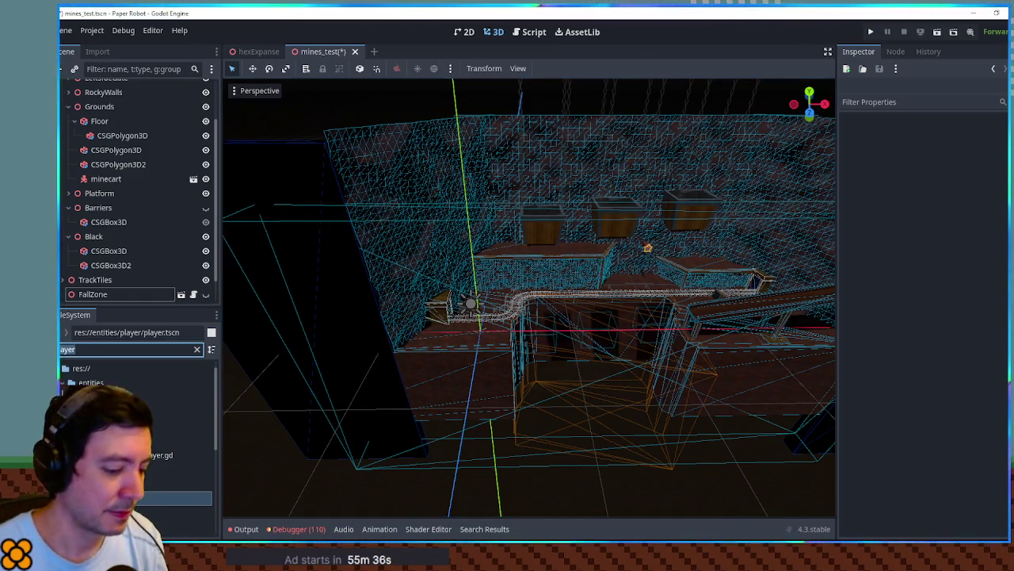
key("BackSpace")
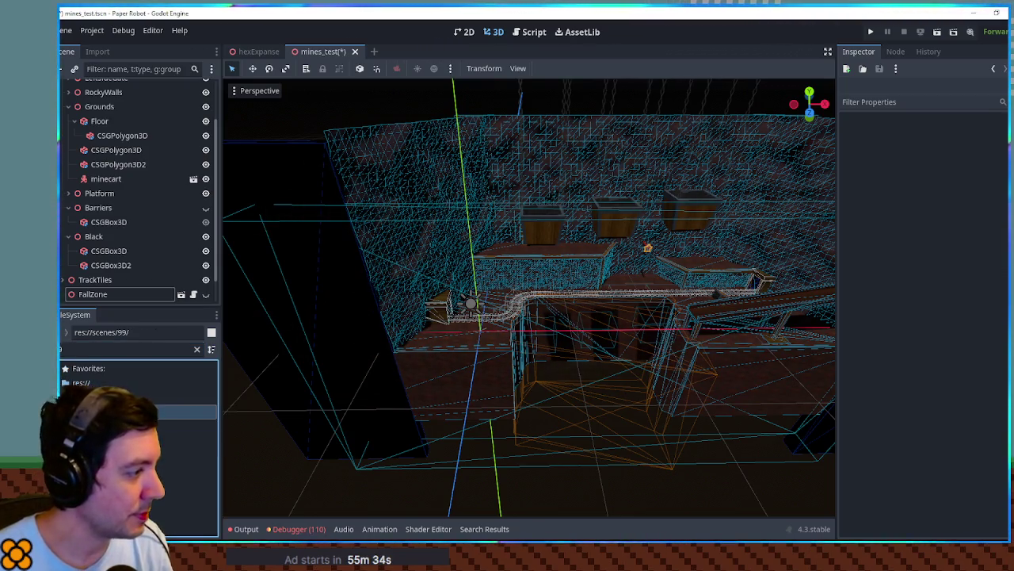
left_click(182, 412)
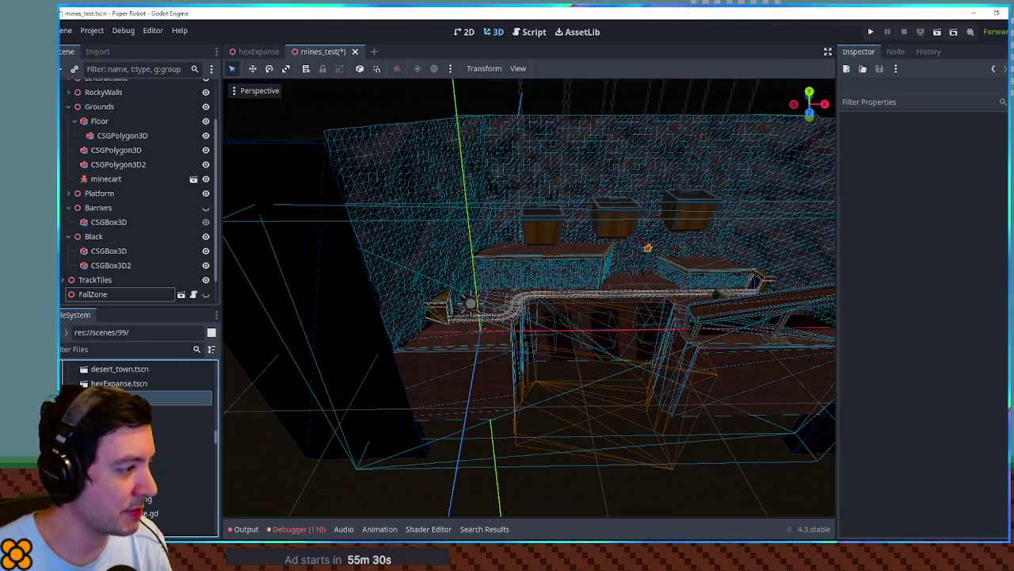
double_click(187, 455)
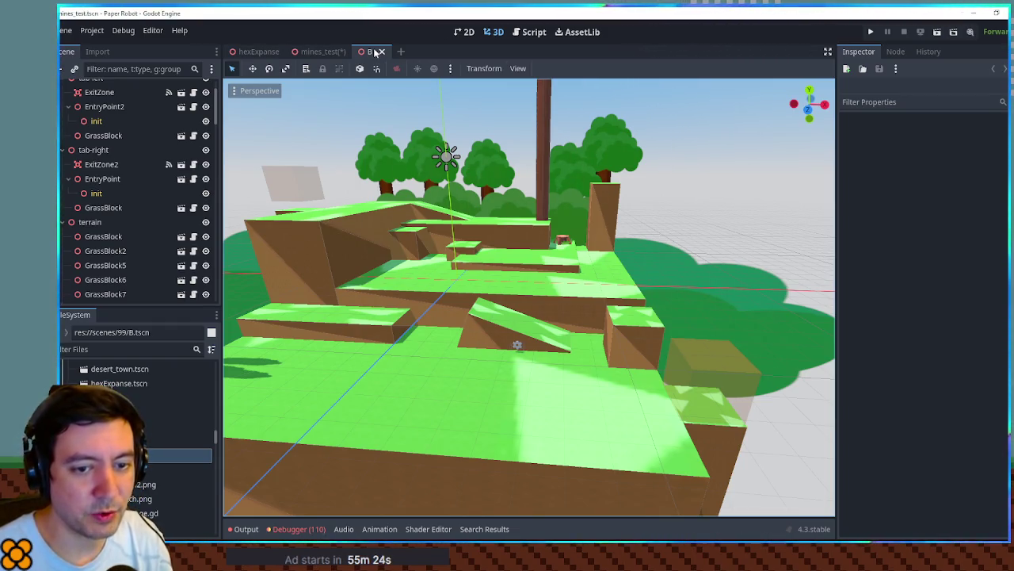
left_click(380, 52)
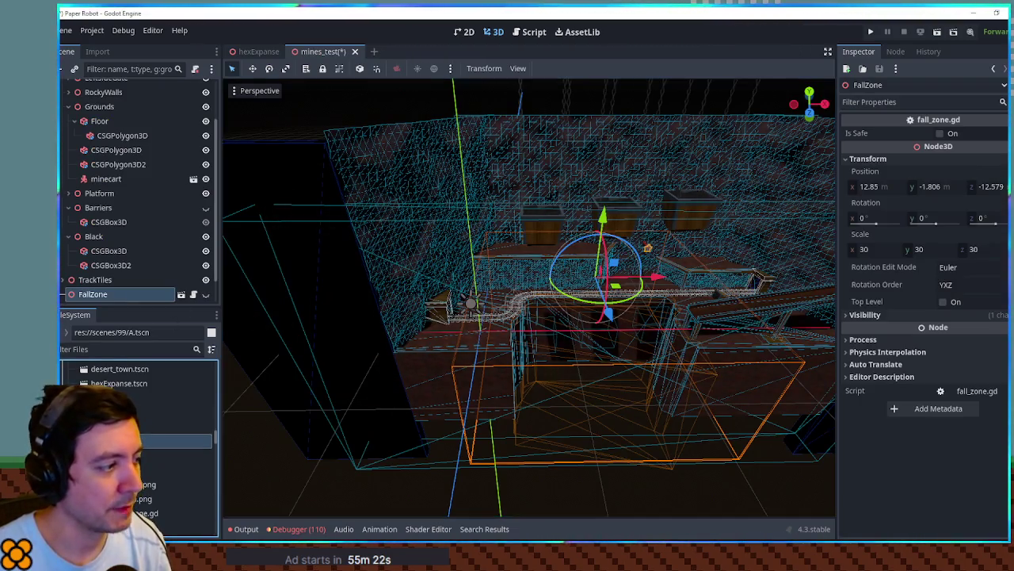
double_click(181, 440)
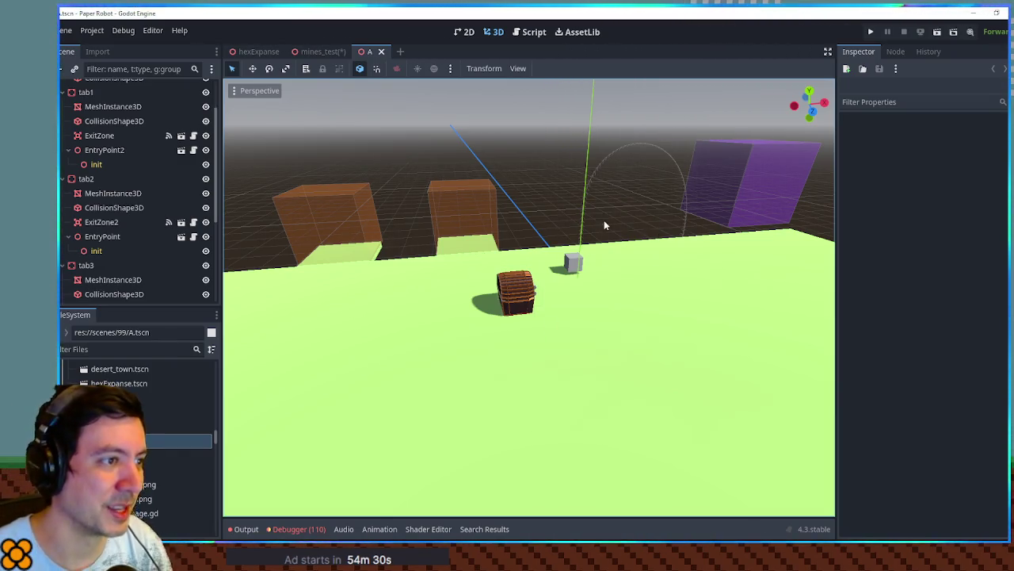
key("F6")
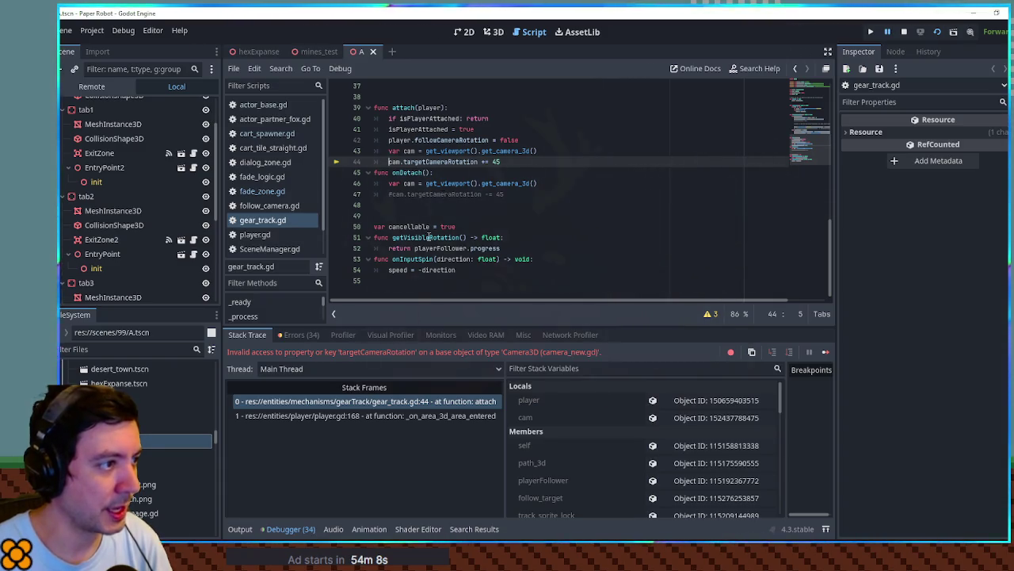
Comment out cam.targetCameraRotation += 45 on line 44 of gear_track.gd and rerun the game.
left_click(438, 161)
double_click(438, 161)
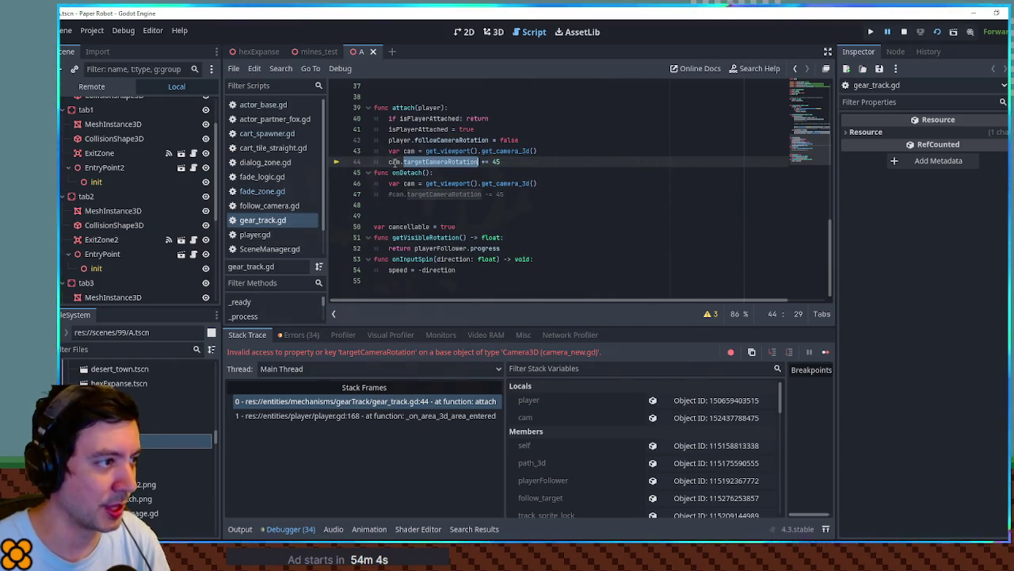
left_click(388, 161)
type("#")
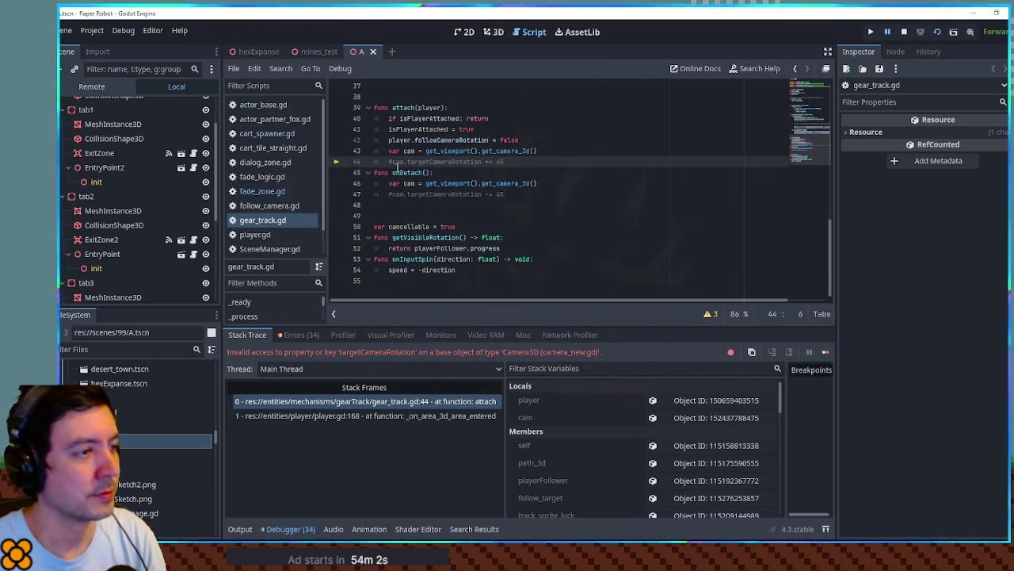
key("F5")
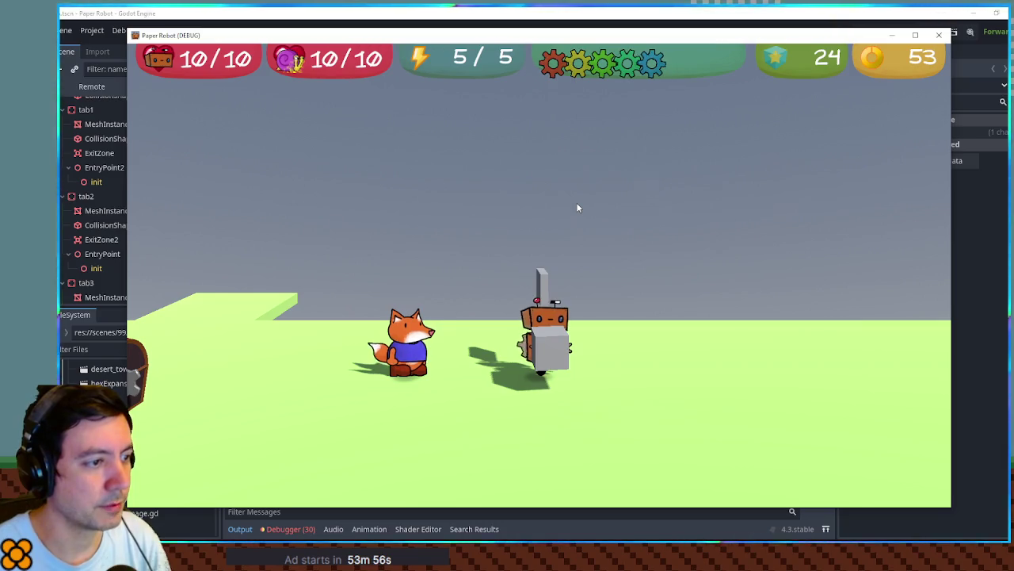
Walk and jump the fox to try the robot on the gear track, then stop the game.
key("d")
key("space")
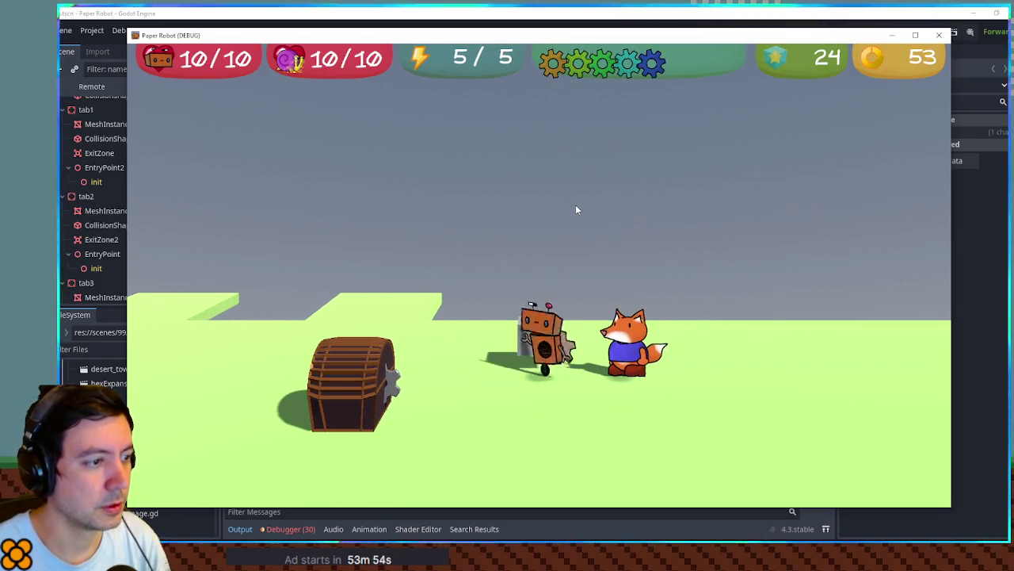
key("space")
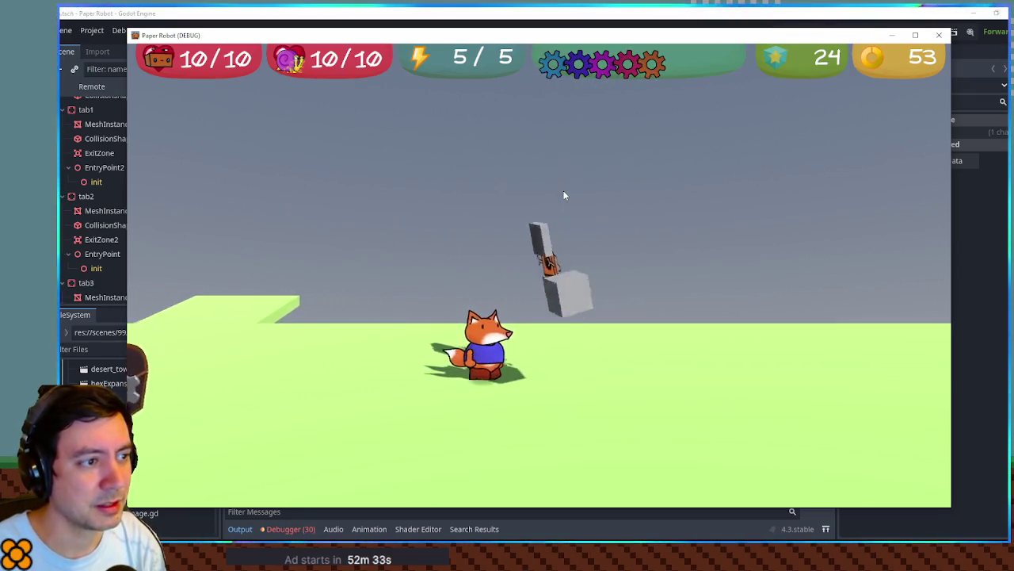
key("Escape")
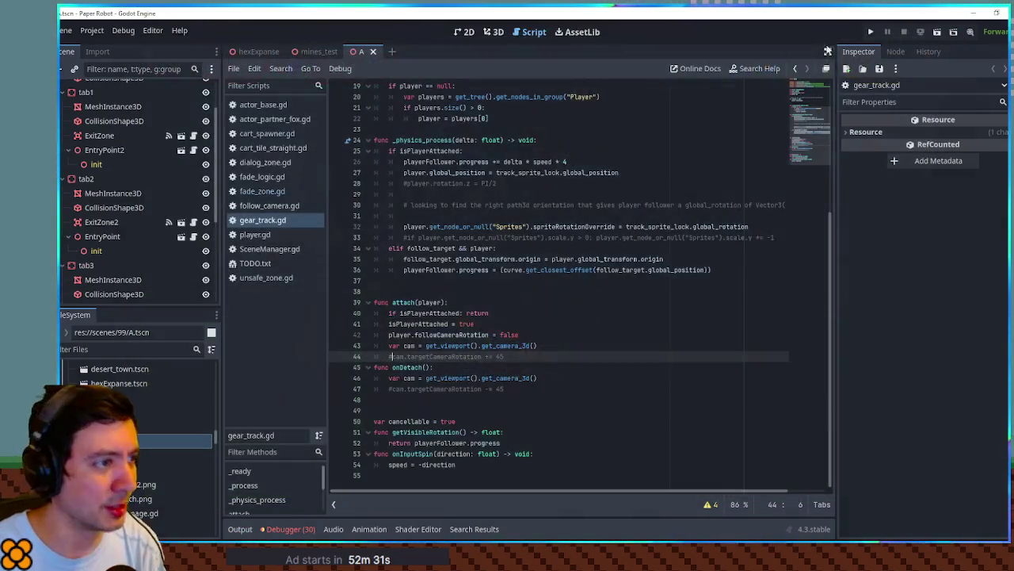
In the GearTrack scene, turn off Loop on the Path3D's PlayerFollower.
left_click(494, 31)
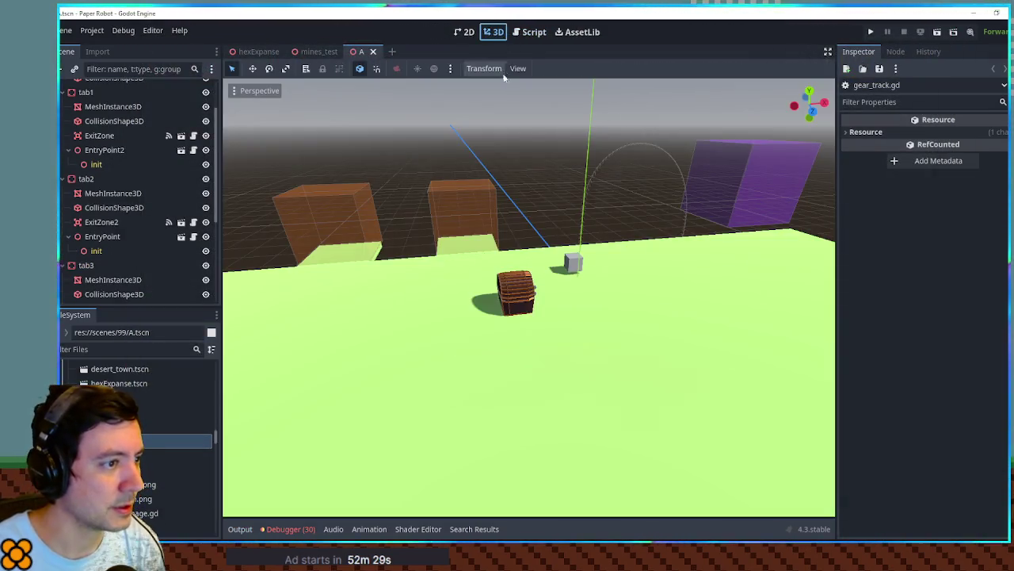
left_click(610, 153)
scroll(135, 280, "down", 3)
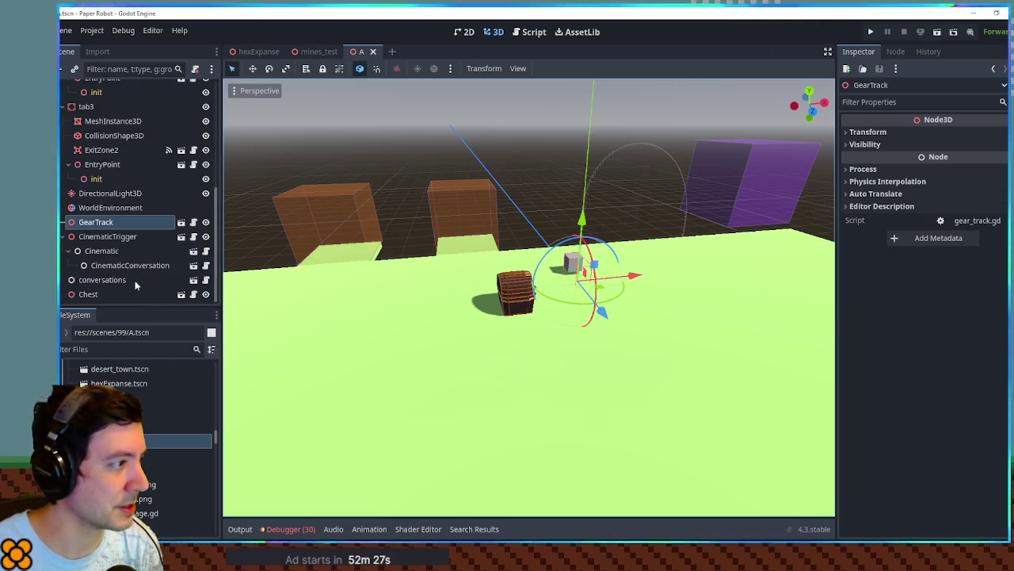
left_click(181, 222)
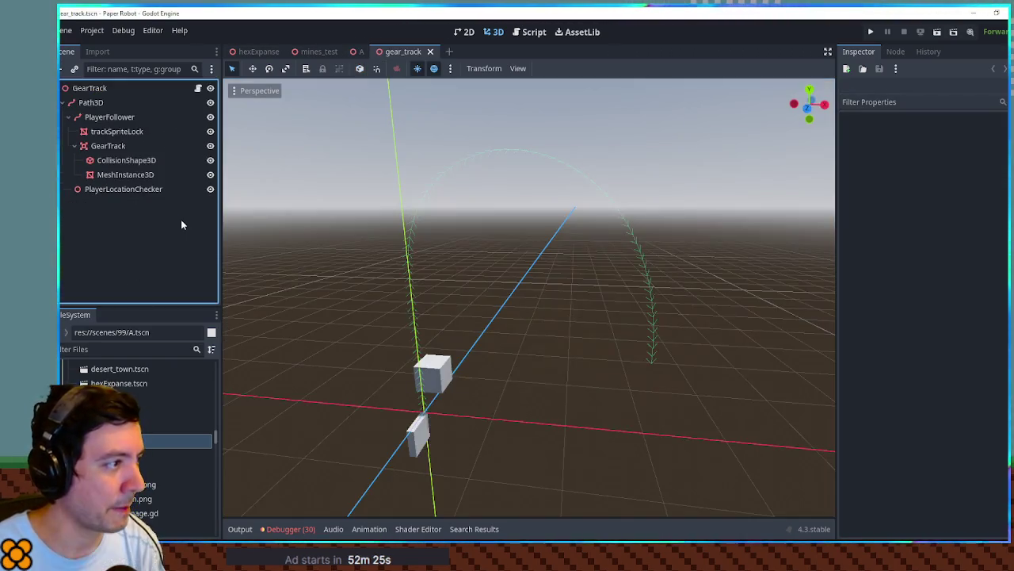
left_click(90, 102)
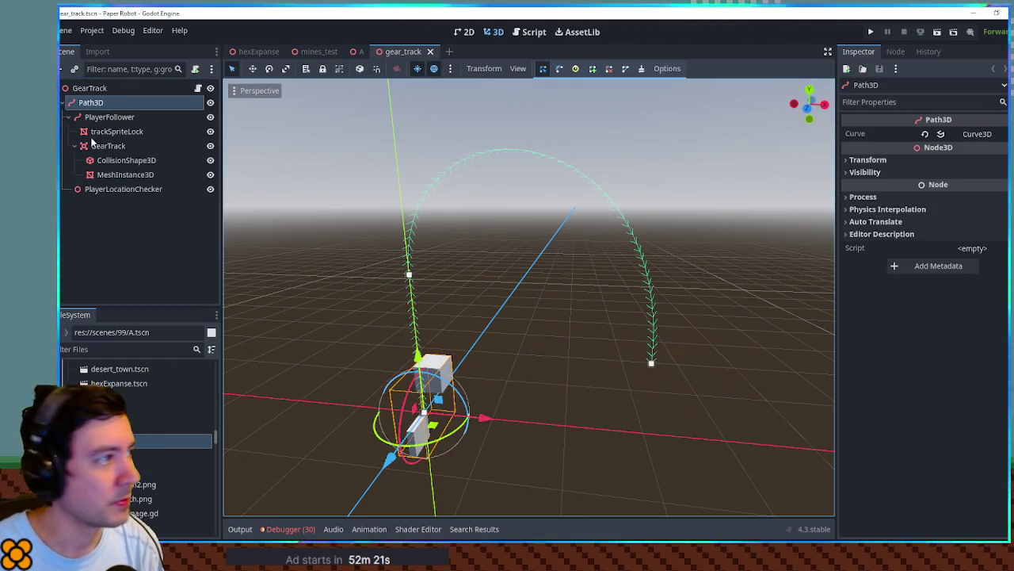
left_click(109, 117)
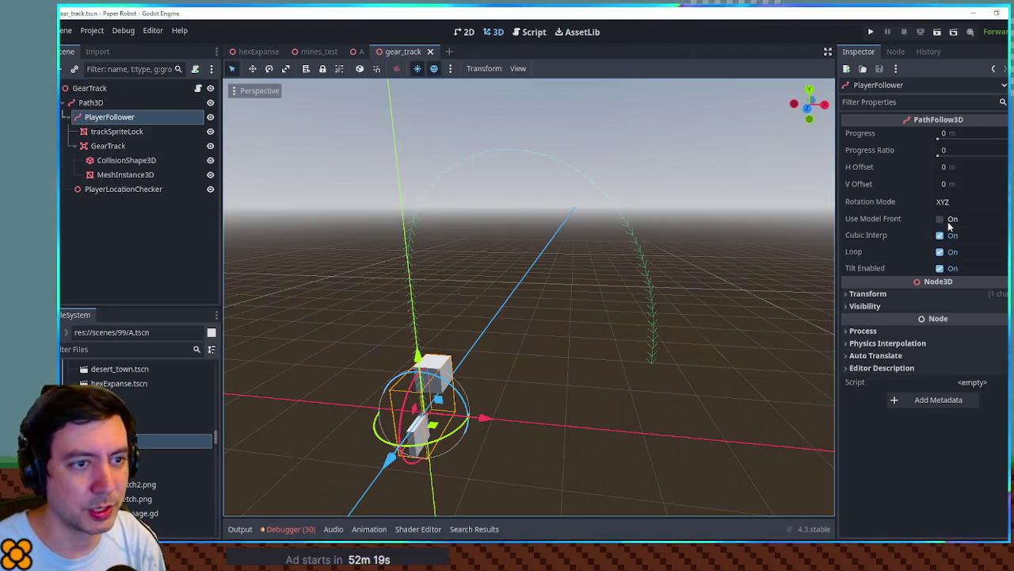
left_click(951, 253)
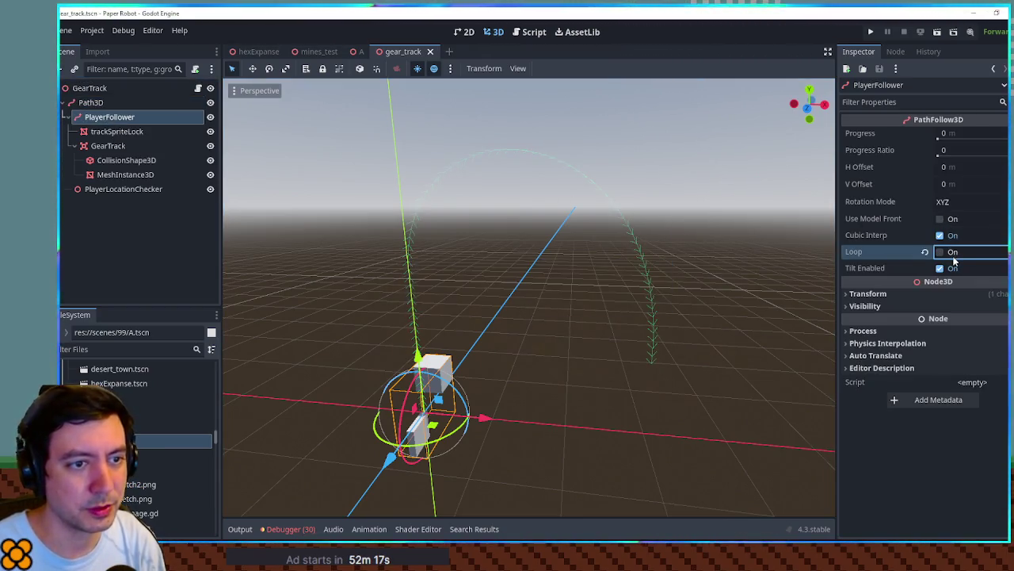
Return to scene A, playtest it, and close the game window.
left_click(357, 51)
key("F6")
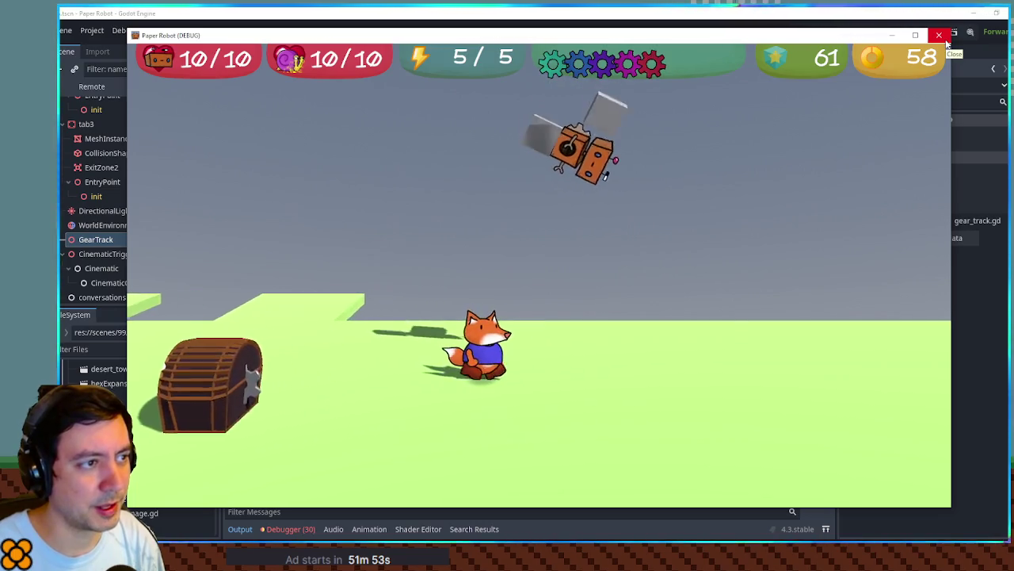
left_click(946, 43)
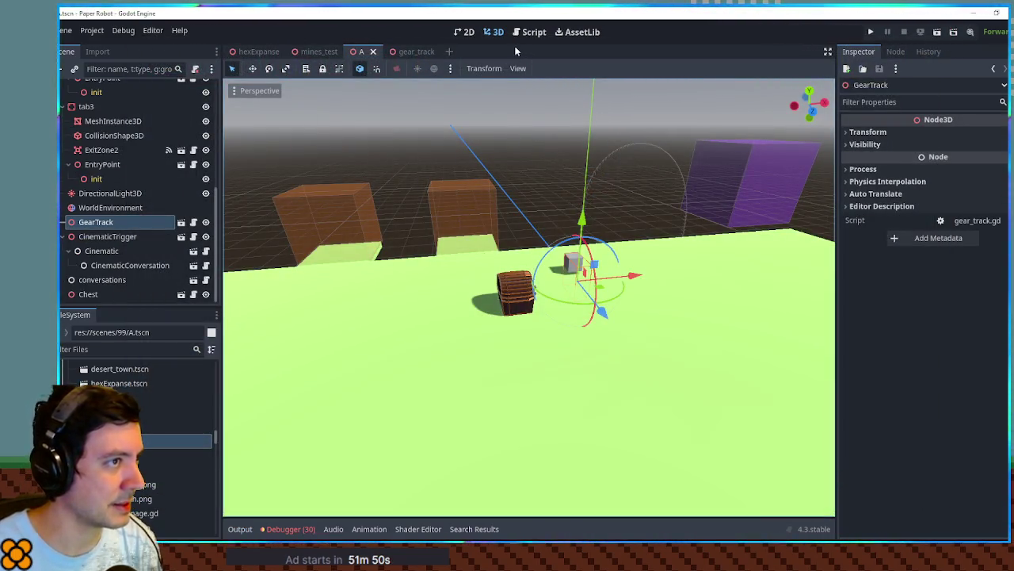
Find the CameraHandler.AdjustRotation call in camera_control_zone.gd and copy it.
left_click(127, 348)
type("came")
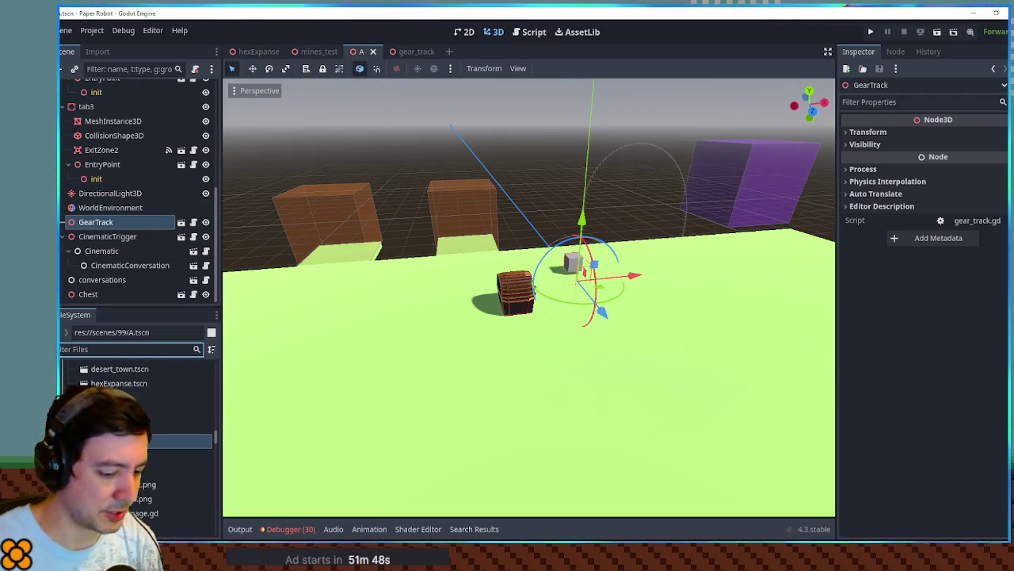
type("zon")
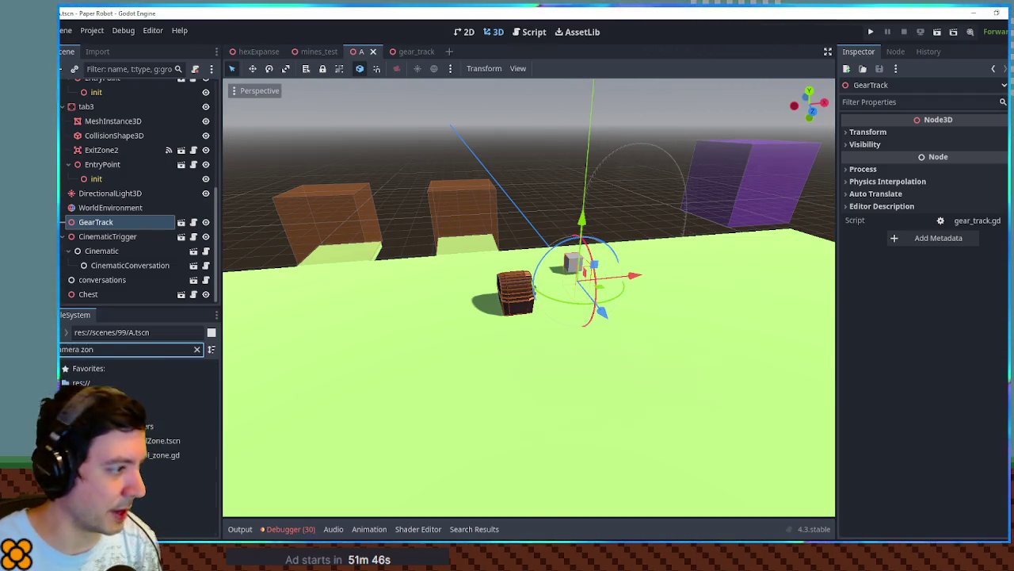
double_click(162, 454)
scroll(513, 246, "up", 5)
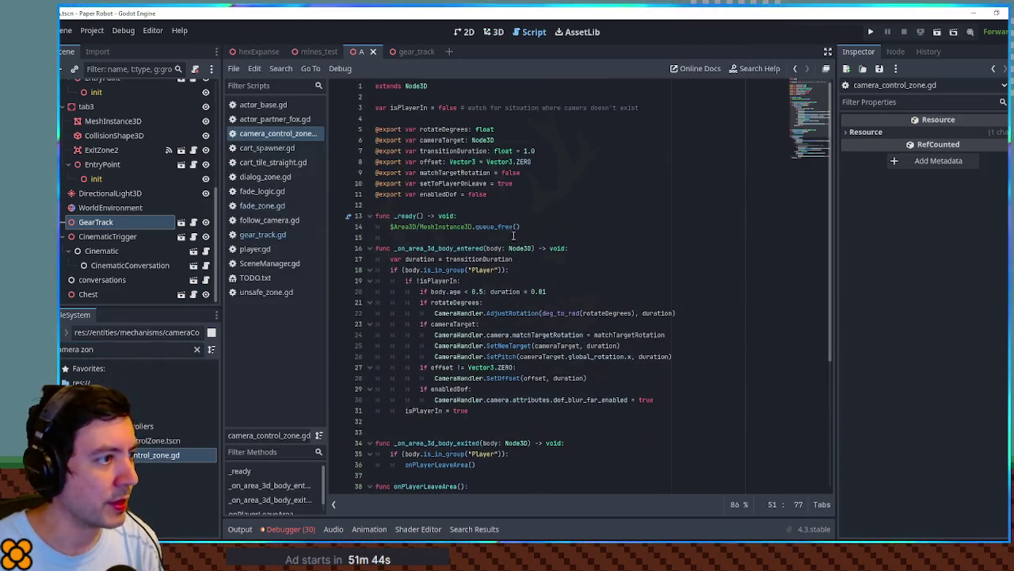
double_click(440, 130)
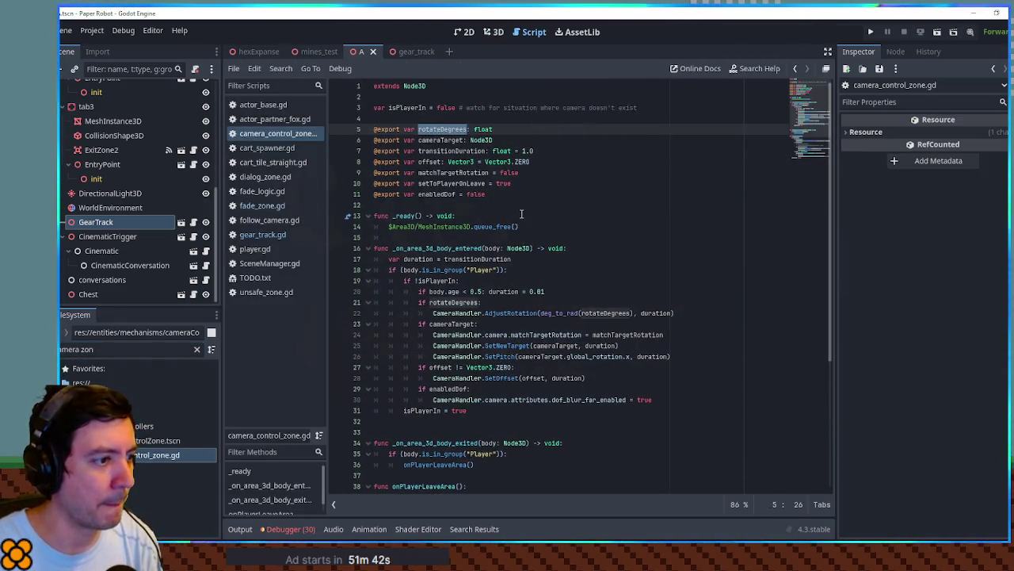
left_click_drag(432, 313, 674, 313)
key("ctrl+c")
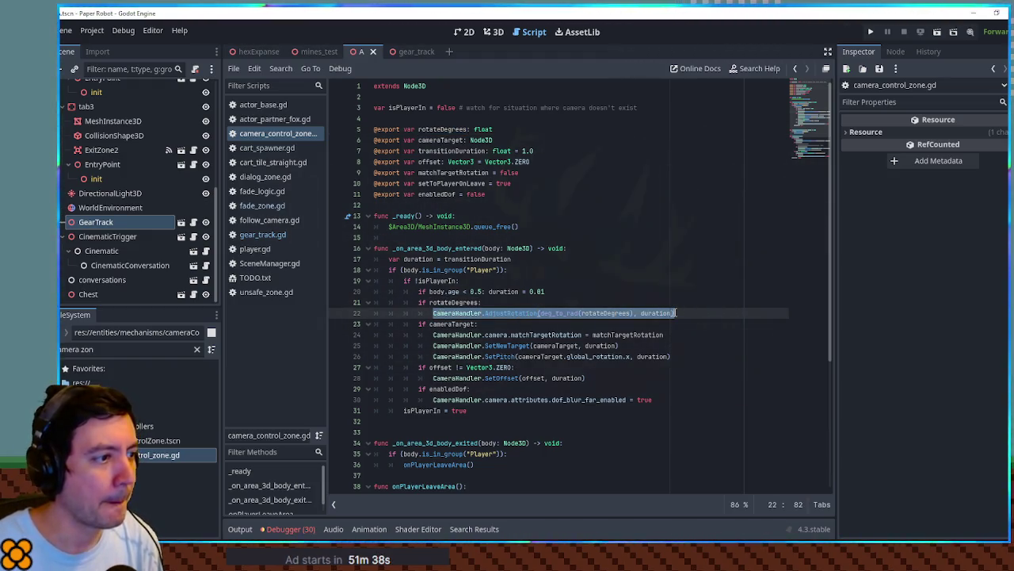
double_click(447, 302)
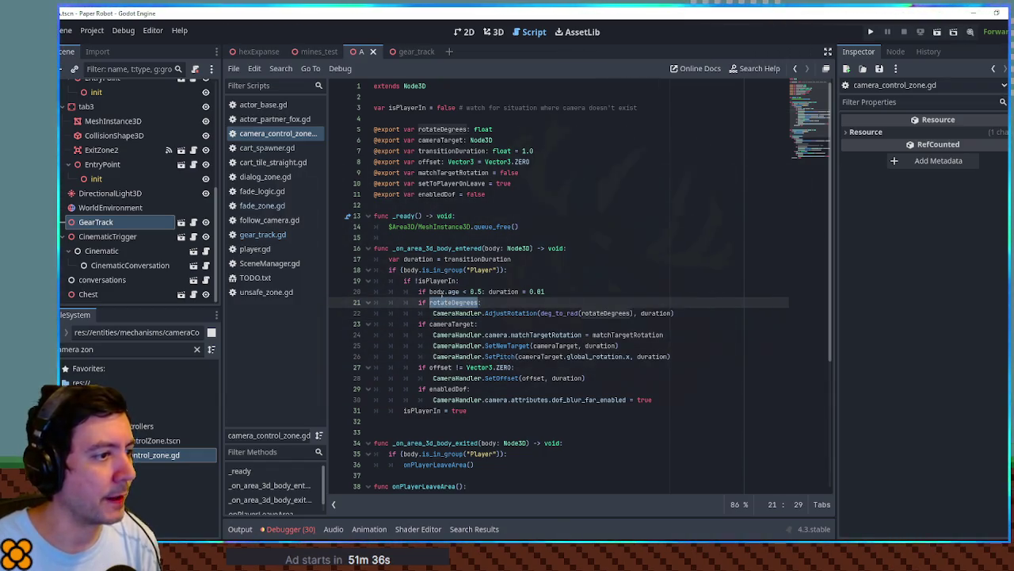
scroll(444, 293, "down", 5)
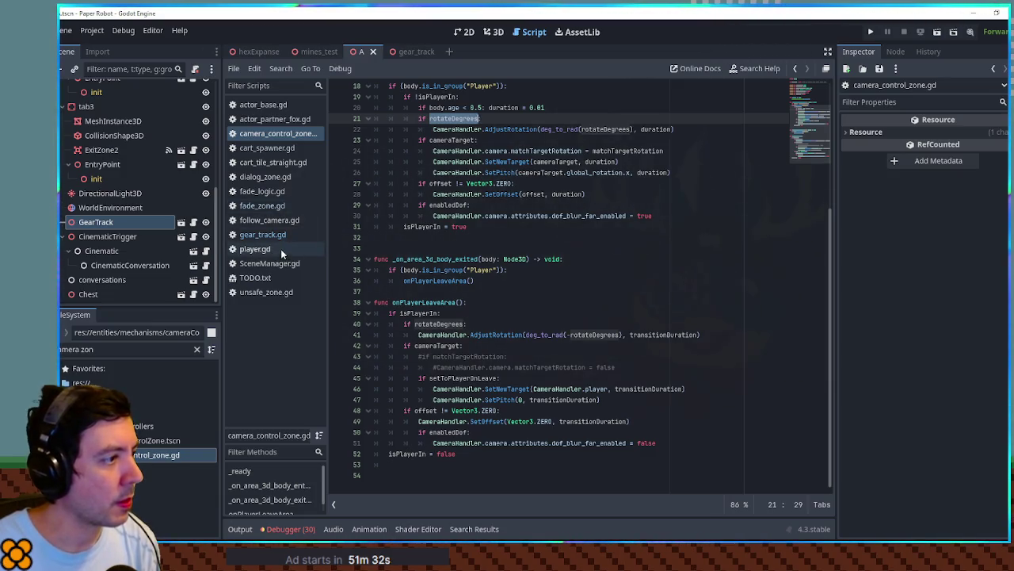
Add CameraHandler.AdjustRotation(deg_to_rad(45), 0.5) to attach() in gear_track.gd.
left_click(265, 234)
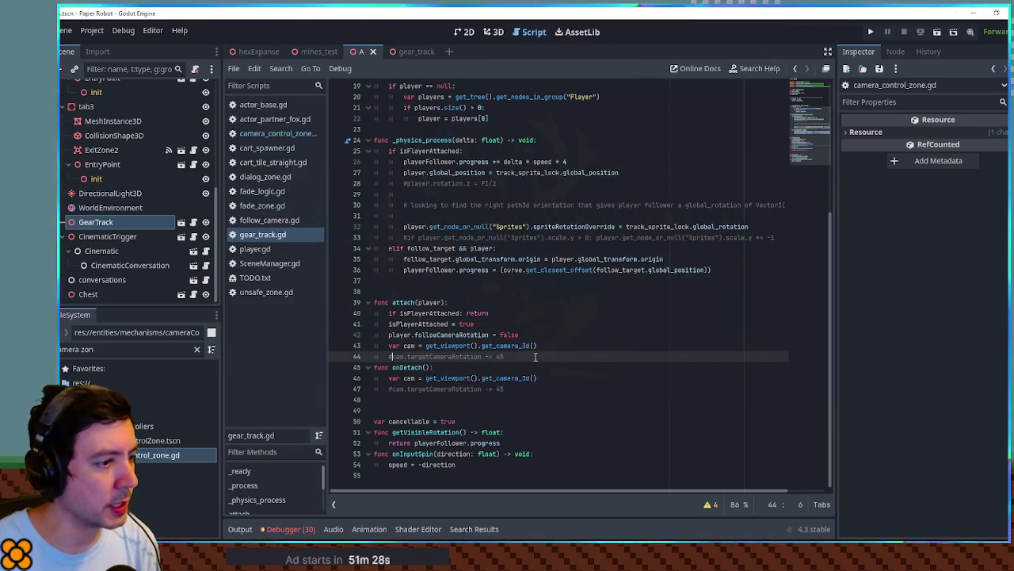
left_click(572, 344)
key("Return")
key("ctrl+v")
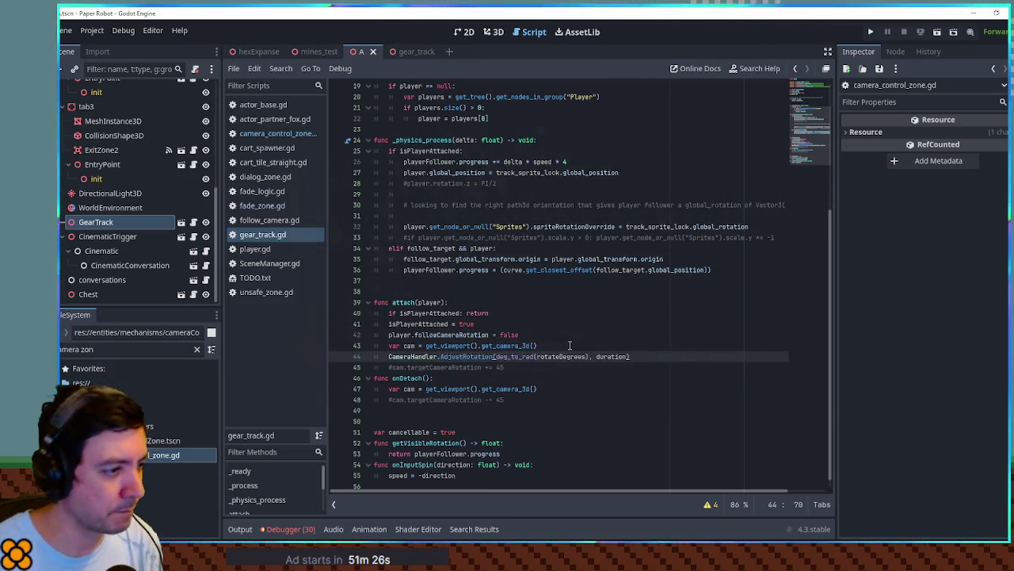
double_click(559, 356)
type("45")
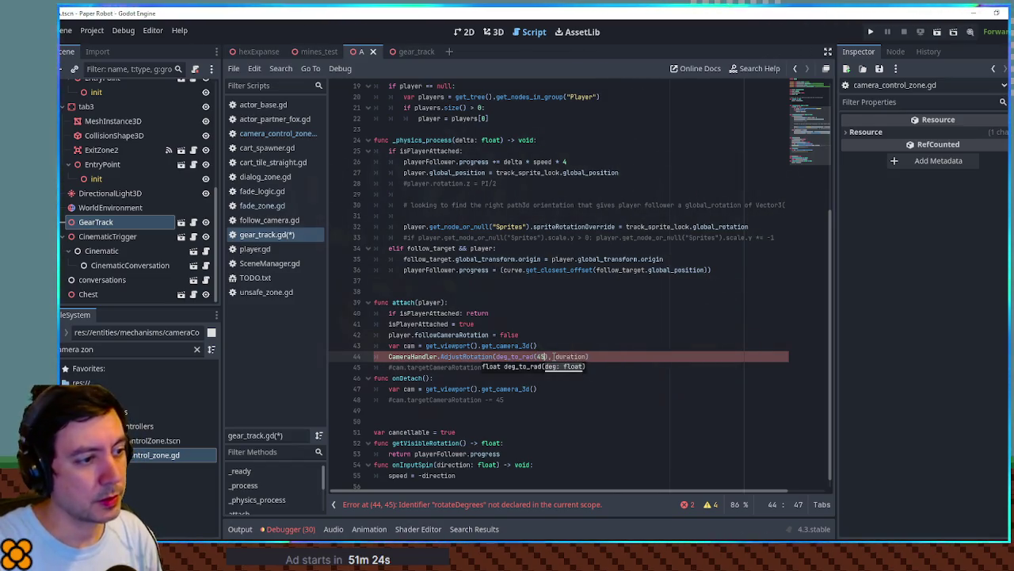
left_click(568, 357)
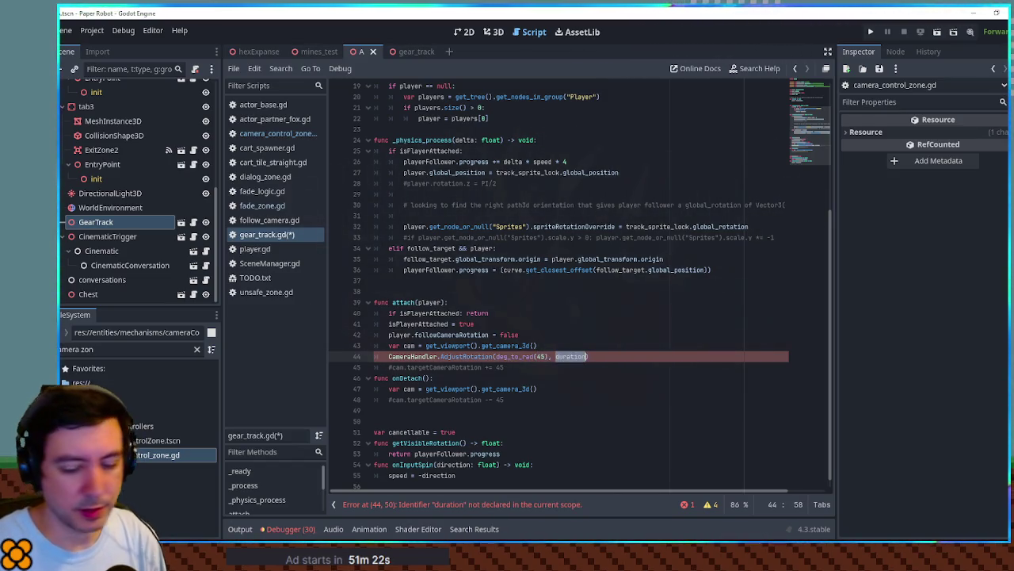
type("0.5")
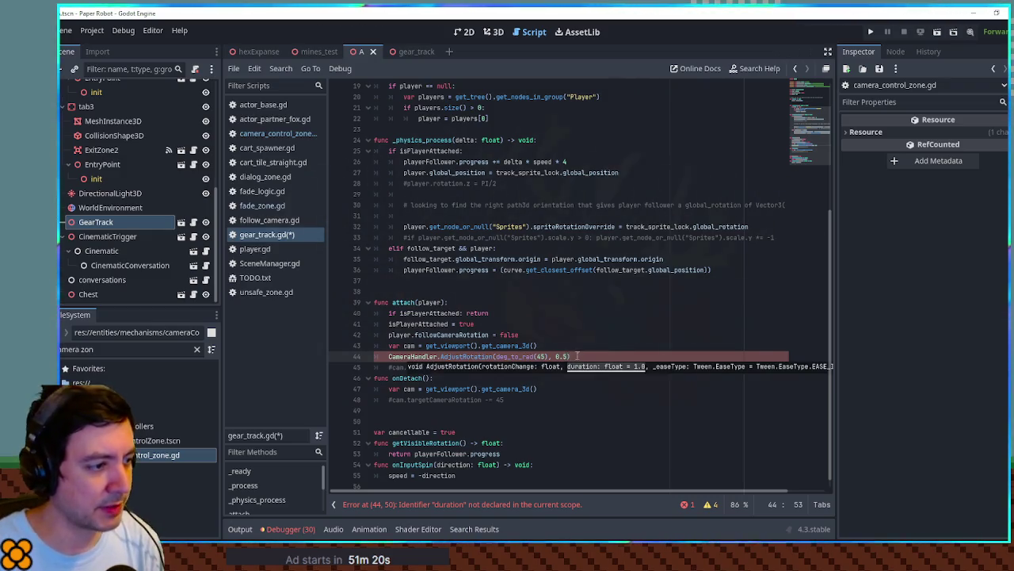
key("ctrl+c")
Add the same call with deg_to_rad(-45) to onDetach(), save, and run the game.
left_click(545, 401)
key("Return")
key("ctrl+v")
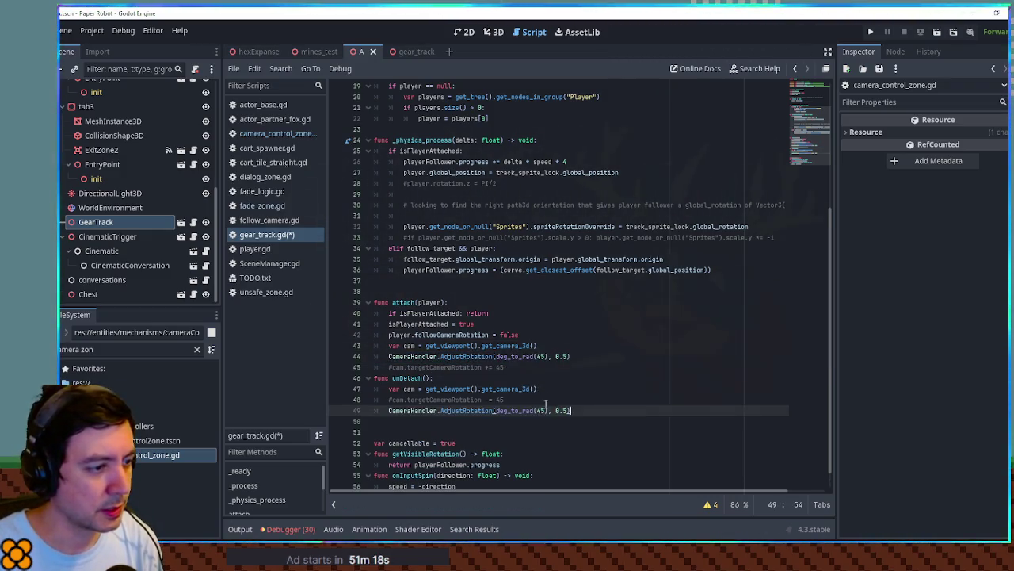
type("-")
key("ctrl+s")
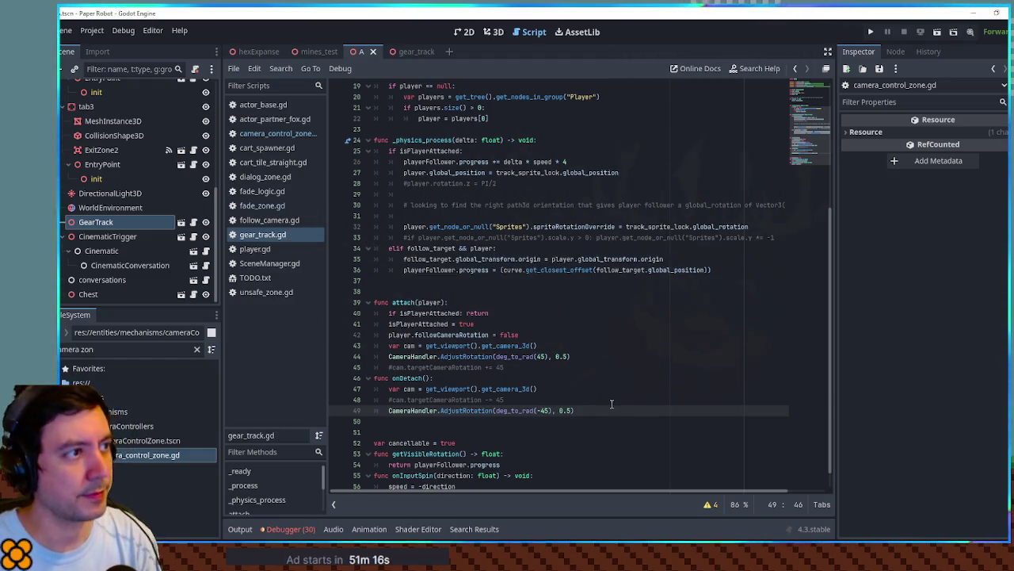
key("F5")
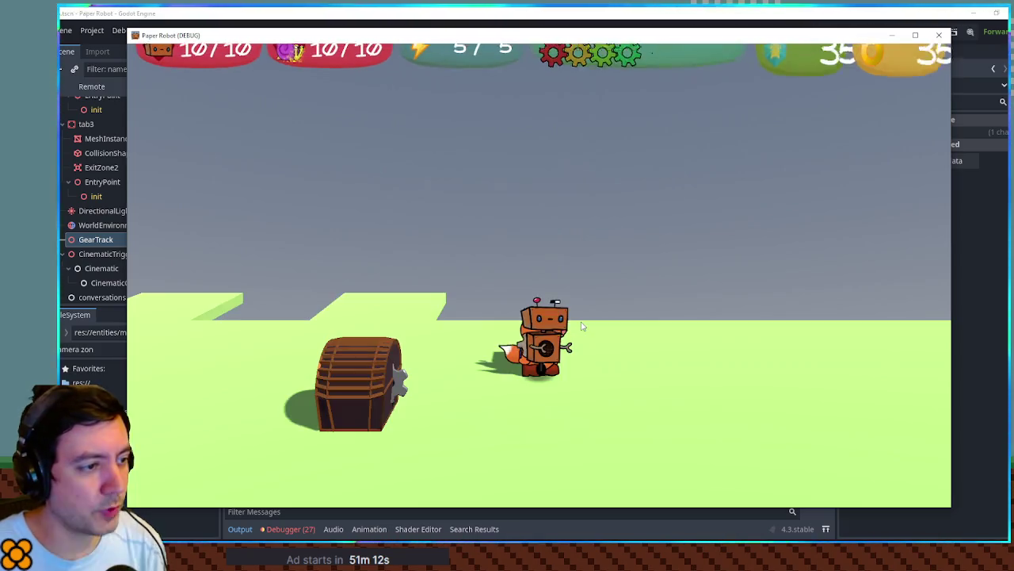
Walk the fox left to the barrel and gear spinner.
key("a")
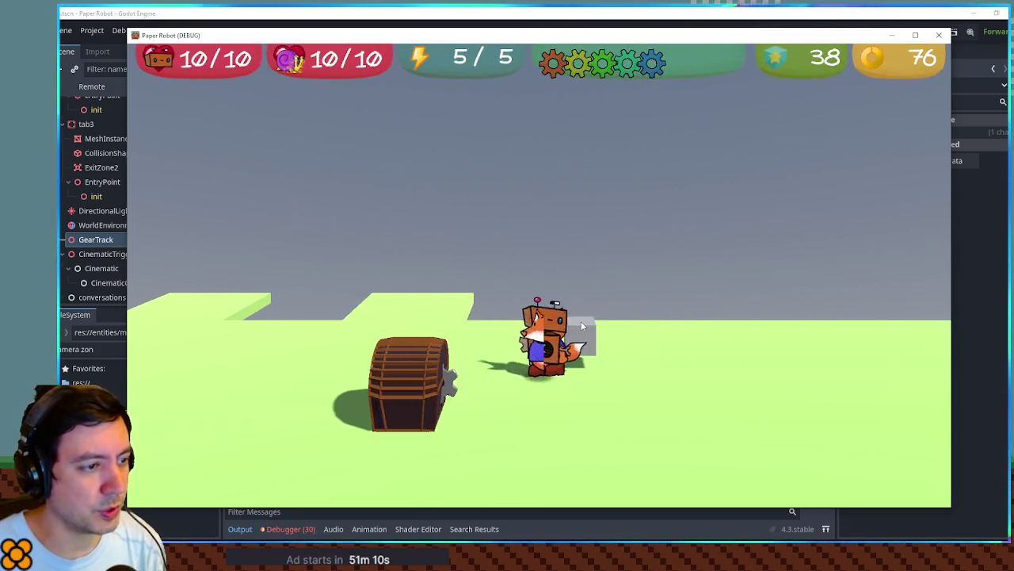
key("a")
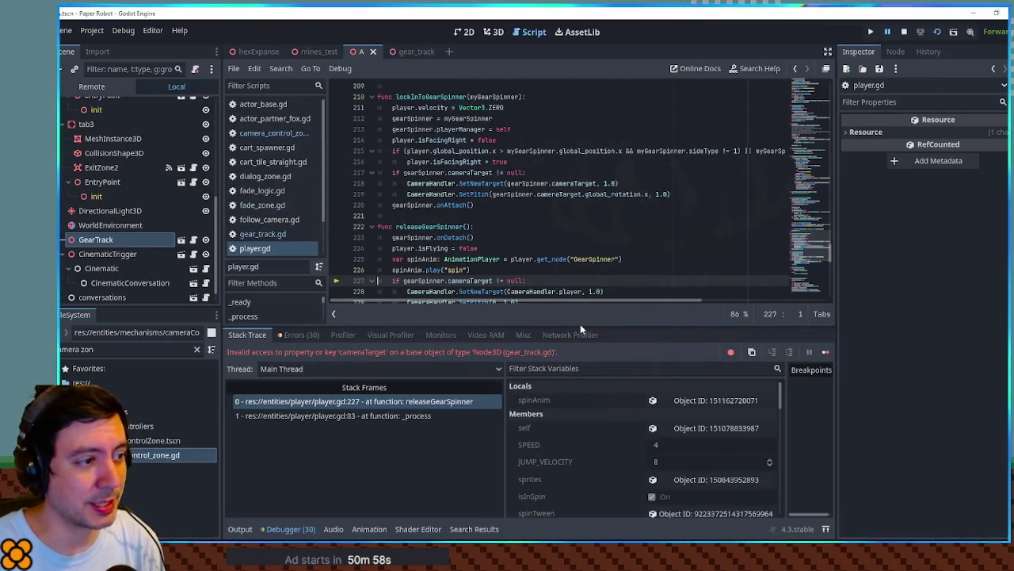
Guard line 227 of player.gd with 'cameraTarget' in gearSpinner, then relaunch the game.
scroll(593, 286, "down", 3)
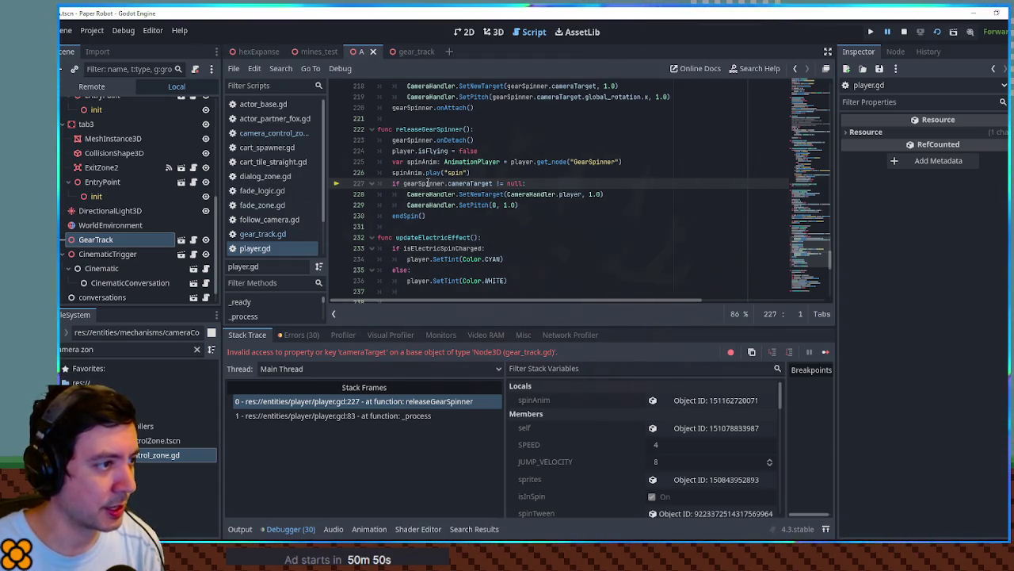
mouse_move(428, 182)
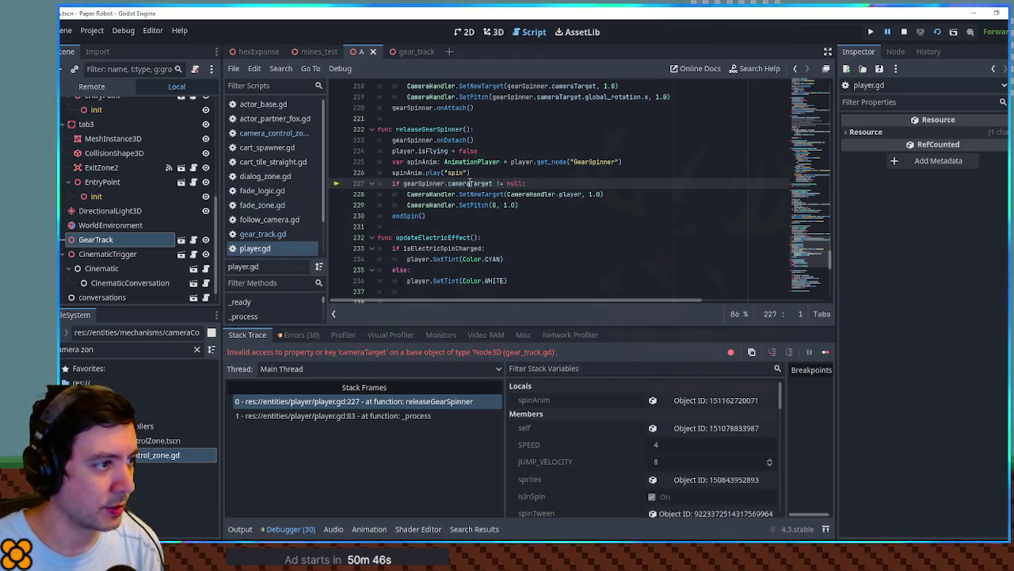
double_click(470, 183)
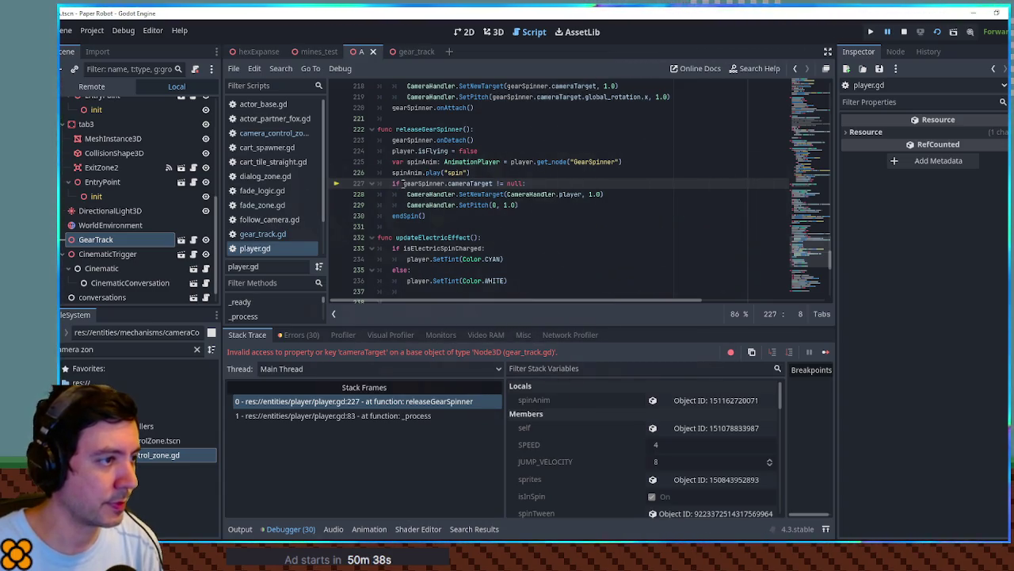
type("(")
type("' in gearS")
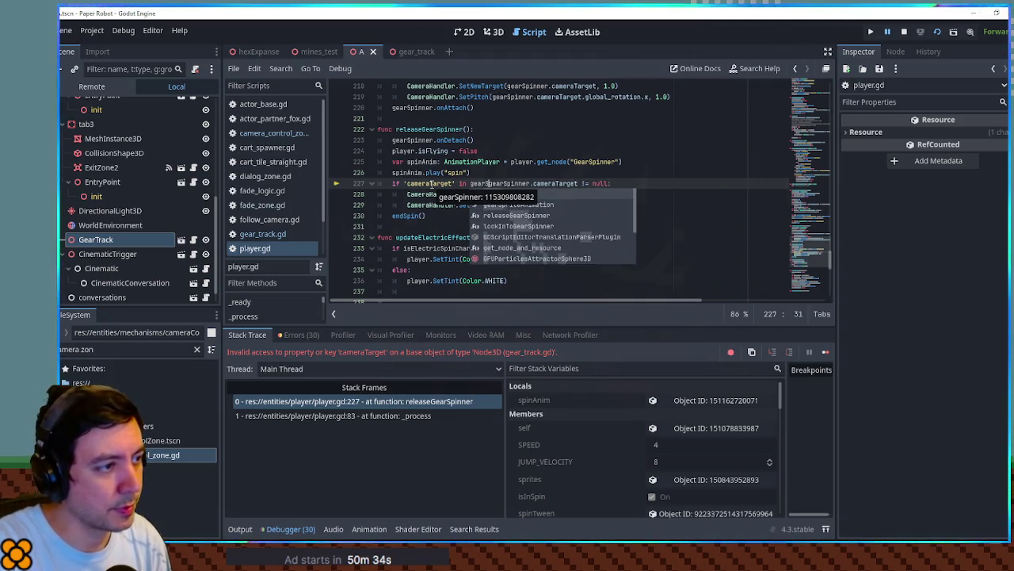
type("pinner &&")
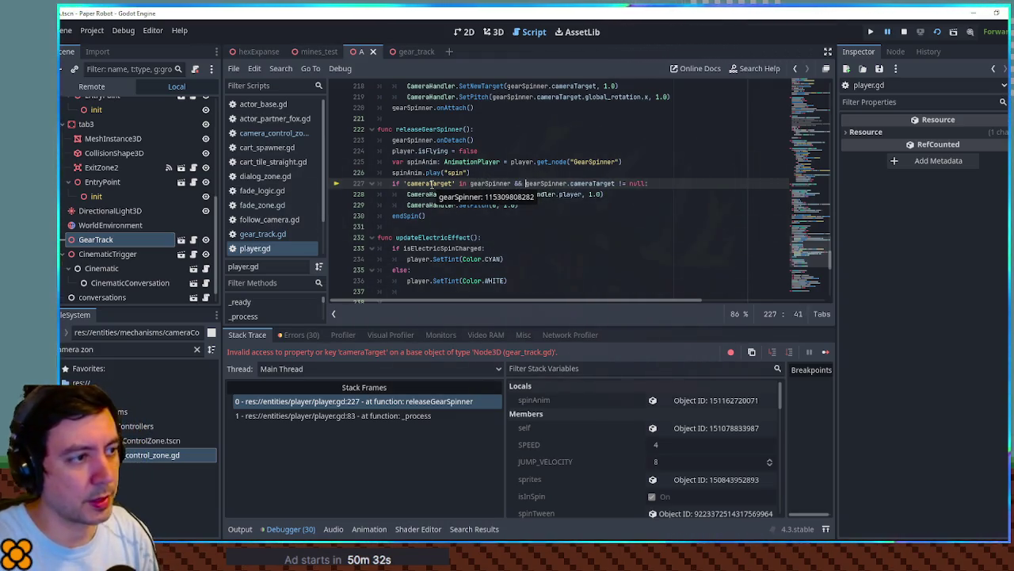
key("F5")
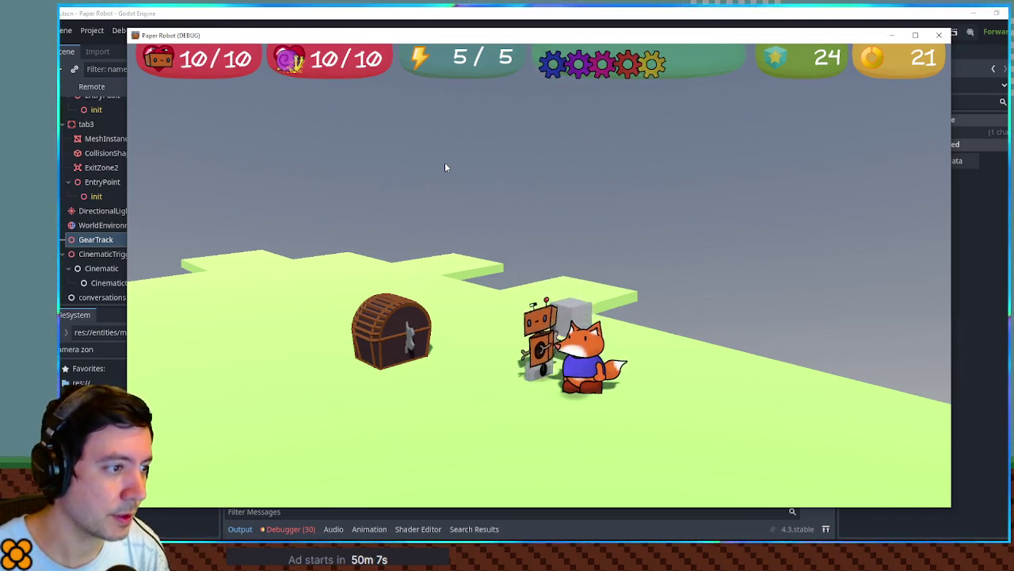
Walk the fox left and right, make the robot leap twice with the block, then close the game.
key("d")
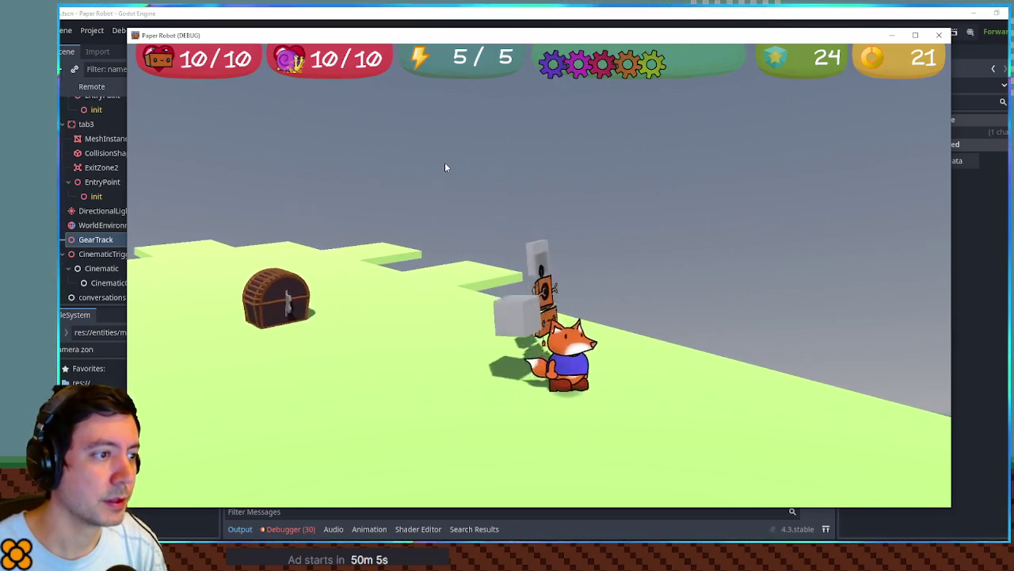
key("a")
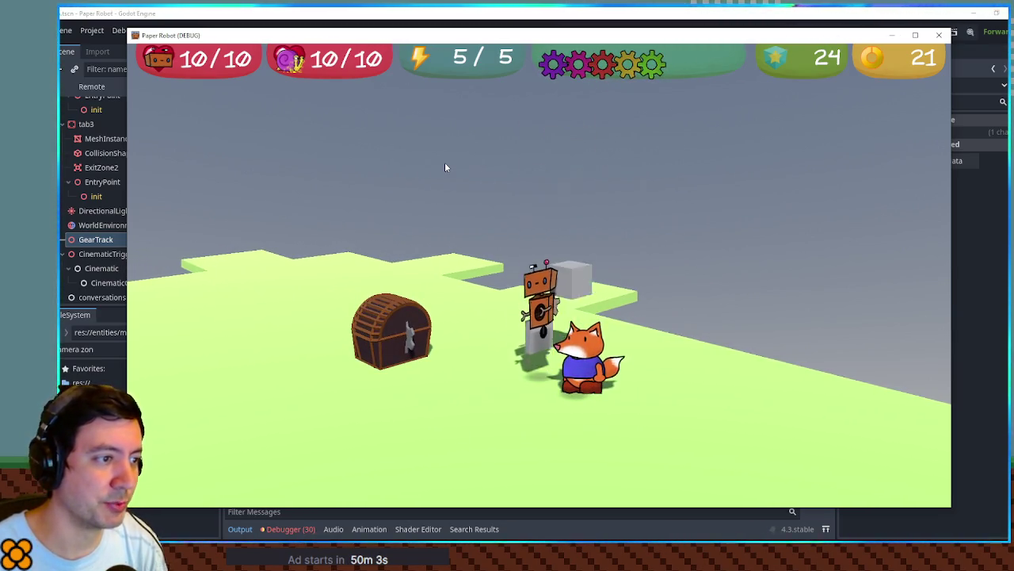
key("d")
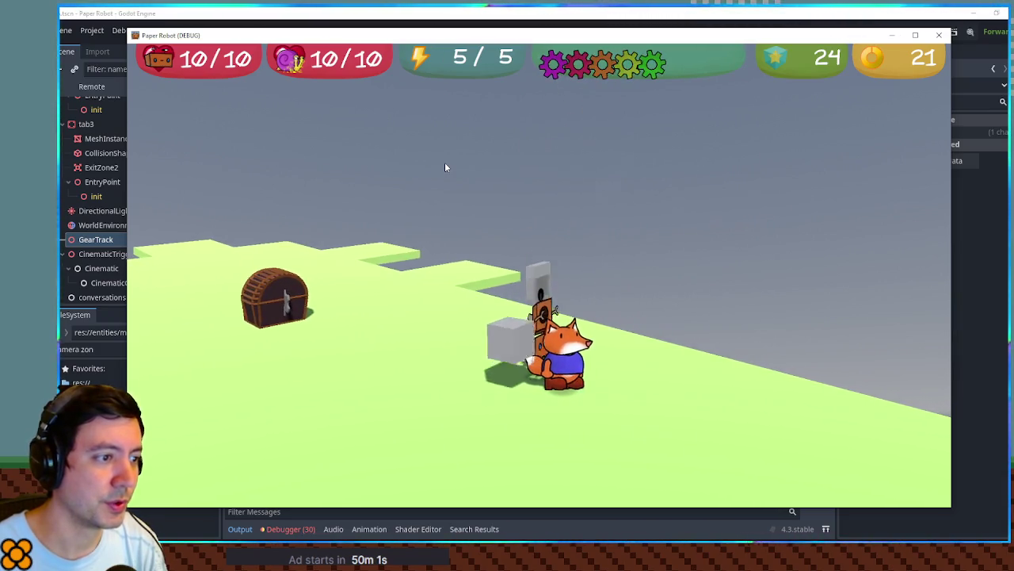
key("a")
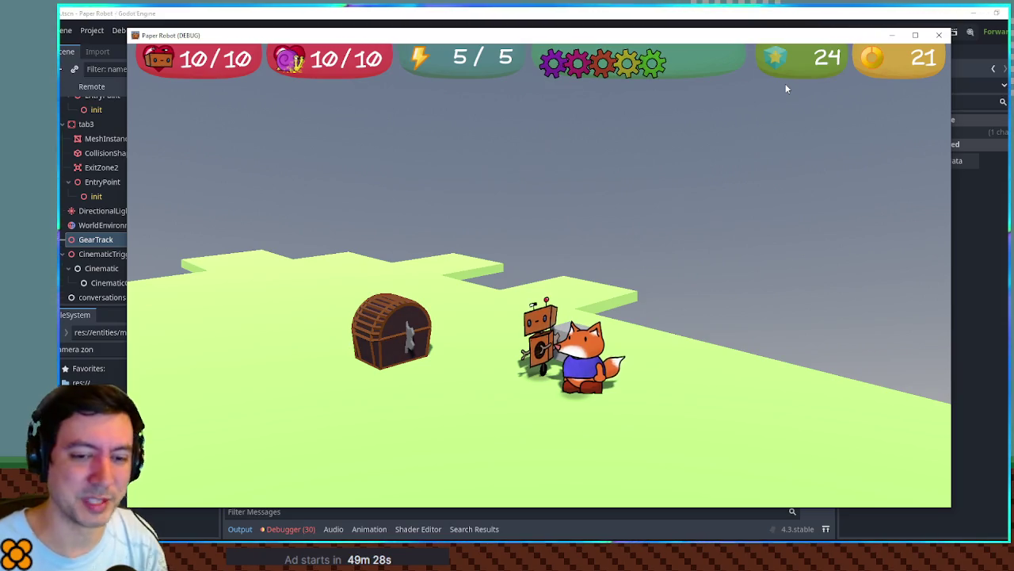
key("space")
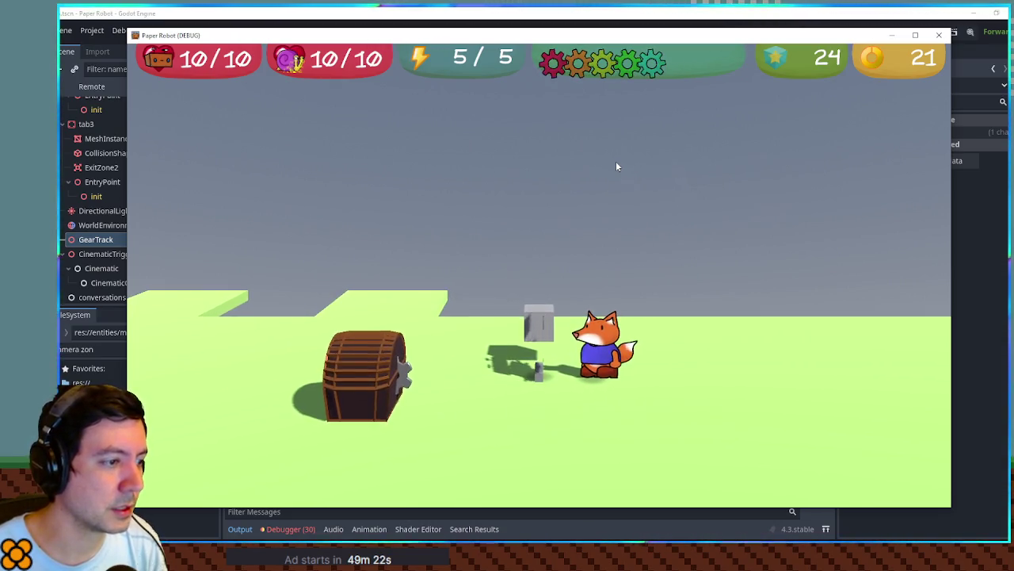
key("space")
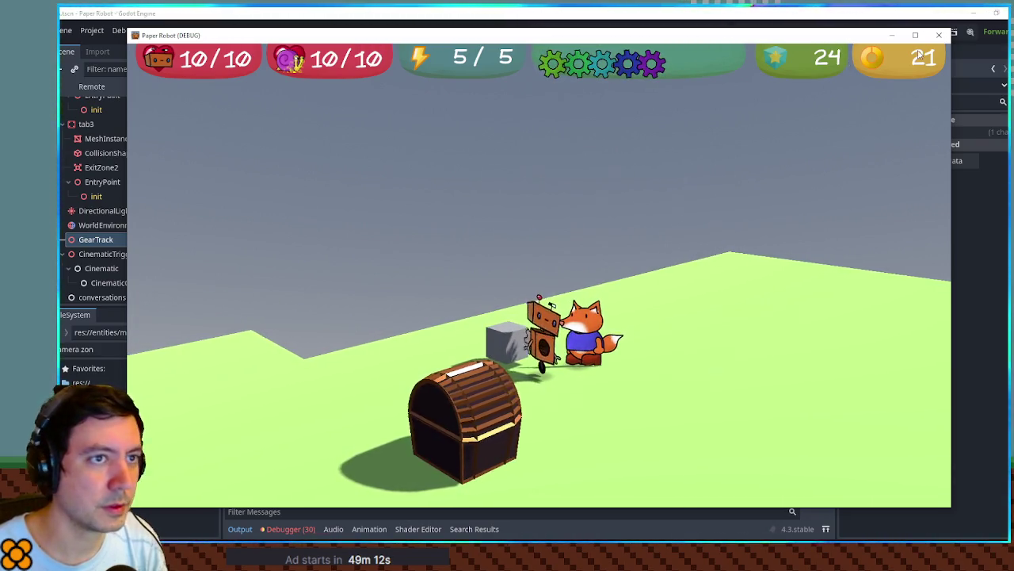
left_click(939, 35)
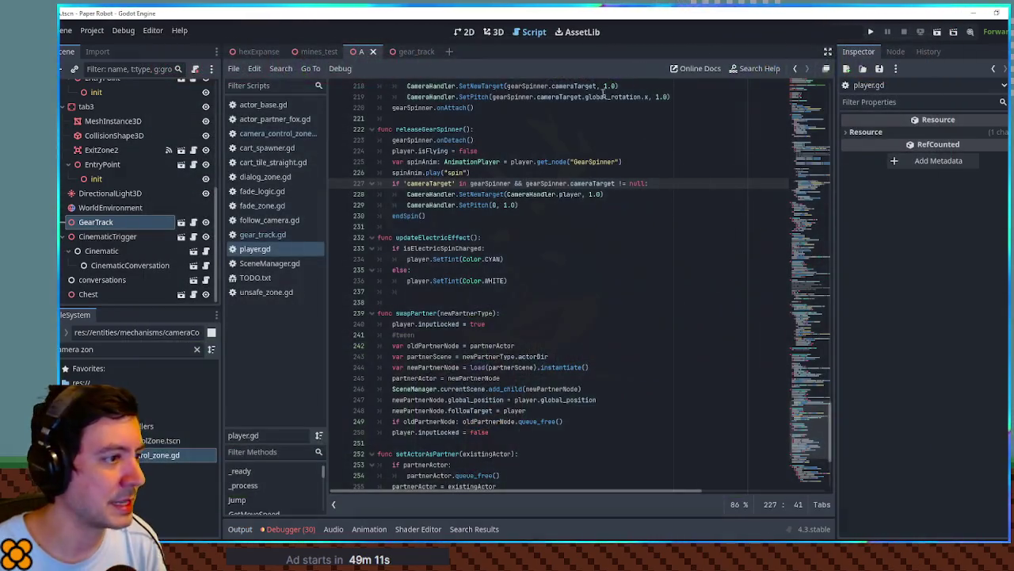
Show the gear_track scene in the 3D view and orbit to see its path curve.
left_click(264, 234)
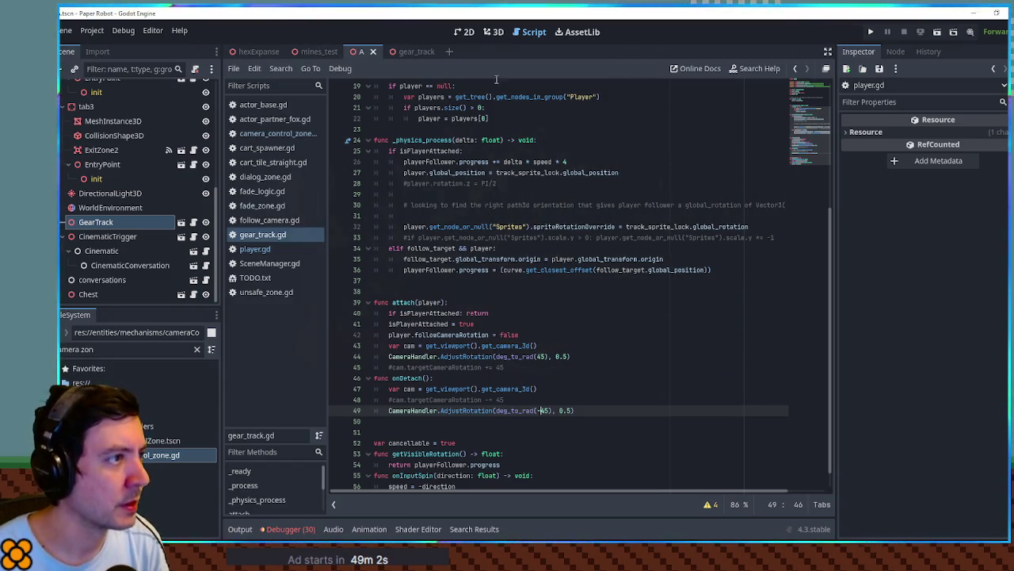
left_click(495, 32)
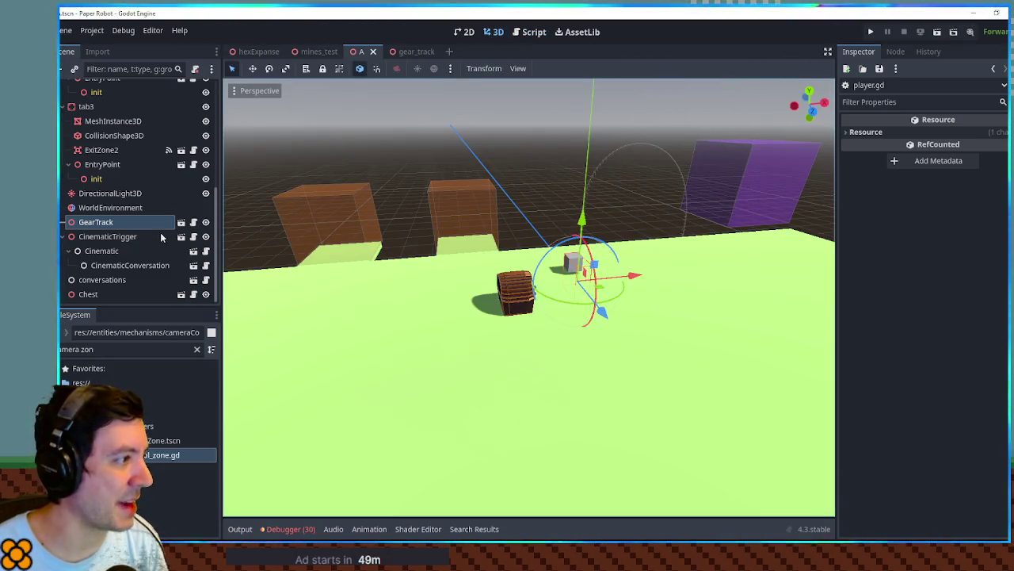
left_click(180, 222)
mouse_move(543, 375)
left_mouse_down()
mouse_move(547, 401)
mouse_move(511, 240)
left_mouse_up()
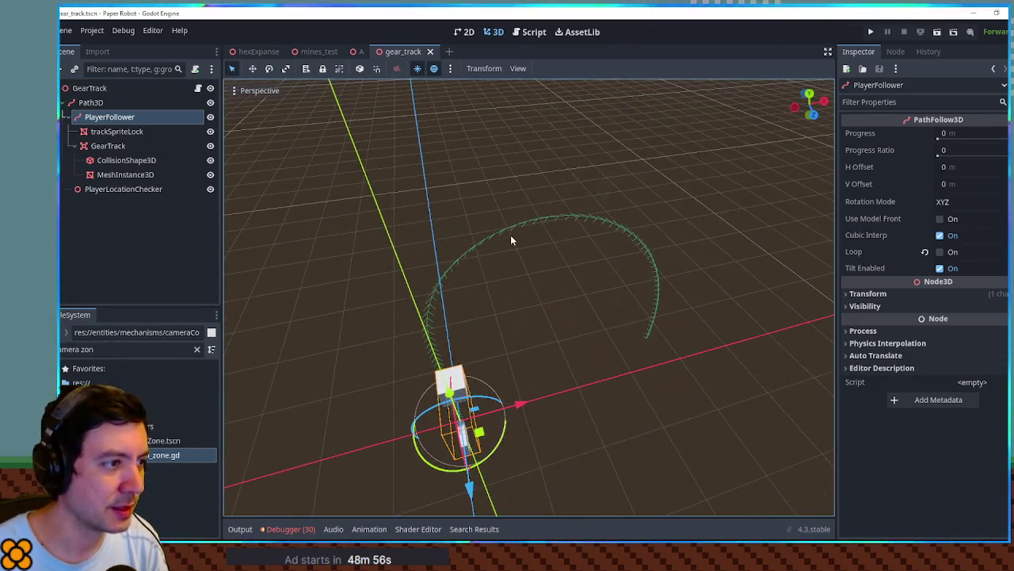
Select the Path3D node and expand its curve's point list in the Inspector.
left_click(513, 227)
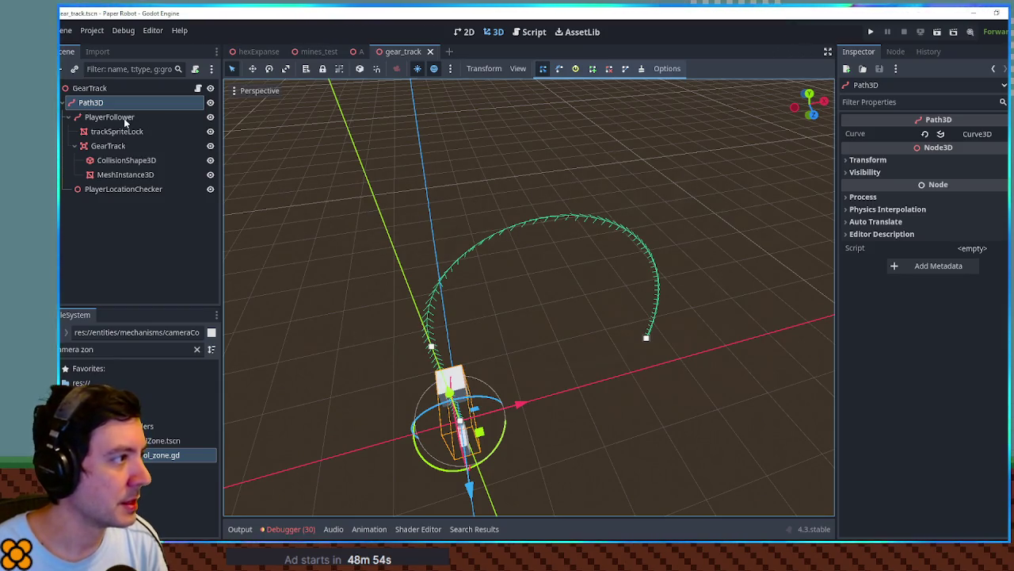
left_click(994, 136)
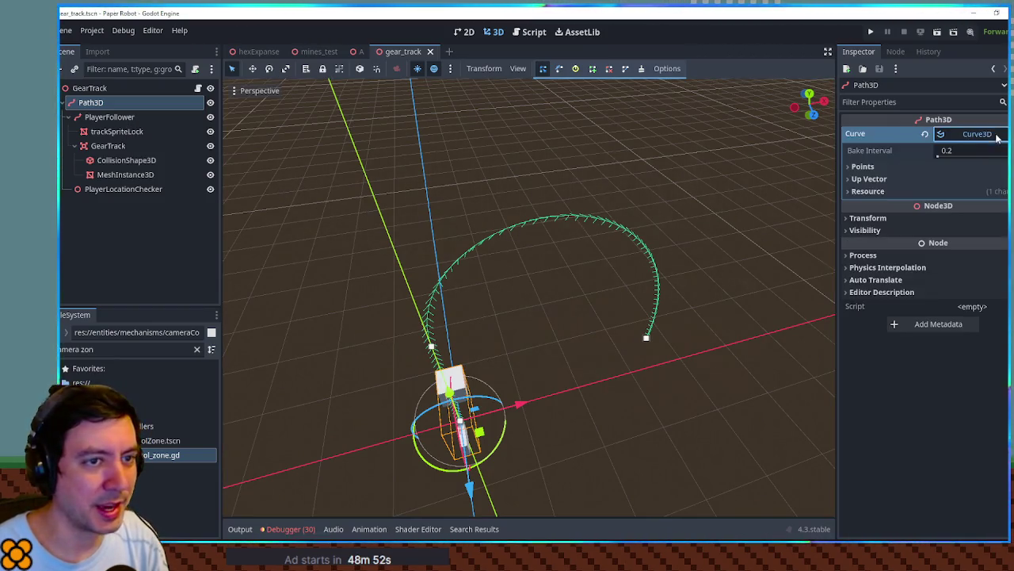
left_click(914, 165)
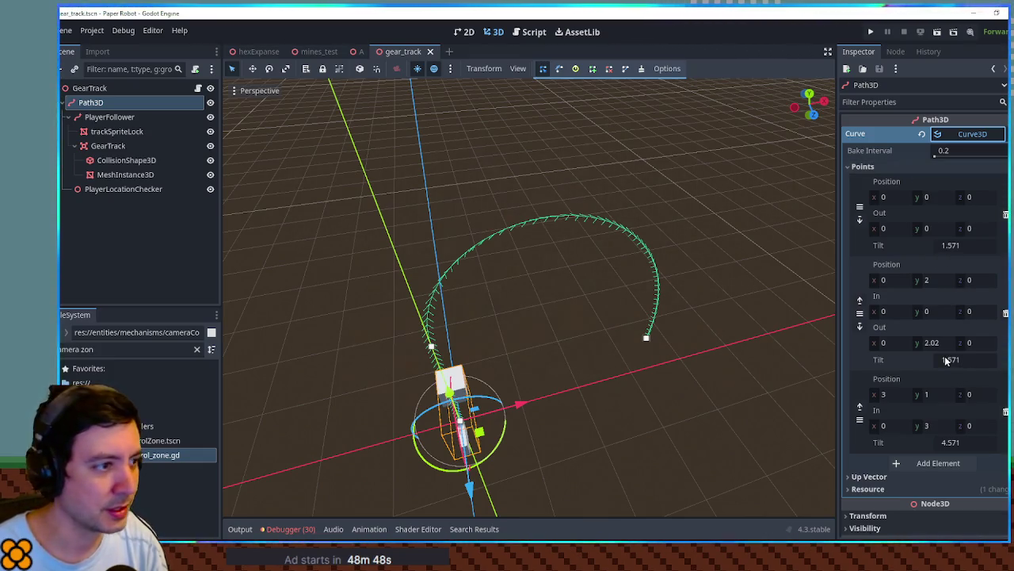
mouse_move(711, 357)
left_mouse_down()
mouse_move(557, 289)
mouse_move(508, 290)
mouse_move(600, 273)
mouse_move(685, 231)
mouse_move(693, 258)
mouse_move(777, 268)
mouse_move(487, 272)
mouse_move(608, 272)
mouse_move(675, 304)
mouse_move(702, 423)
mouse_move(716, 395)
mouse_move(681, 315)
mouse_move(740, 357)
mouse_move(784, 354)
mouse_move(785, 339)
left_mouse_up()
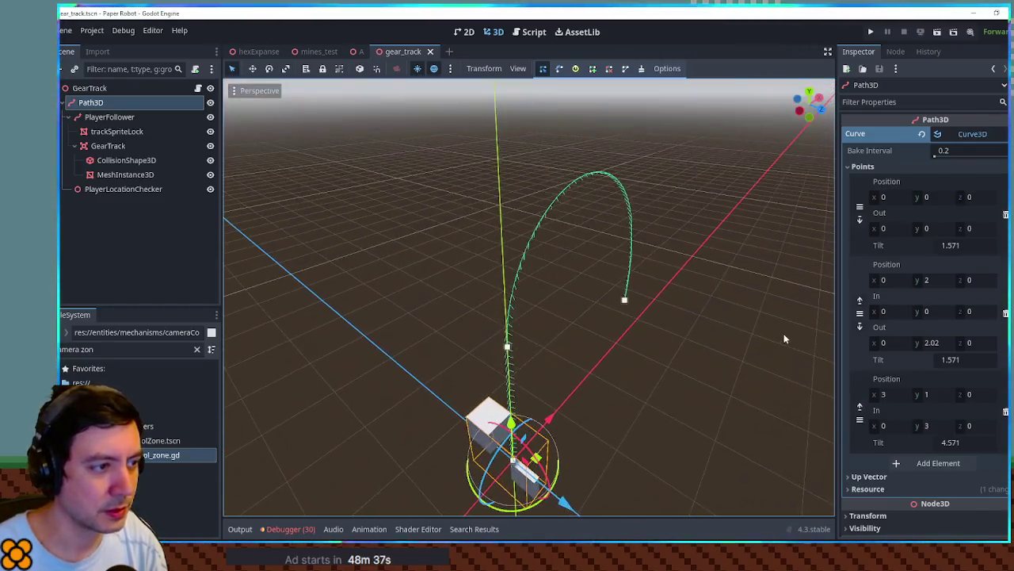
Raise the middle point's tilt, set the last point's tilt to 1.256, save, and return to scene A.
left_click(941, 361)
mouse_move(941, 362)
left_mouse_down()
mouse_move(979, 362)
mouse_move(947, 362)
left_mouse_up()
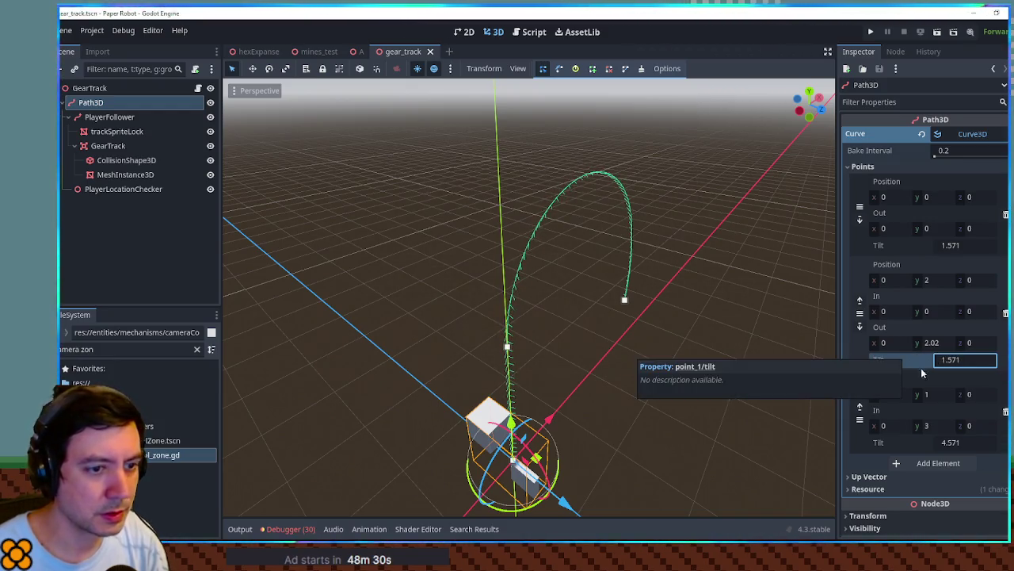
left_click_drag(965, 443, 927, 442)
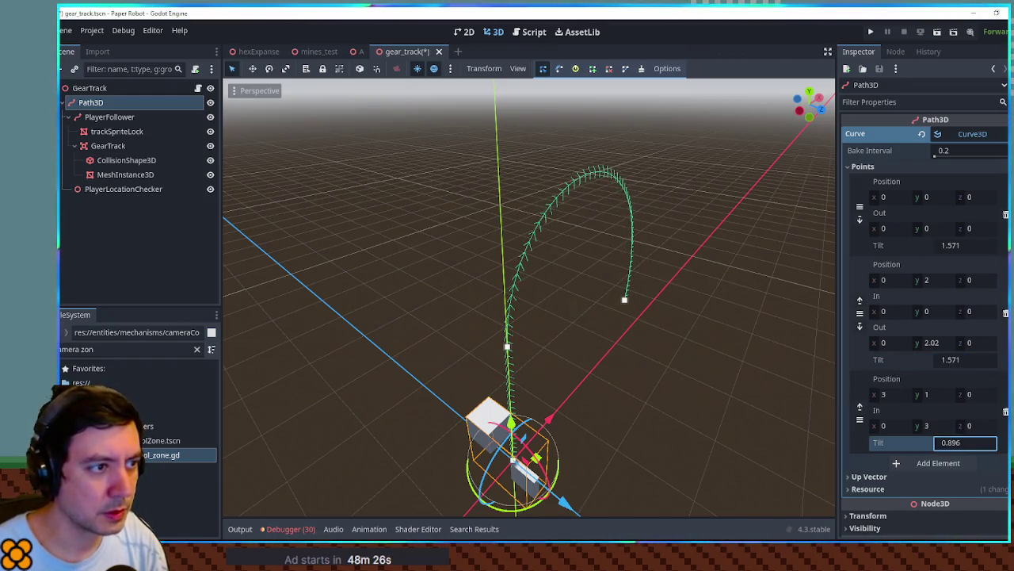
mouse_move(735, 215)
left_mouse_down()
mouse_move(468, 194)
mouse_move(668, 192)
left_mouse_up()
key("ctrl+s")
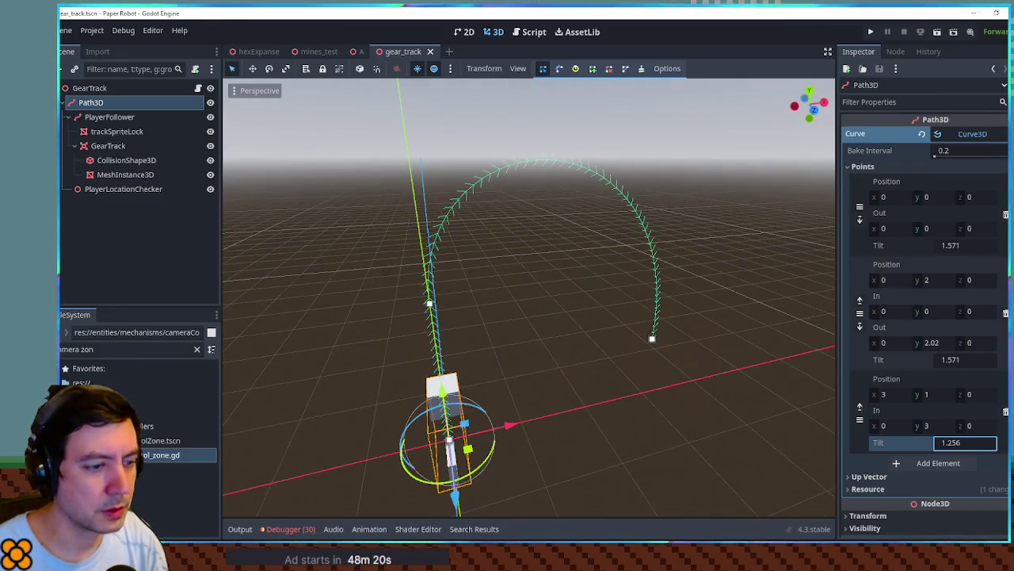
left_click(358, 50)
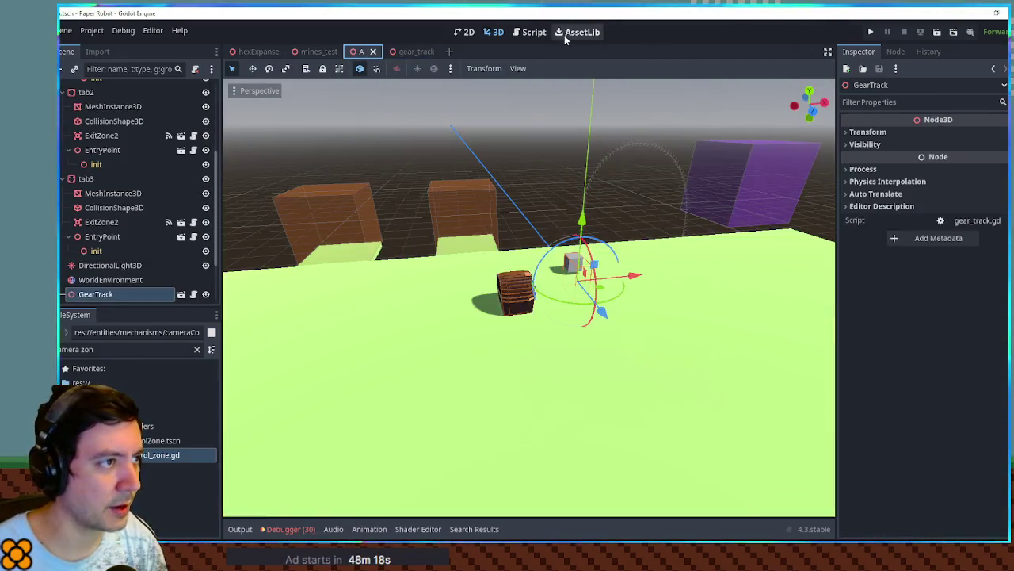
Run the project with F5, toggle the pause menu open and shut, then close the game window.
left_click(532, 32)
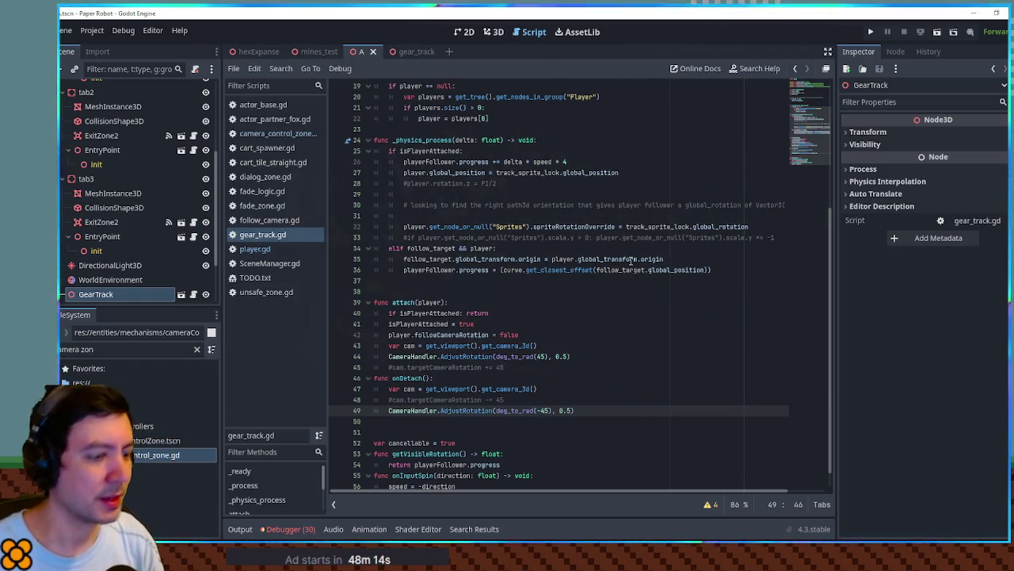
key("F5")
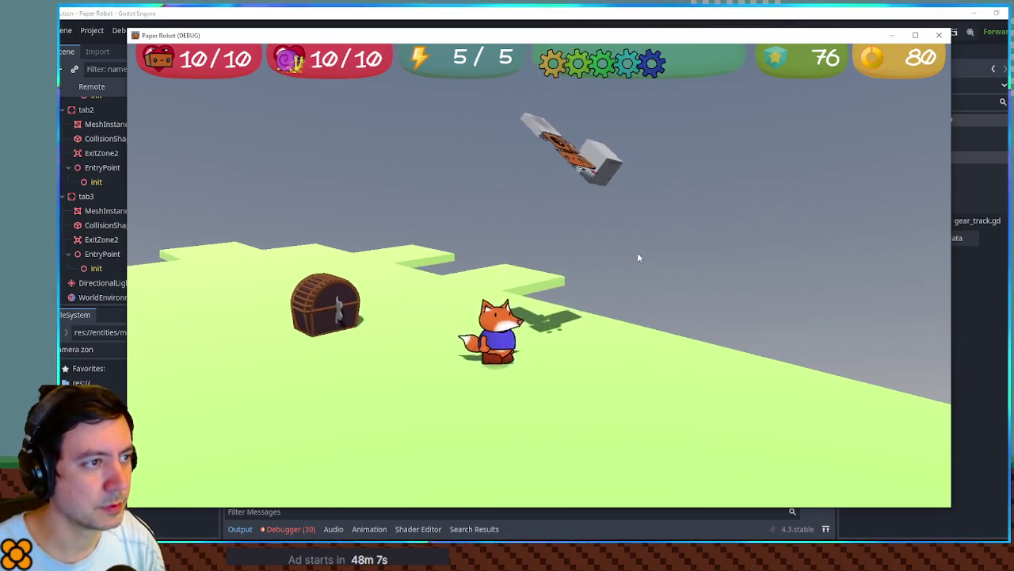
key("Escape")
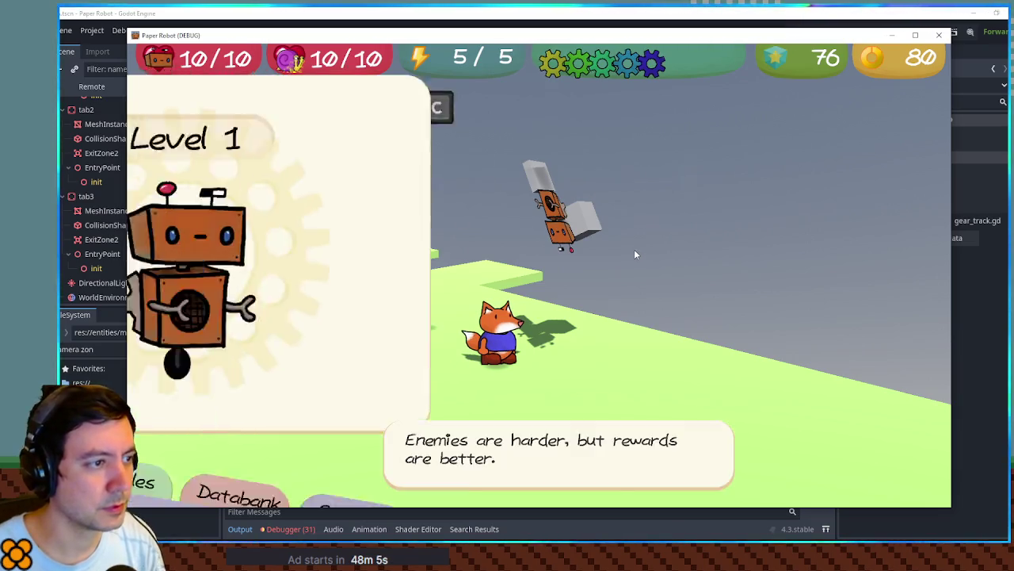
key("Escape")
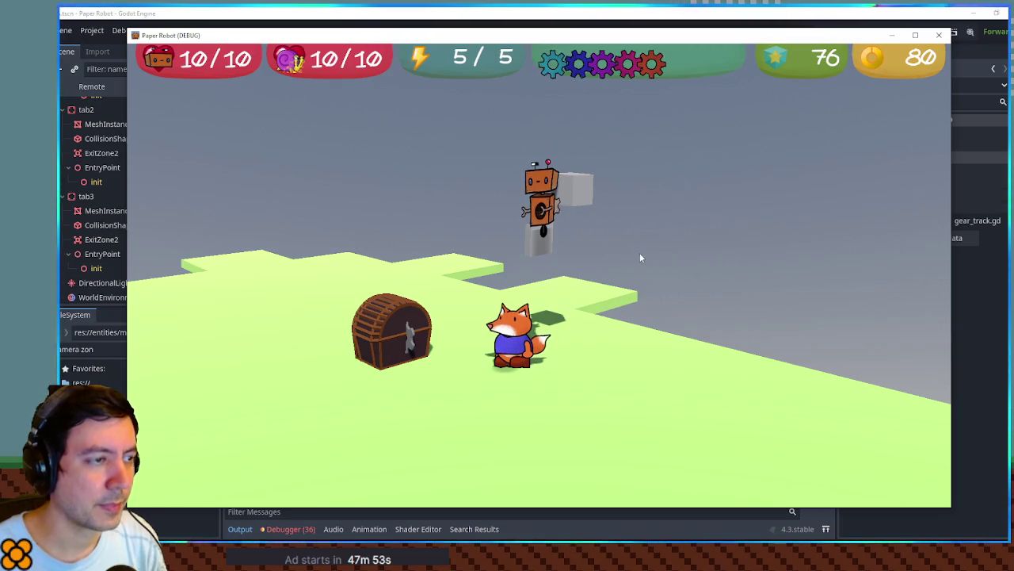
left_click(940, 36)
Filter the script list by 'gear' and search all project files for 'cancellable'.
triple_click(100, 350)
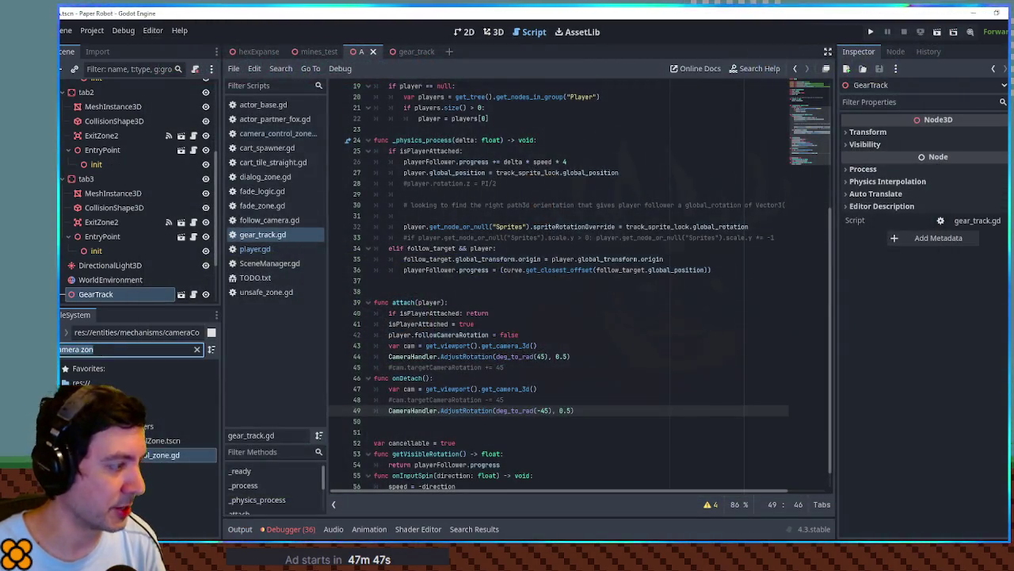
type("gear")
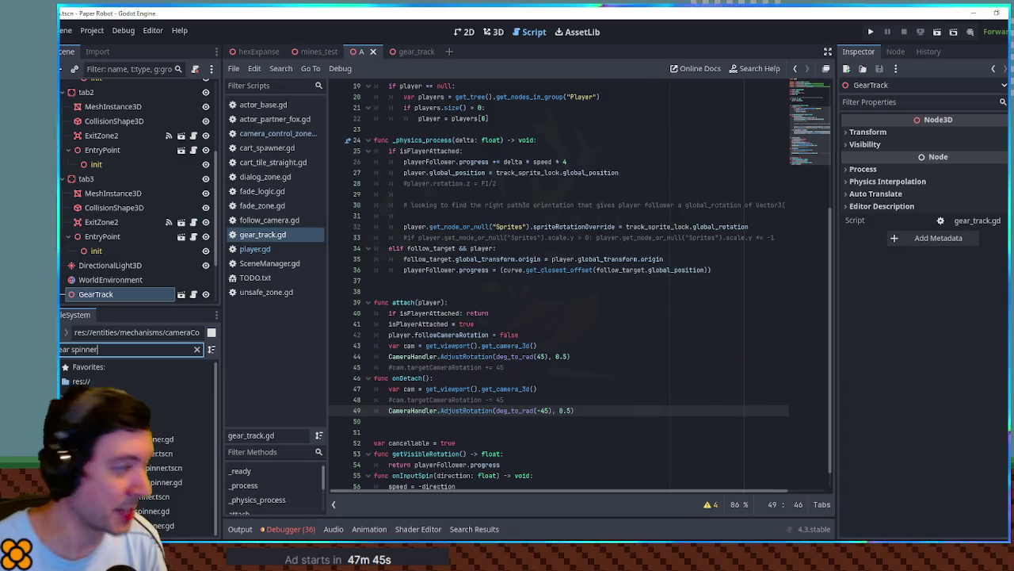
scroll(530, 393, "down", 1)
double_click(410, 420)
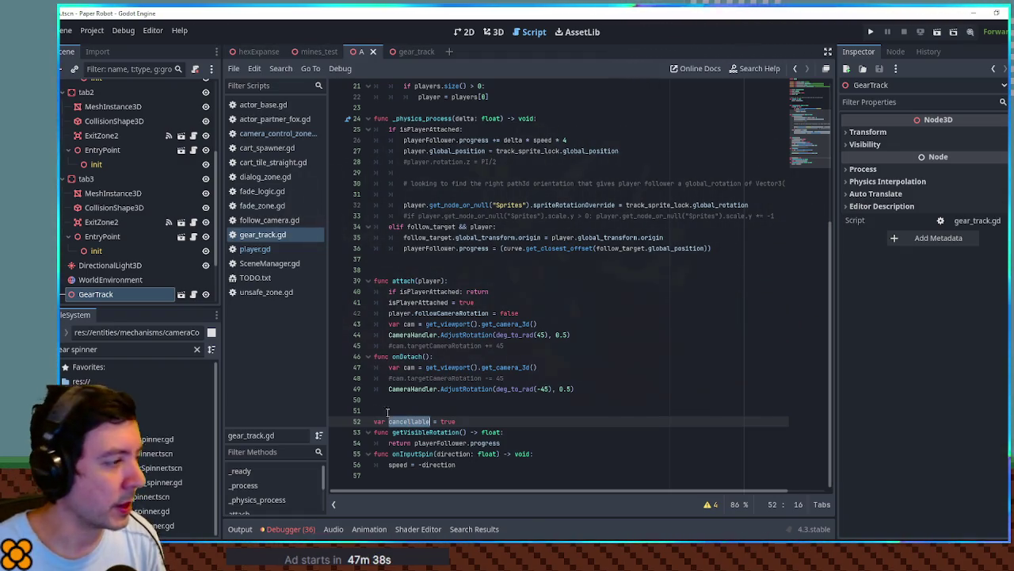
key("ctrl+shift+f")
left_click(547, 323)
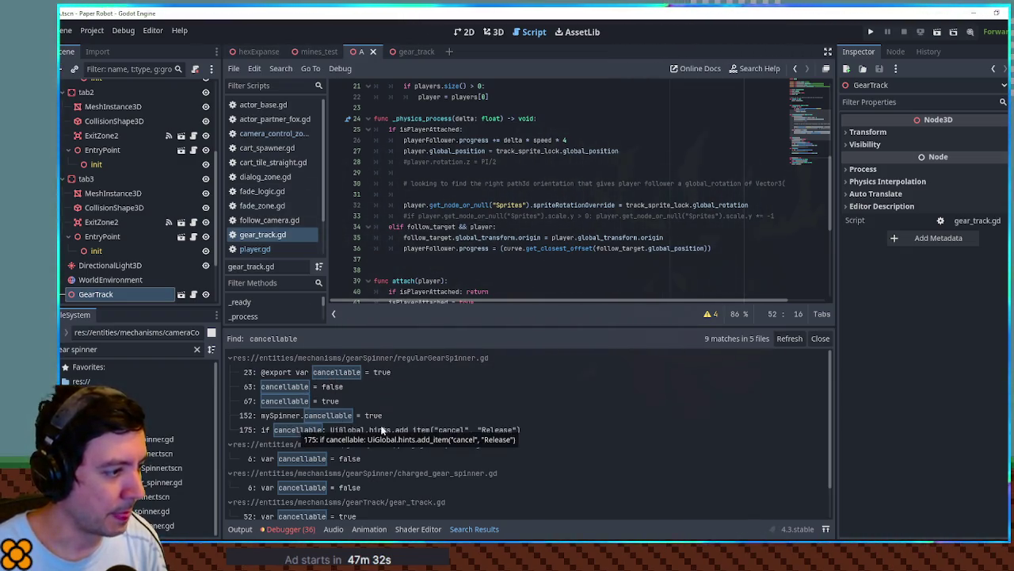
scroll(406, 390, "down", 1)
scroll(568, 253, "up", 5)
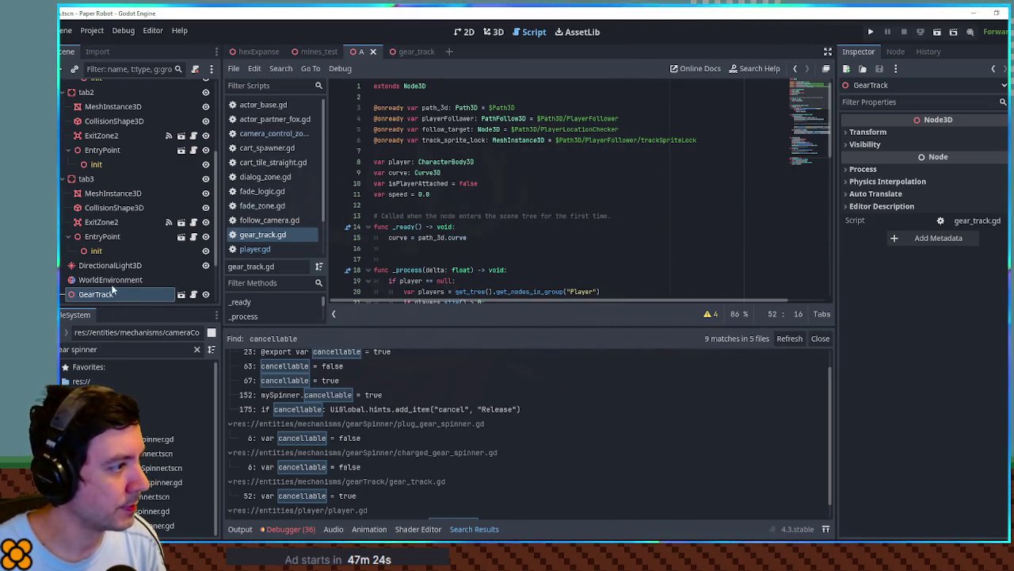
Open the player.gd search result at the cancellable check on line 82.
left_click(180, 294)
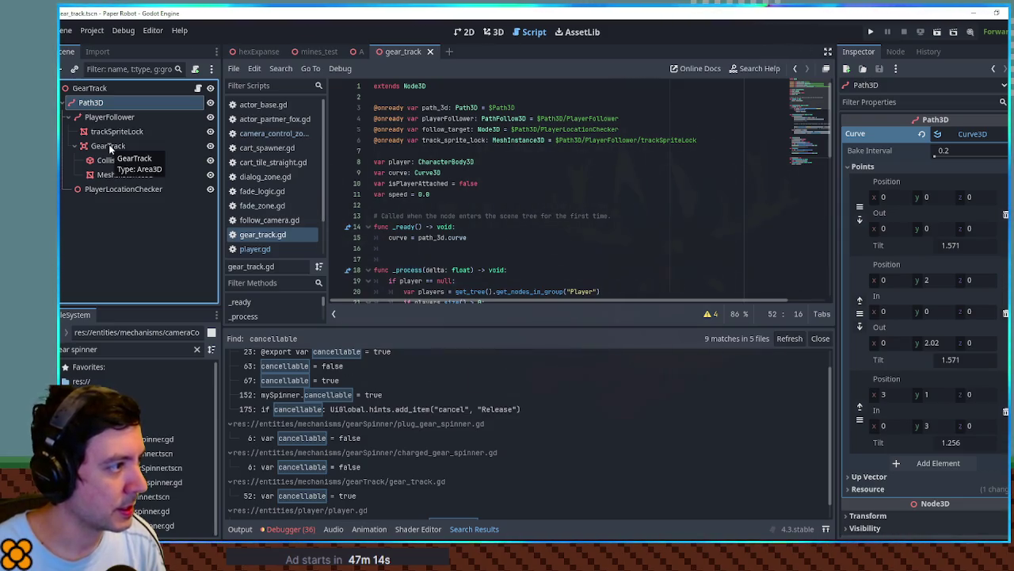
scroll(610, 275, "right", 2)
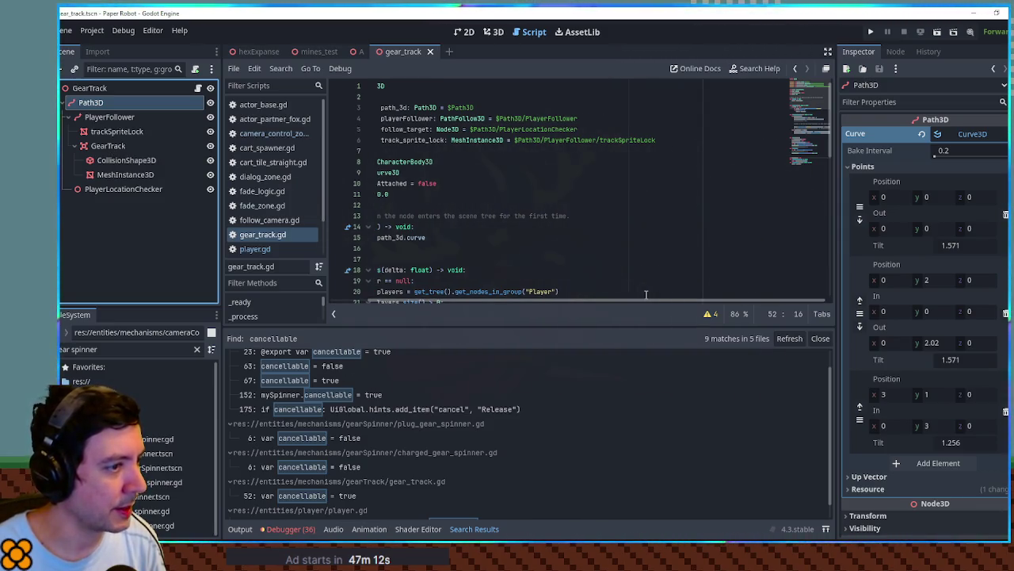
scroll(549, 301, "left", 2)
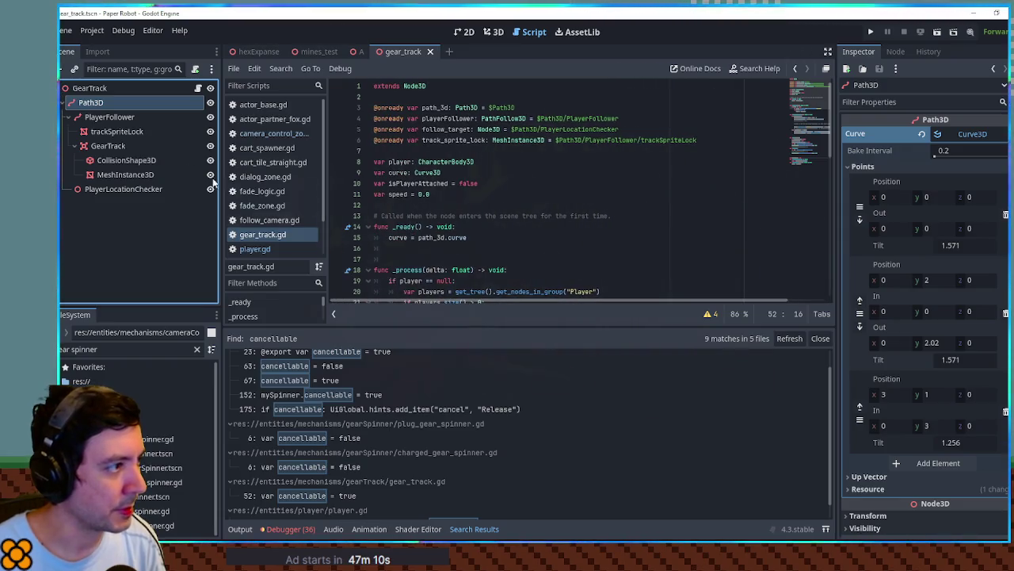
scroll(634, 229, "down", 10)
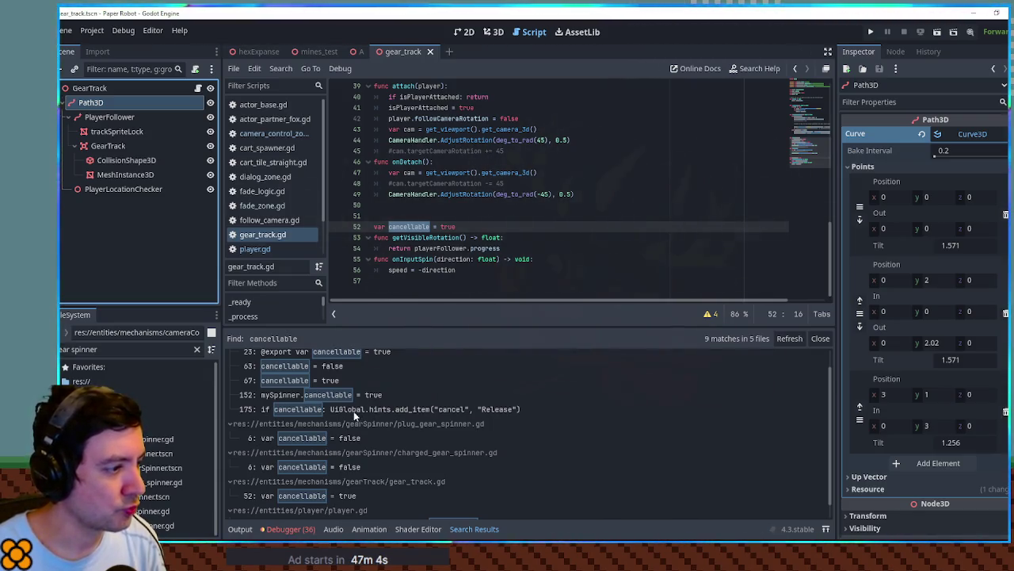
scroll(355, 410, "down", 1)
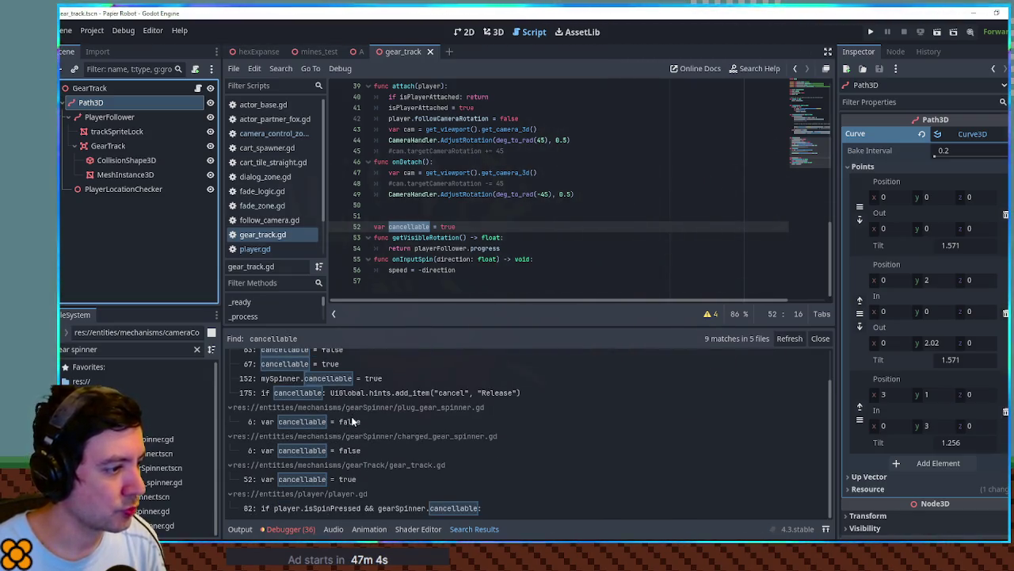
left_click(323, 509)
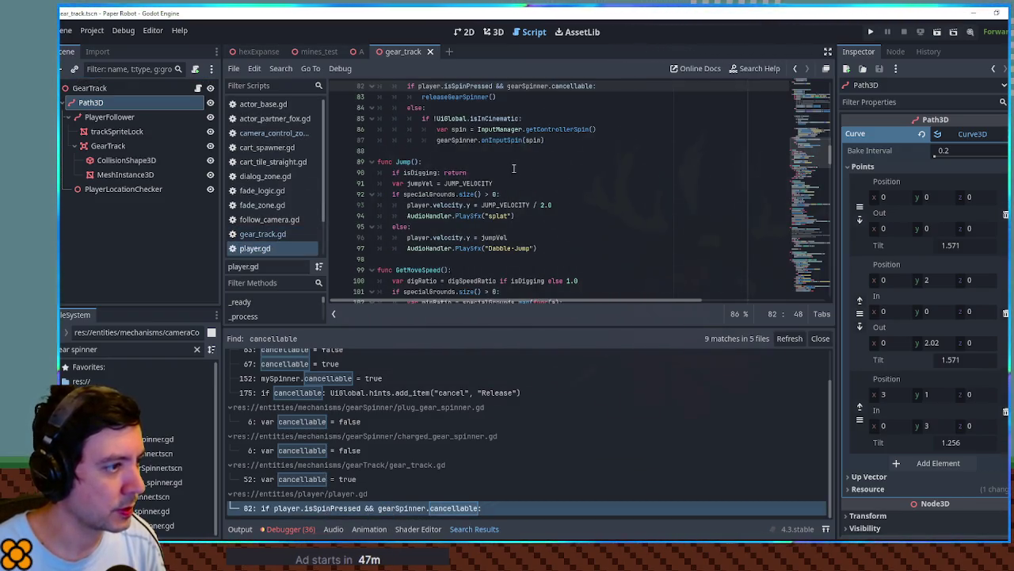
scroll(513, 168, "up", 3)
Highlight gearSpinner's uses in player.gd on lines 81 and 67.
double_click(432, 174)
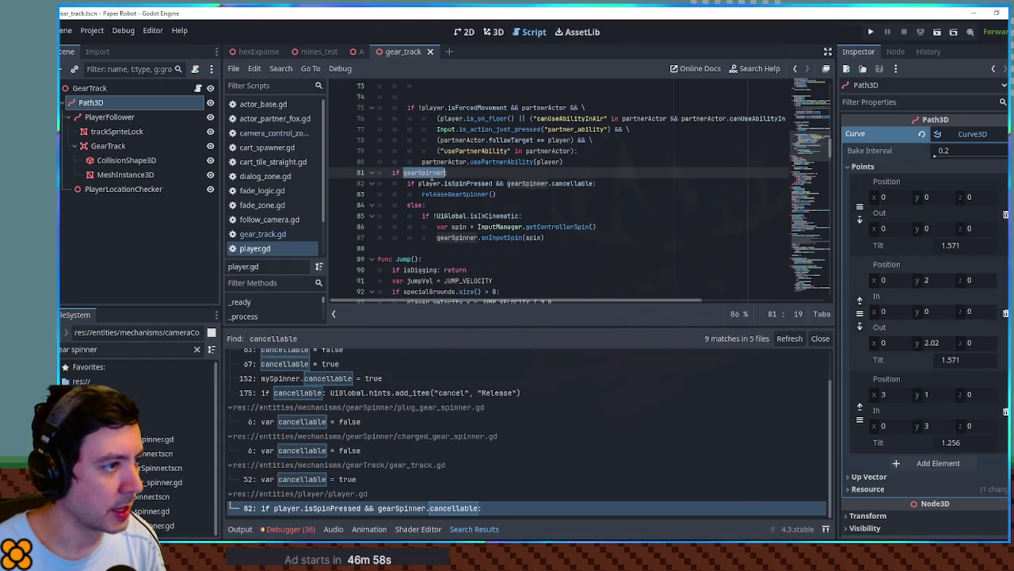
scroll(435, 182, "up", 1)
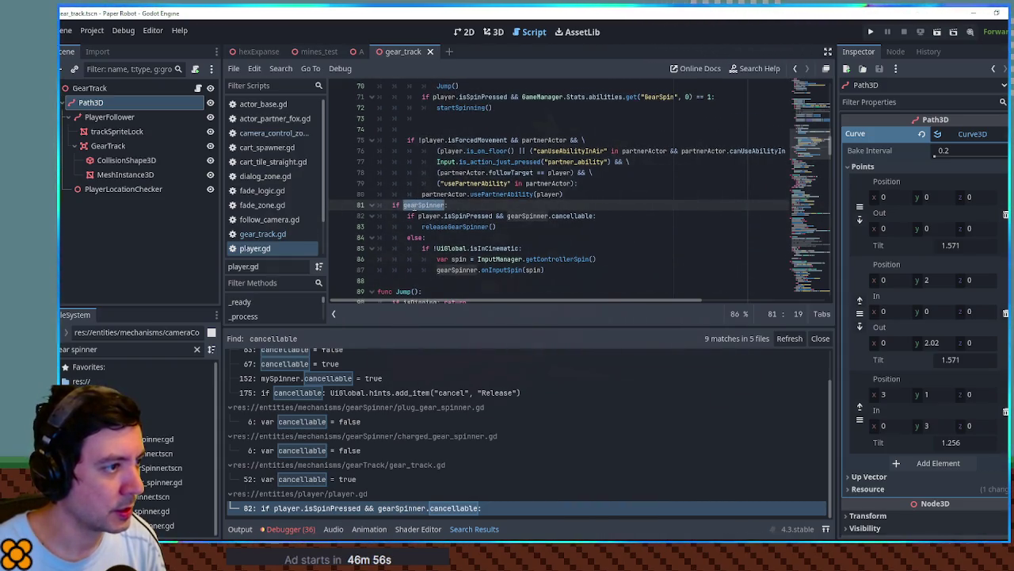
scroll(414, 206, "up", 11)
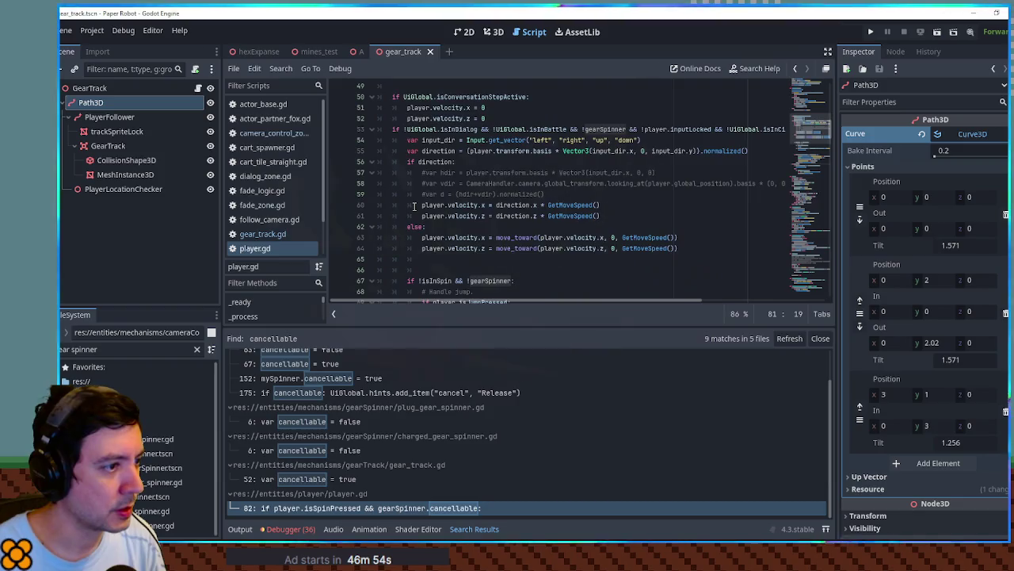
scroll(414, 206, "up", 2)
scroll(414, 206, "down", 9)
left_click(485, 183)
double_click(485, 183)
Find the 'gearSpinner =' assignments in player.gd and go to the attach call on line 168.
key("ctrl+f")
type("=")
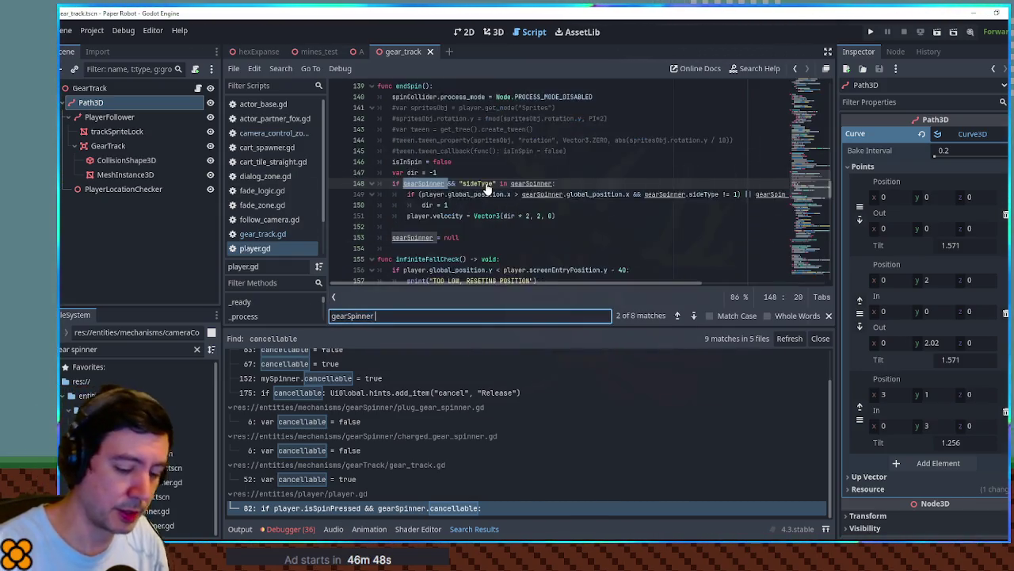
scroll(555, 191, "up", 3)
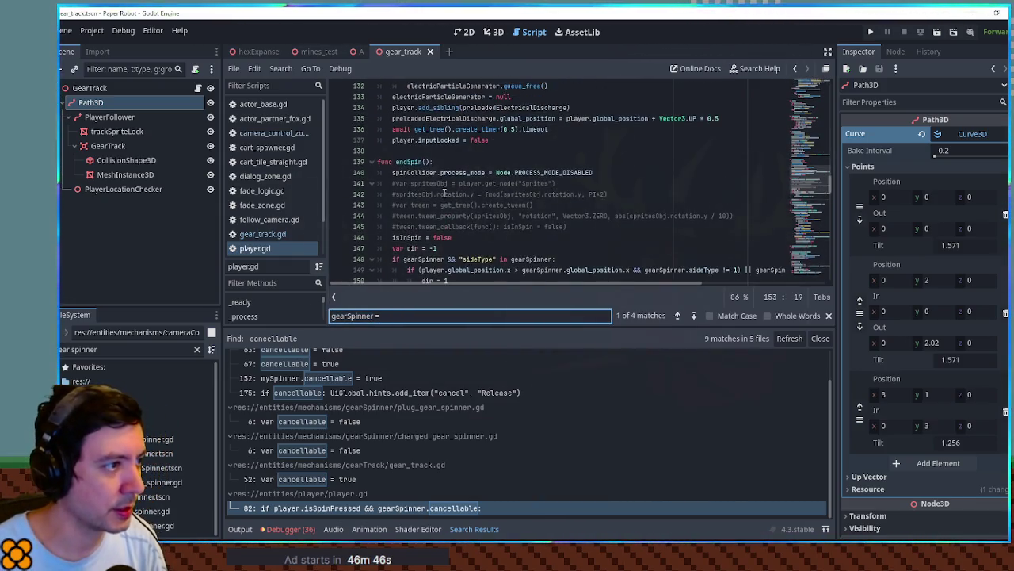
scroll(673, 237, "down", 5)
left_click(693, 317)
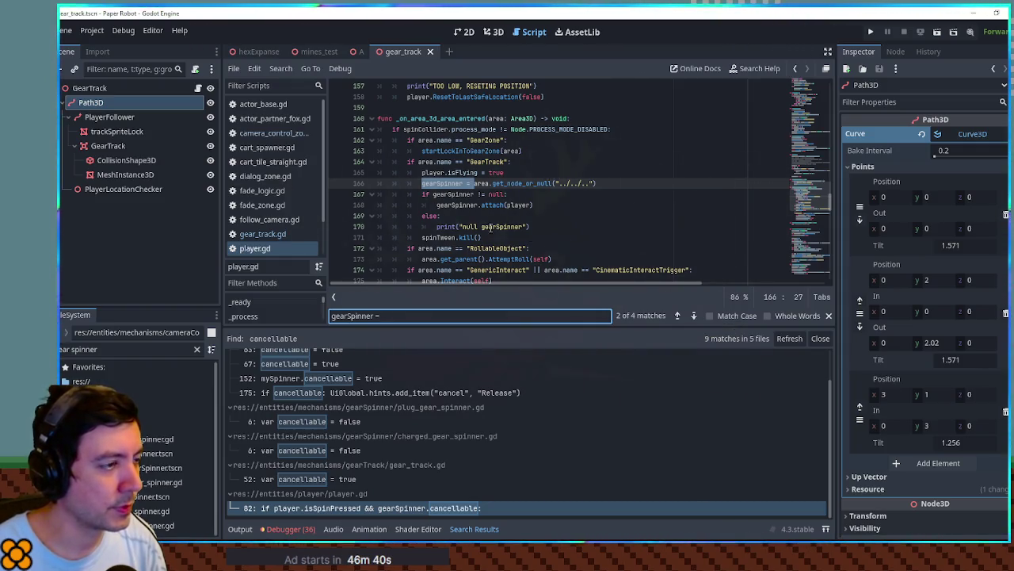
left_click(453, 205)
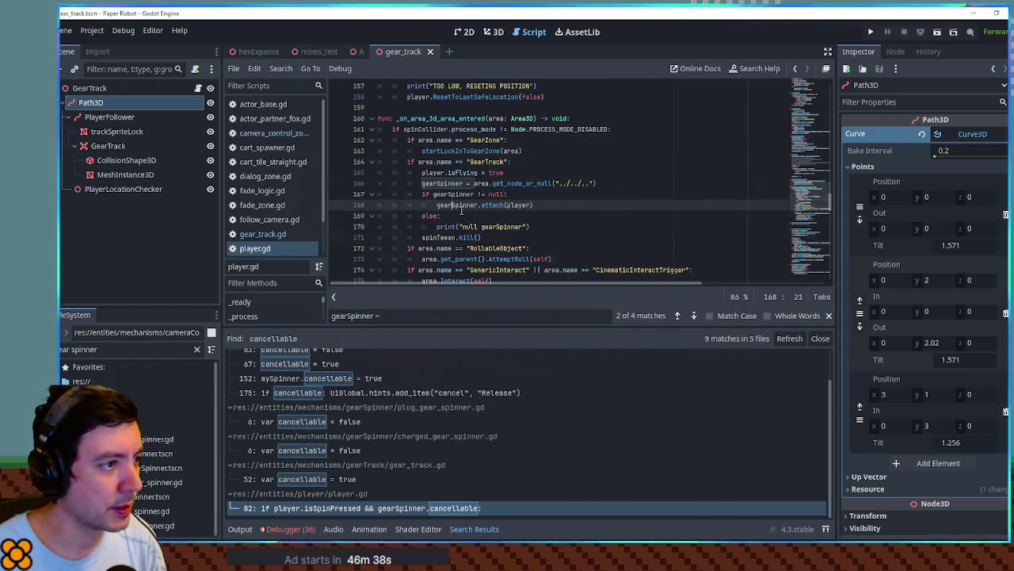
Retest scene A with F6, moving the fox, then stop it and show the Remote scene tree.
left_click(359, 51)
key("F6")
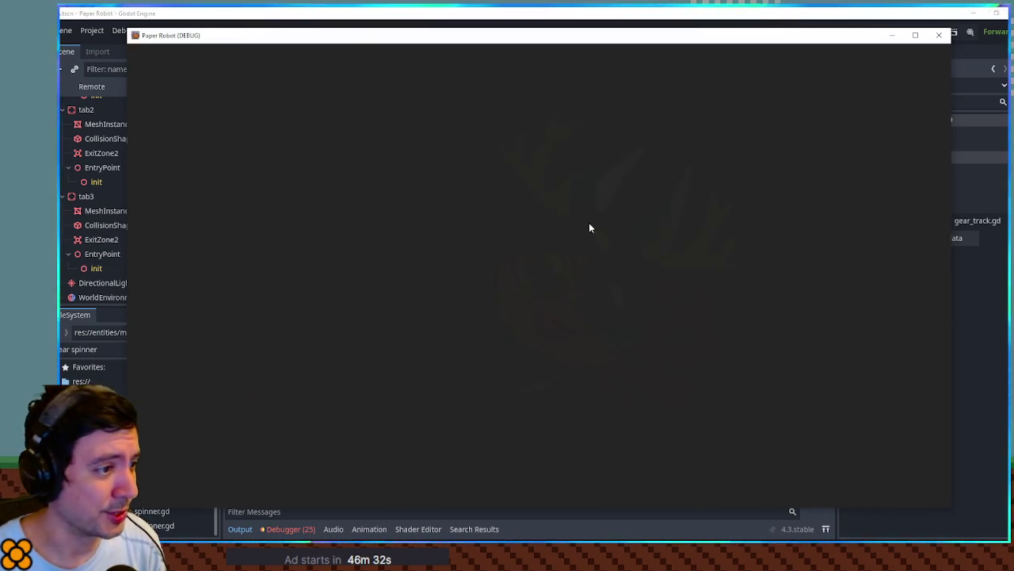
key("a")
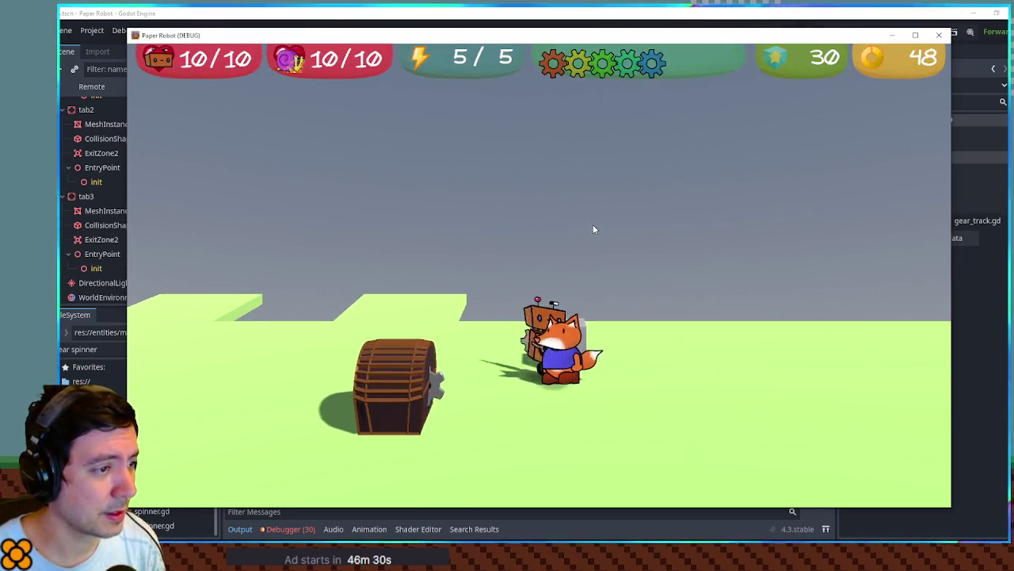
key("F8")
left_click(87, 86)
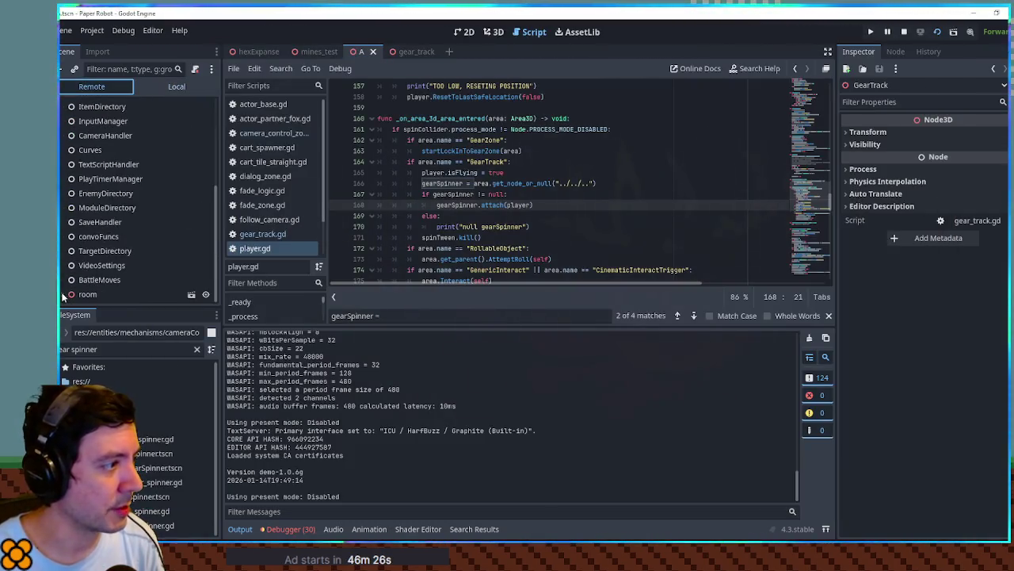
Select the live player node in the Remote tree, filter its properties by 'gear', and expand it.
scroll(96, 260, "down", 5)
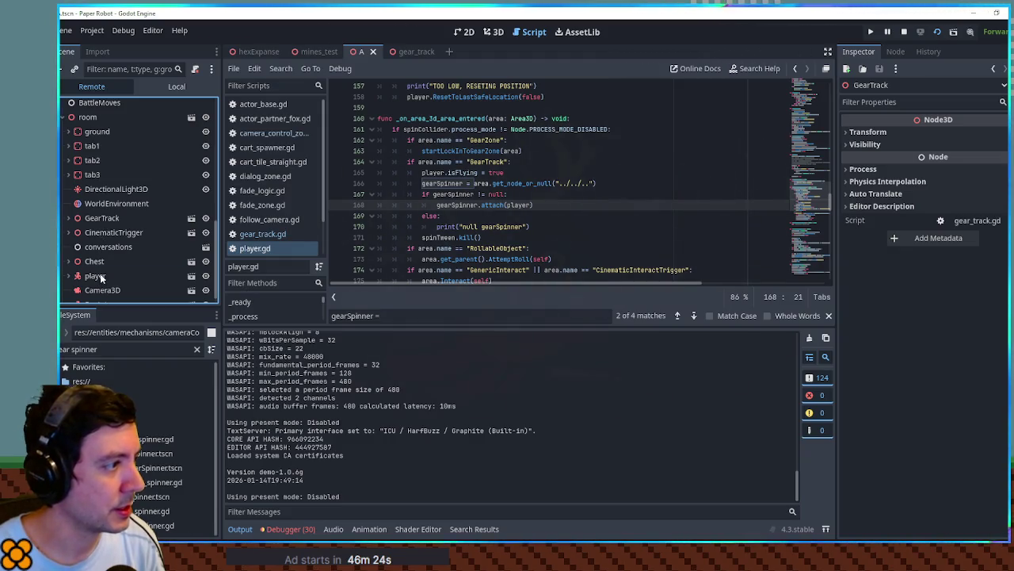
left_click(95, 275)
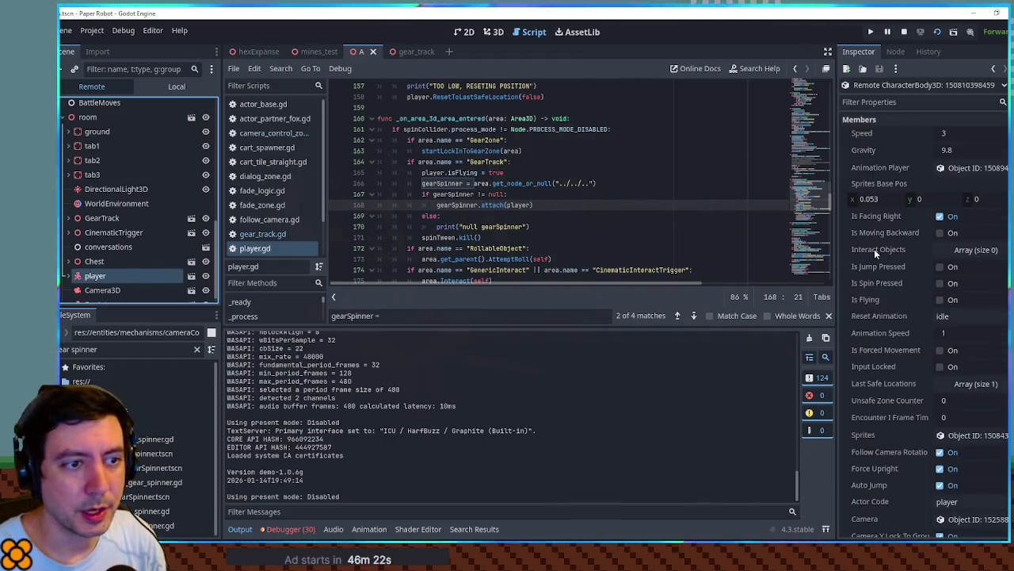
left_click(911, 102)
type("gear")
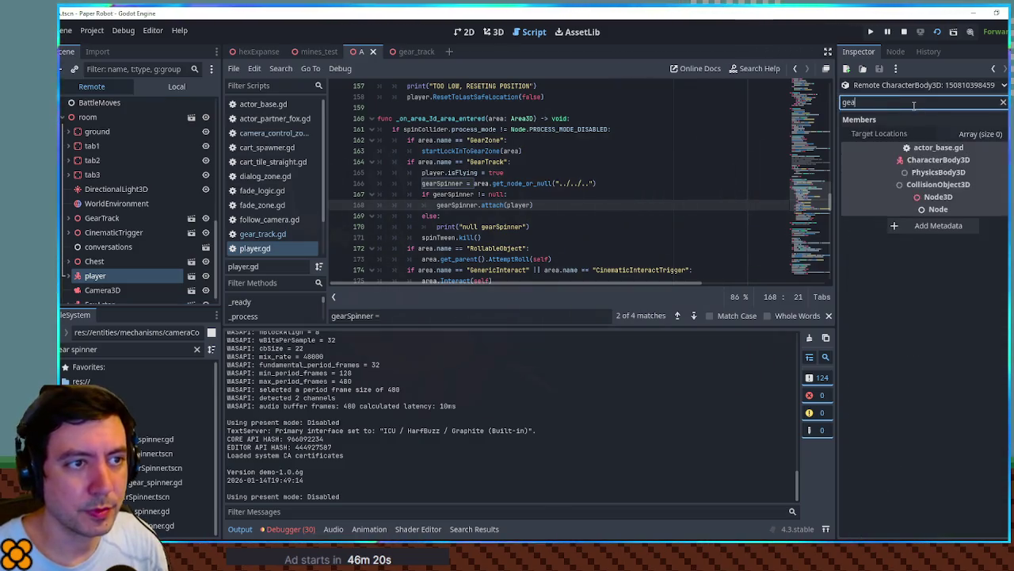
left_click(70, 276)
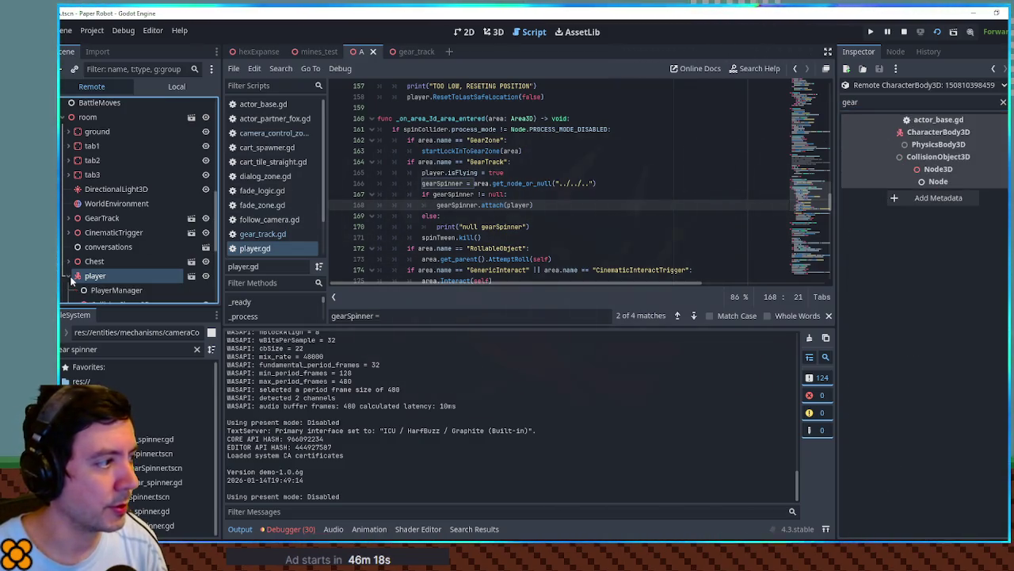
Select PlayerManager, bring the game window alongside the editor, and walk the characters left.
left_click(115, 290)
key("super+Down")
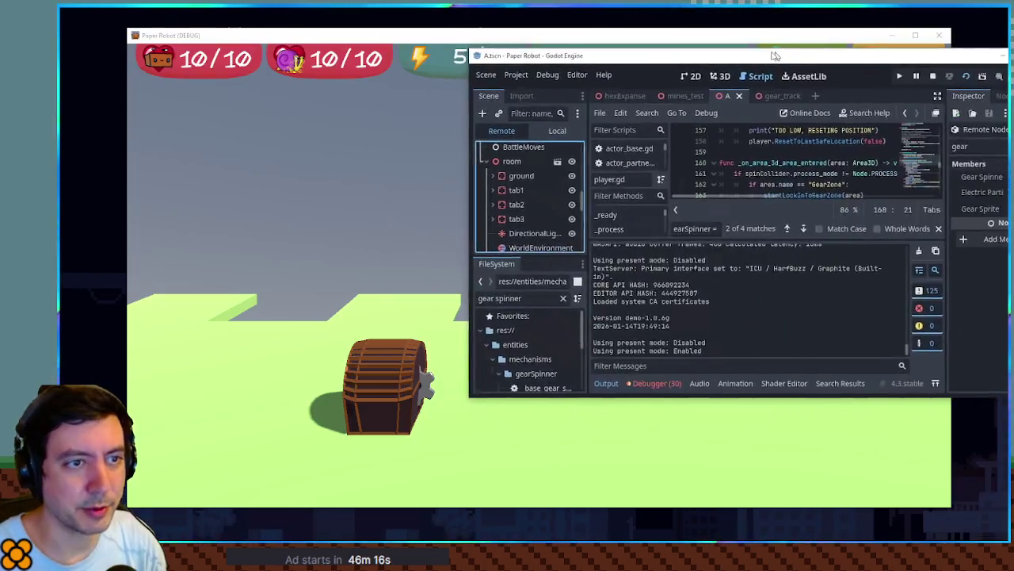
left_click(721, 46)
mouse_move(720, 35)
left_mouse_down()
mouse_move(664, 37)
mouse_move(673, 37)
left_mouse_up()
key("a")
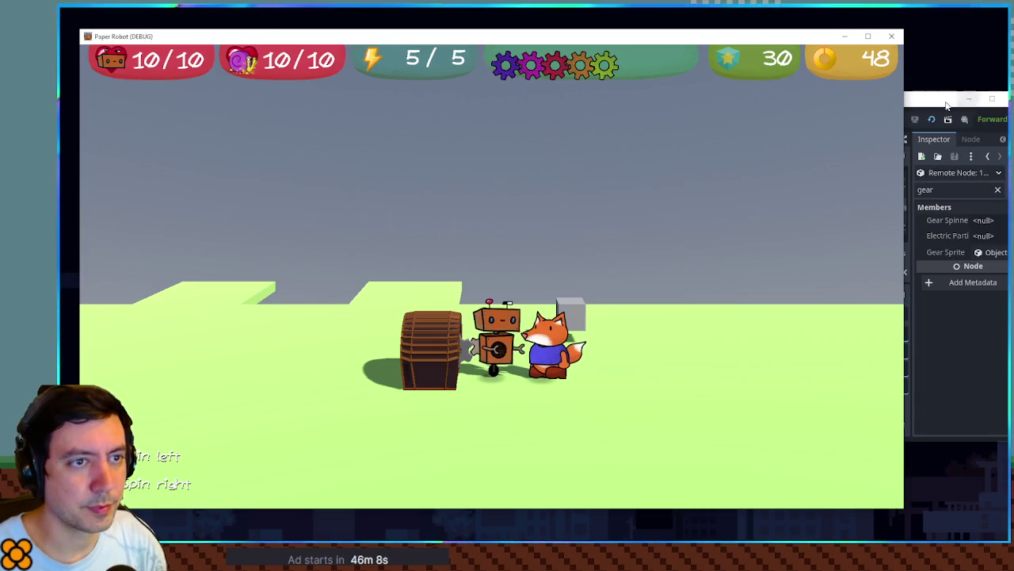
Check PlayerManager's live Gear Spinner value, then open the chest with E in the game.
left_click(933, 314)
scroll(488, 234, "down", 5)
left_click(496, 242)
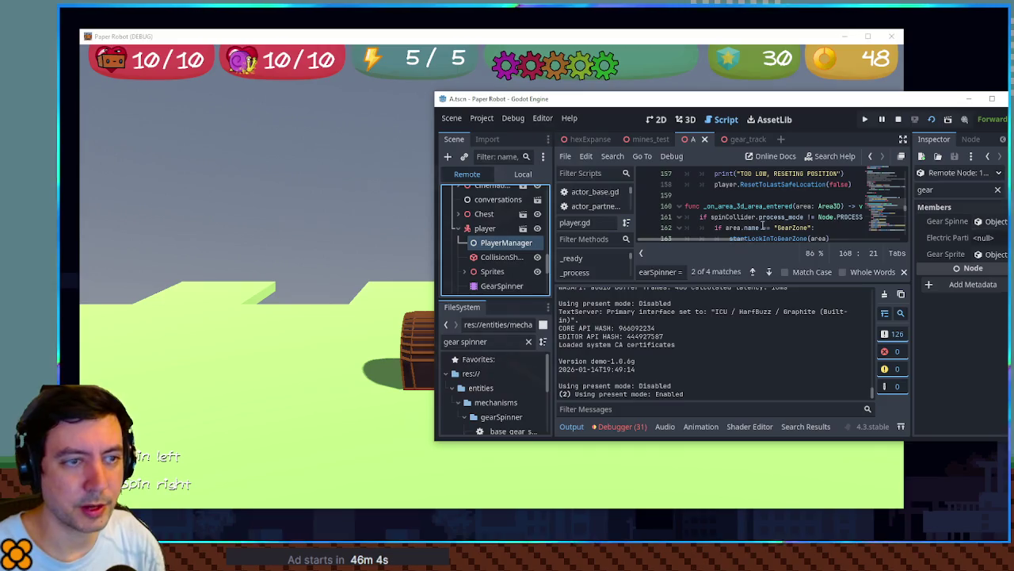
left_click(257, 243)
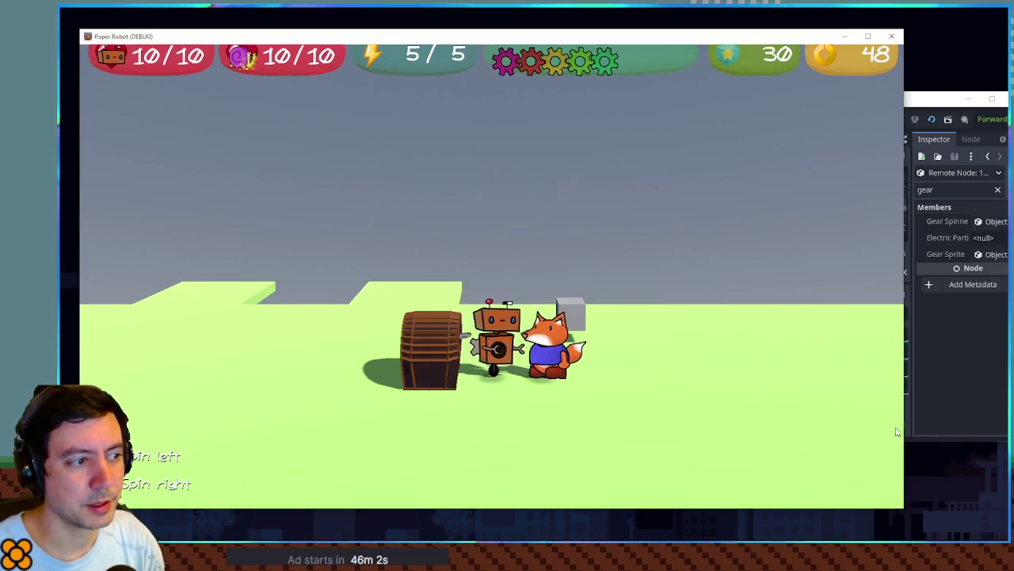
key("e")
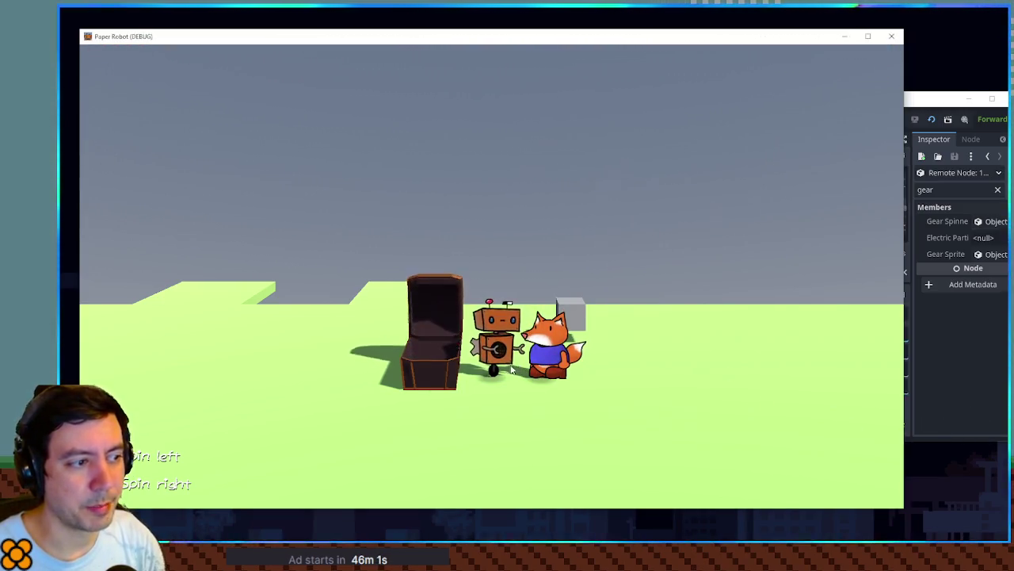
Recheck Gear Spinner while moving the robot away from the chest, then close the game.
left_click(928, 408)
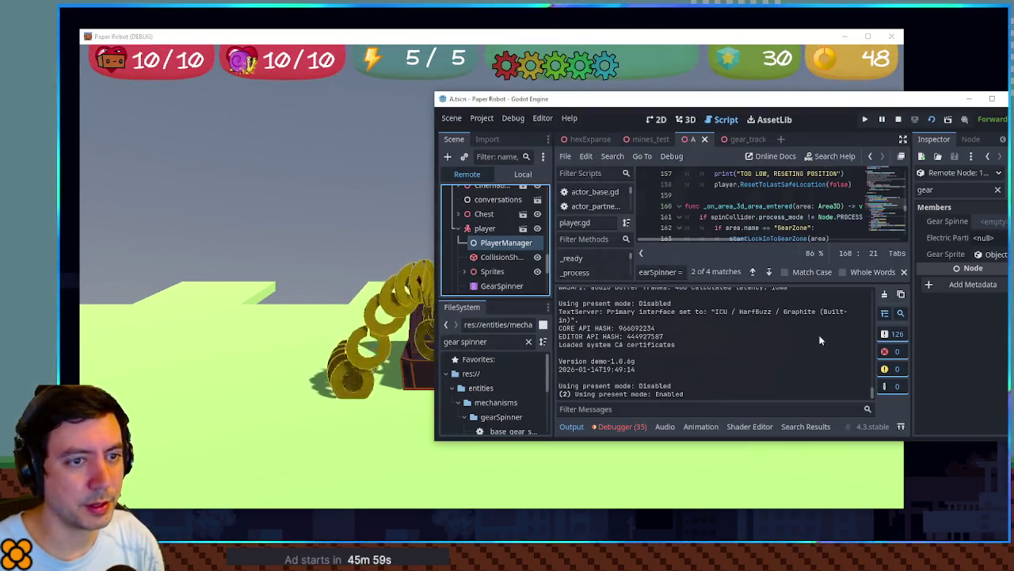
left_click(240, 327)
key("d")
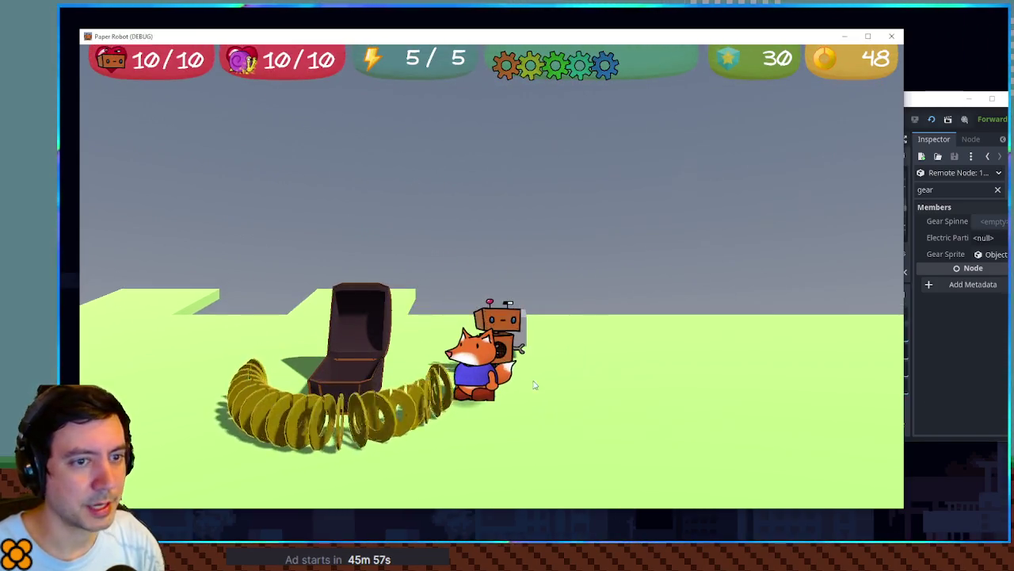
key("s")
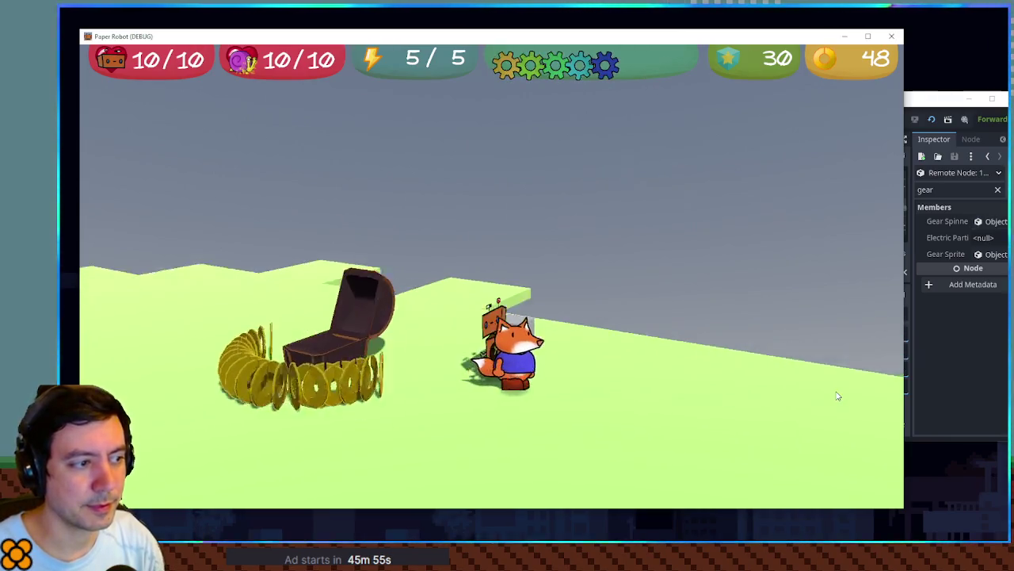
left_click(980, 360)
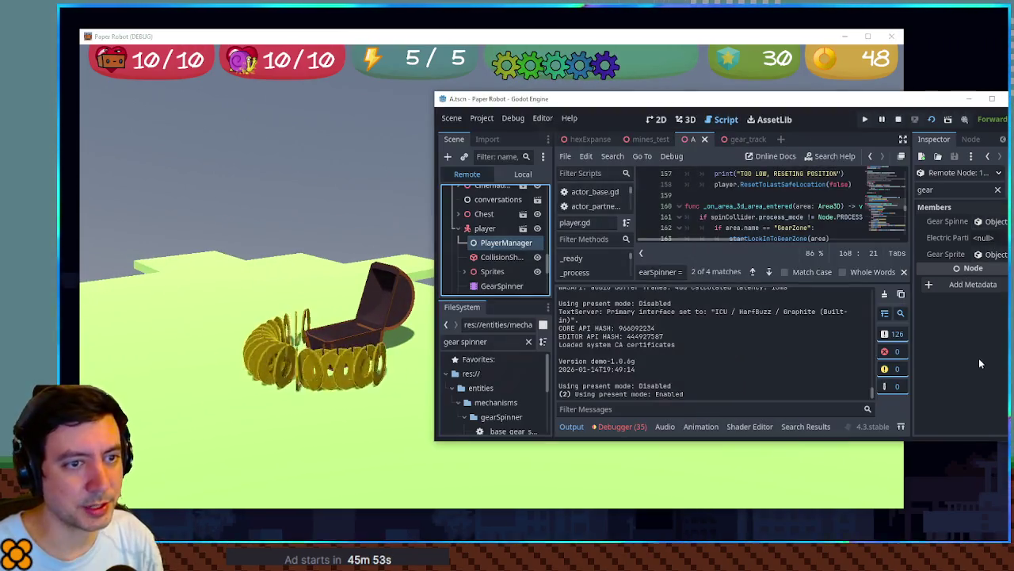
left_click(573, 480)
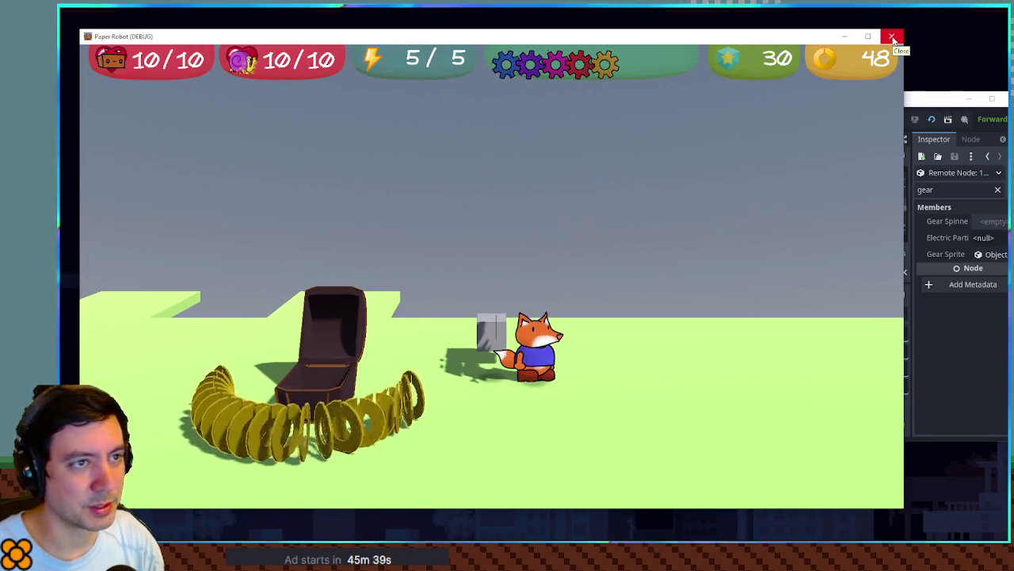
left_click(893, 40)
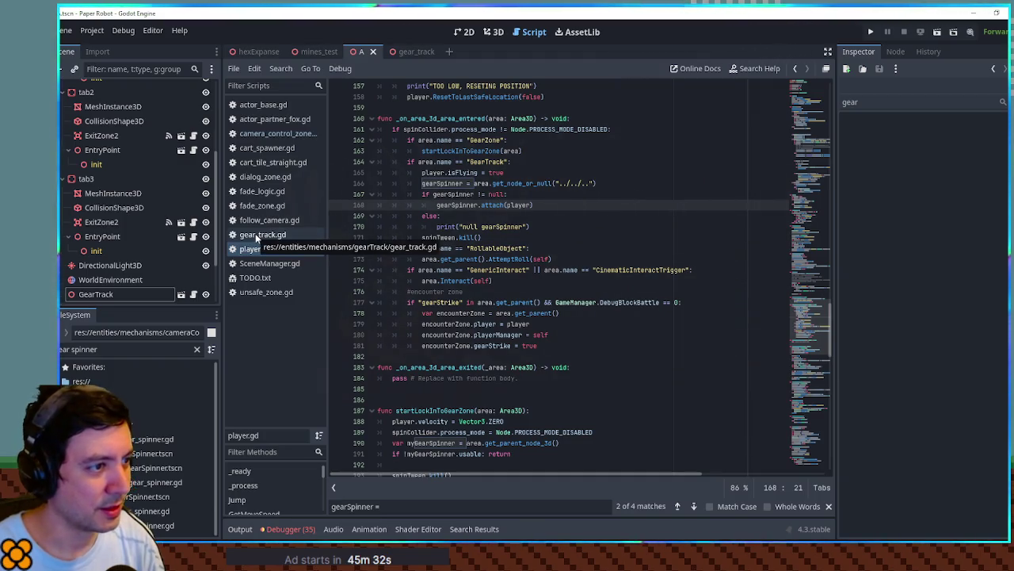
Open GearTrack's gear_track.gd script and highlight every use of isPlayerAttached.
left_click(494, 34)
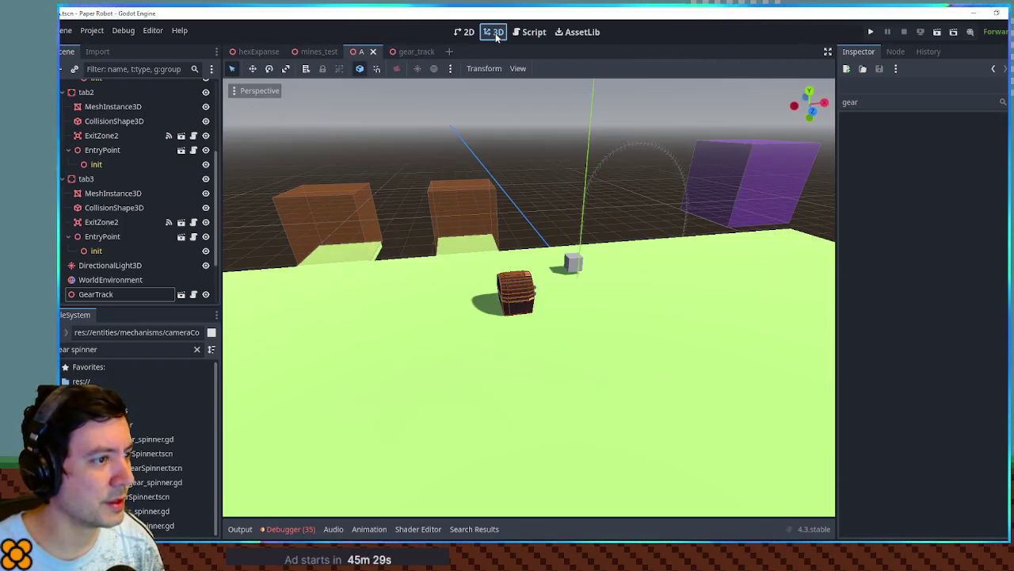
left_click(579, 264)
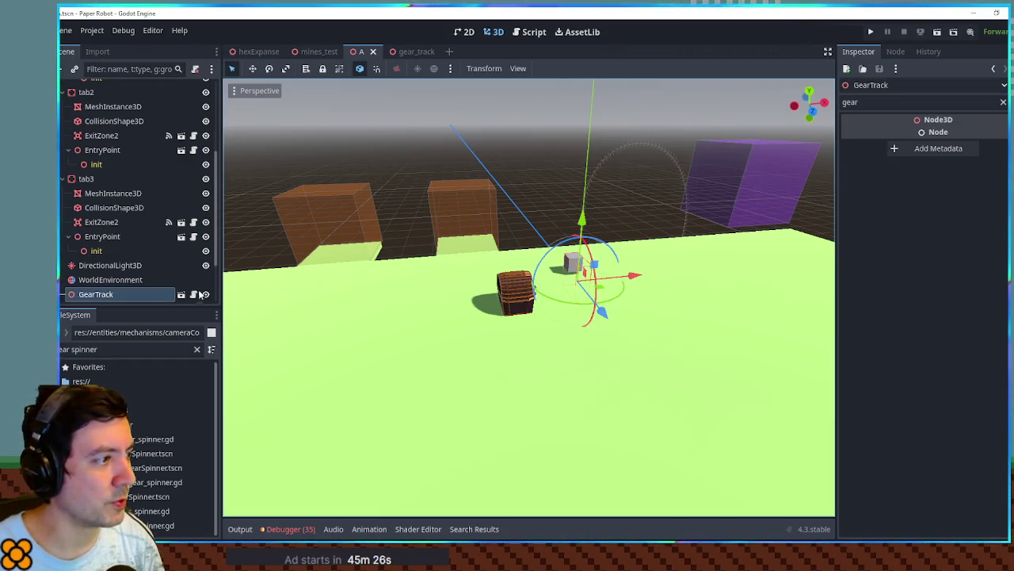
left_click(194, 295)
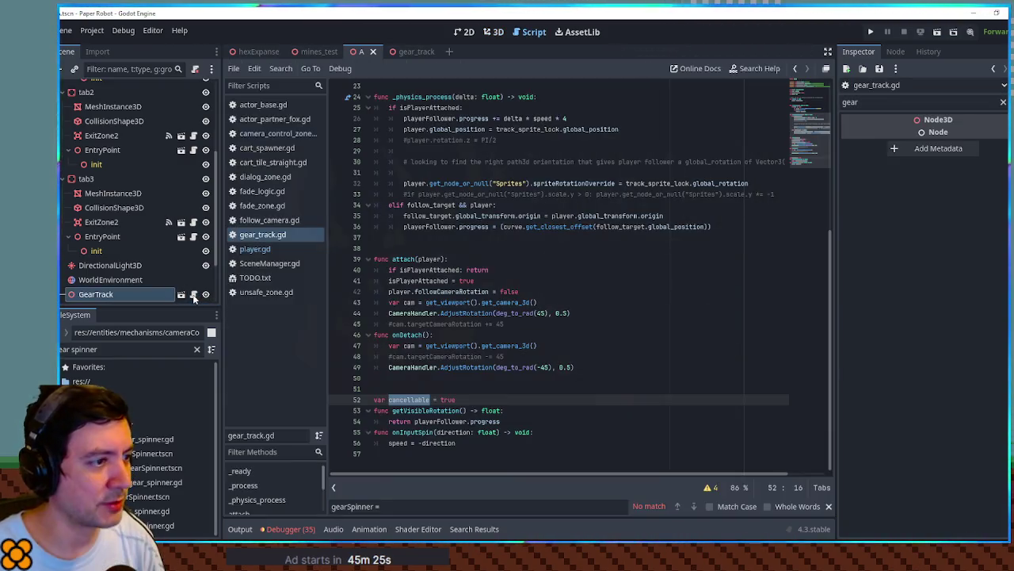
left_click(399, 270)
double_click(404, 270)
scroll(408, 274, "up", 3)
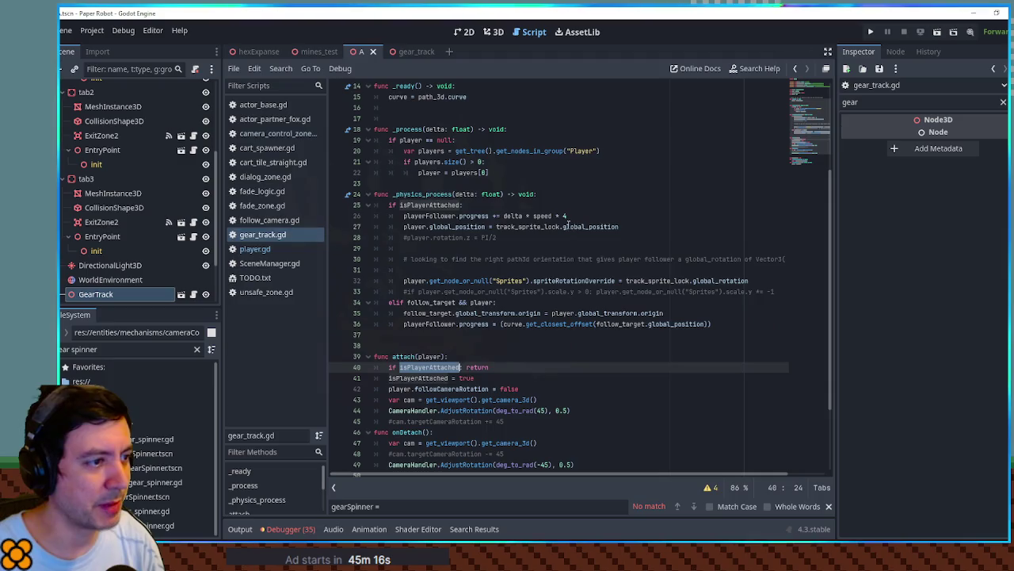
scroll(572, 227, "up", 4)
double_click(418, 183)
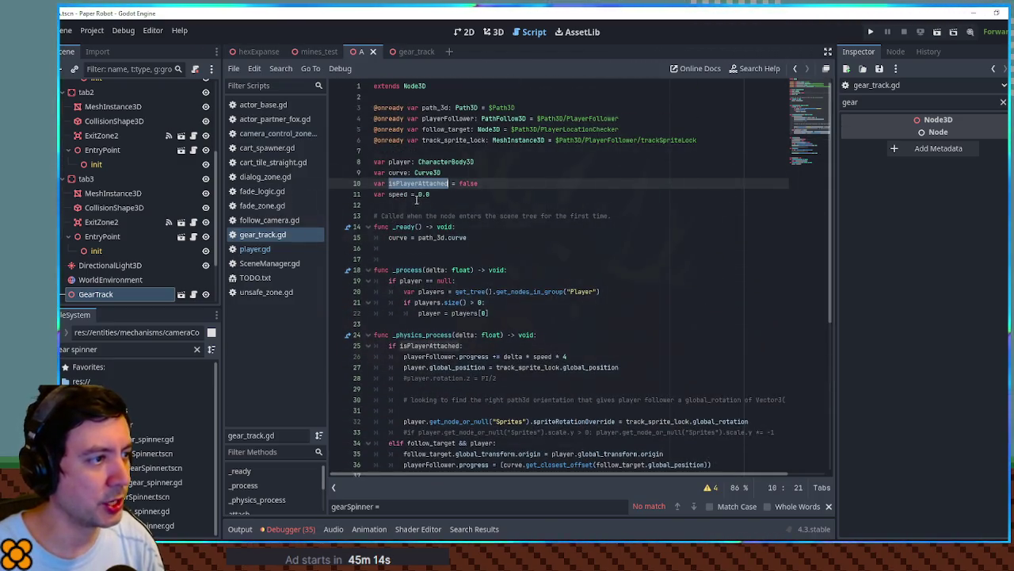
scroll(416, 195, "down", 7)
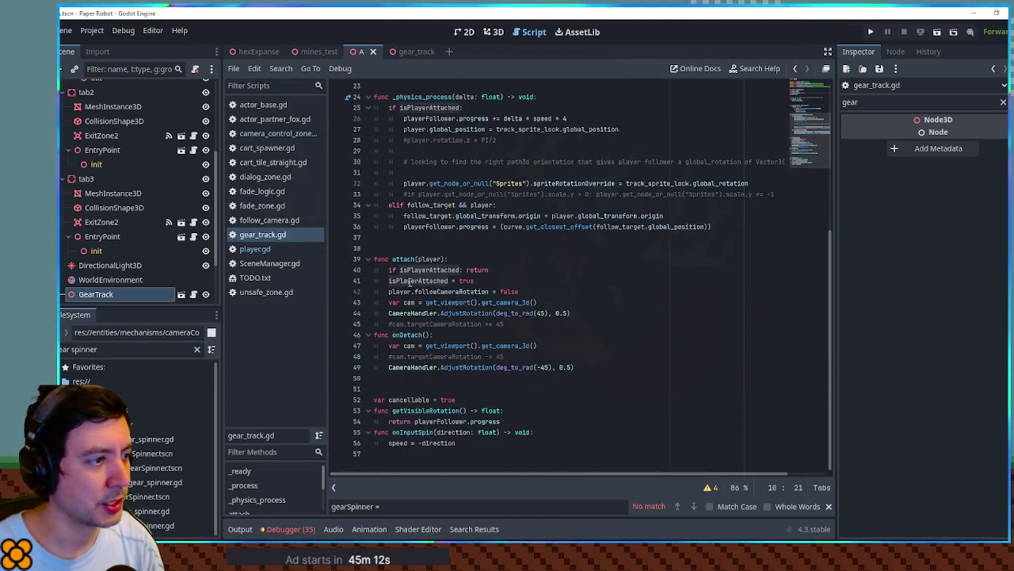
Add 'isPlayerAttached = false' at the end of onDetach, copied from the true line, and save.
triple_click(421, 280)
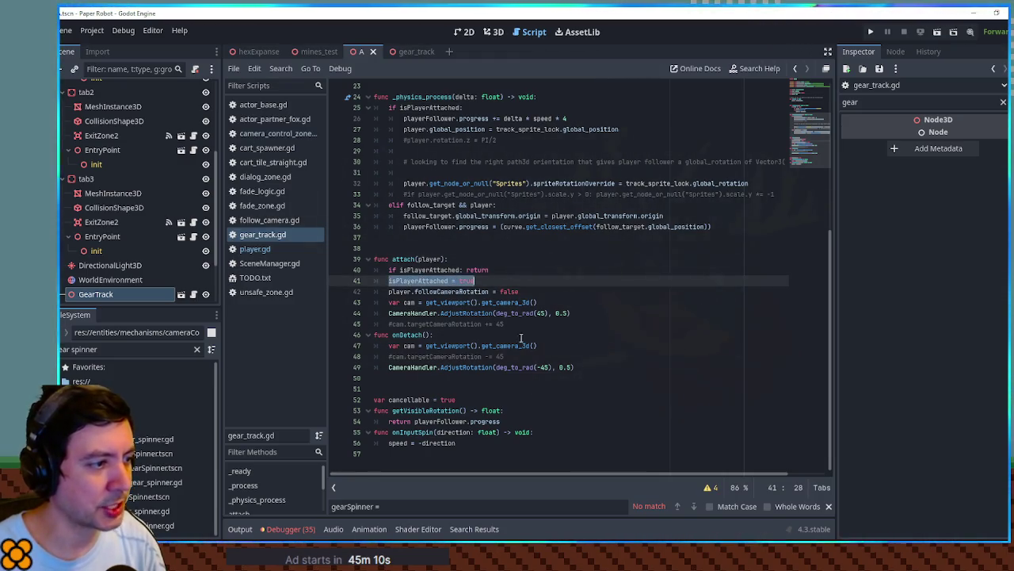
key("ctrl+c")
left_click(584, 367)
key("Return")
key("ctrl+v")
key("BackSpace")
key("BackSpace")
key("BackSpace")
type("e")
key("ctrl+s")
left_click(318, 51)
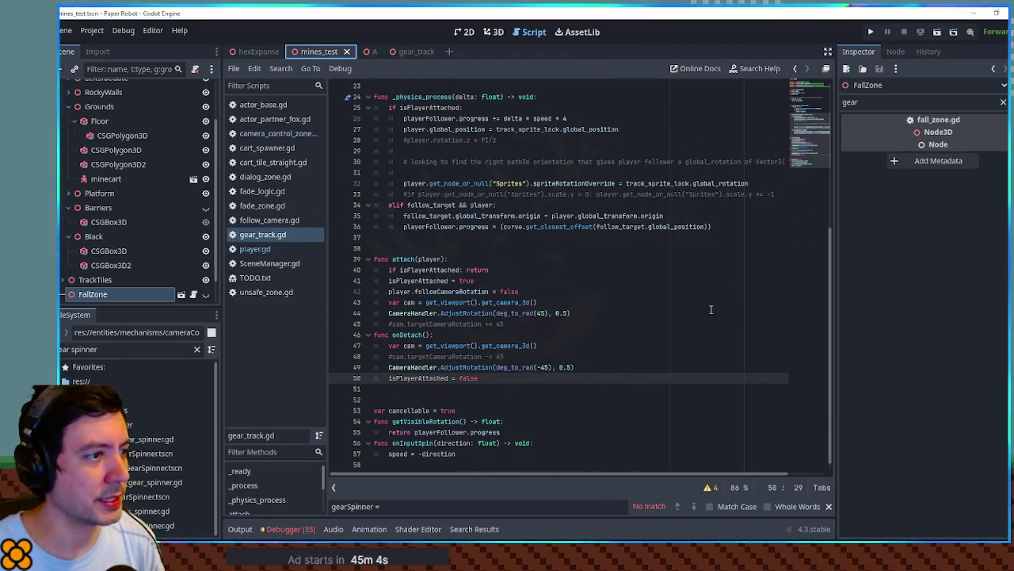
Run mines_test with F6, release from the gear track with Q, walk through the mine, then close it.
left_click(494, 31)
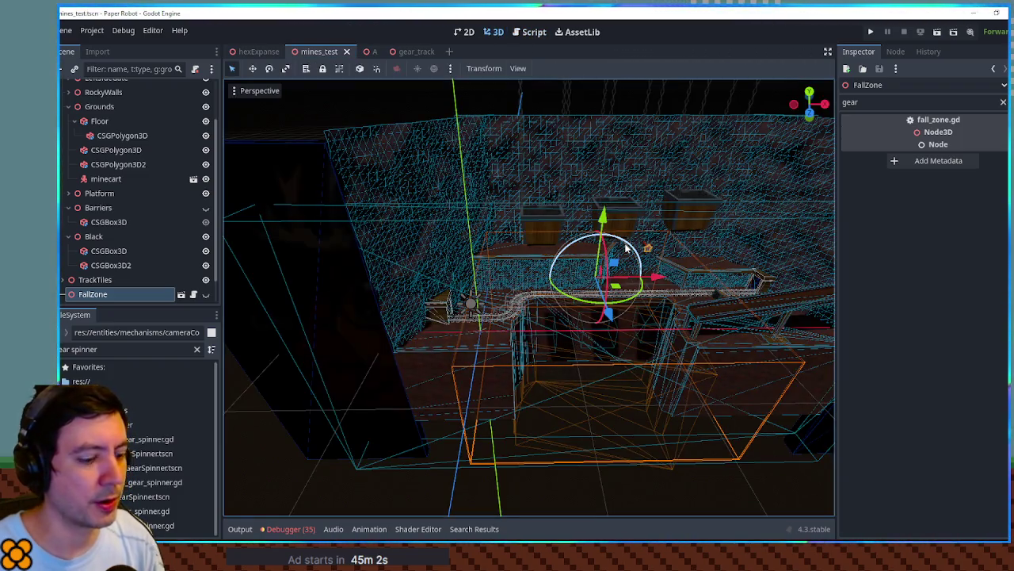
key("F6")
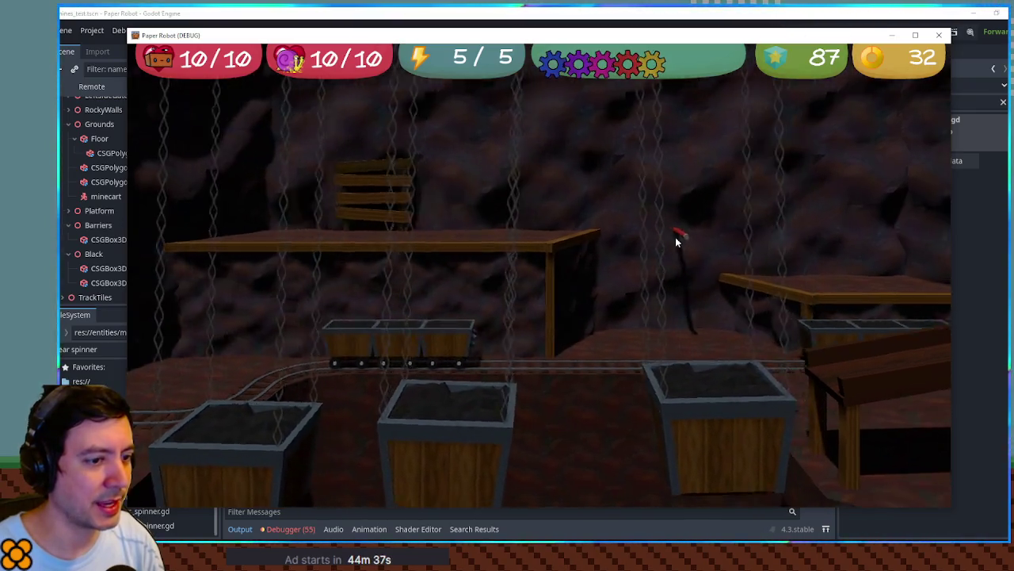
key("q")
key("a")
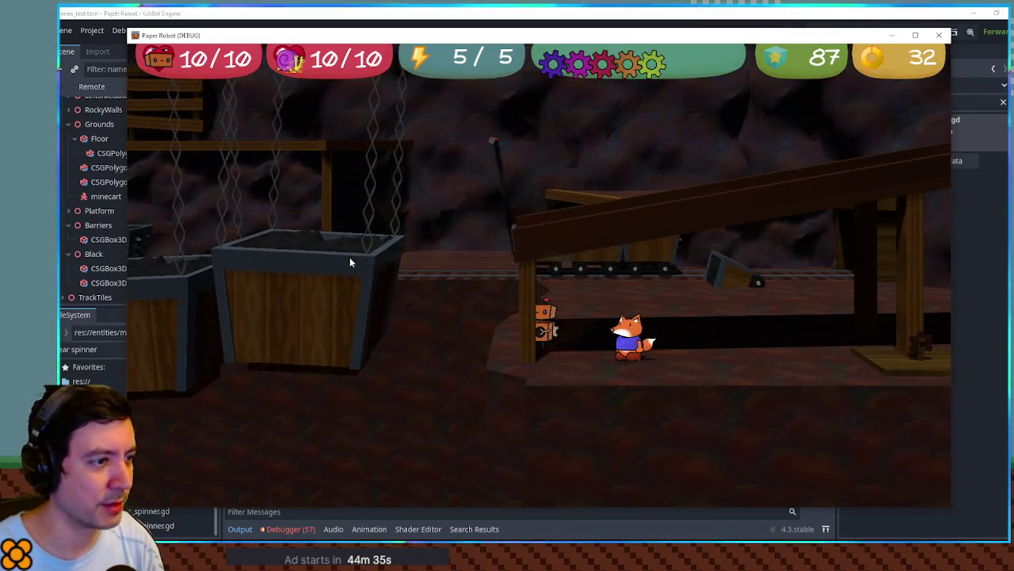
key("w")
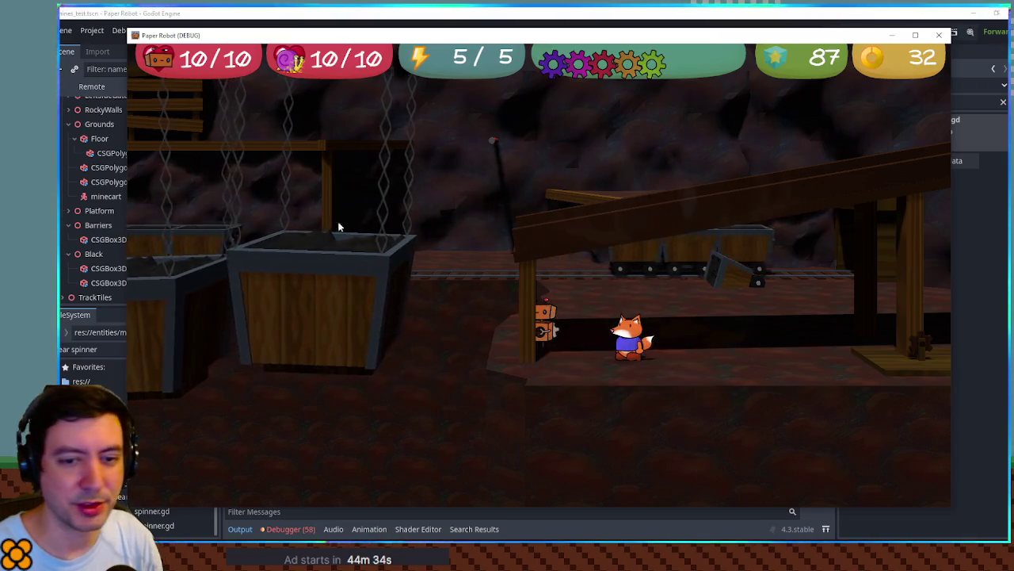
key("w")
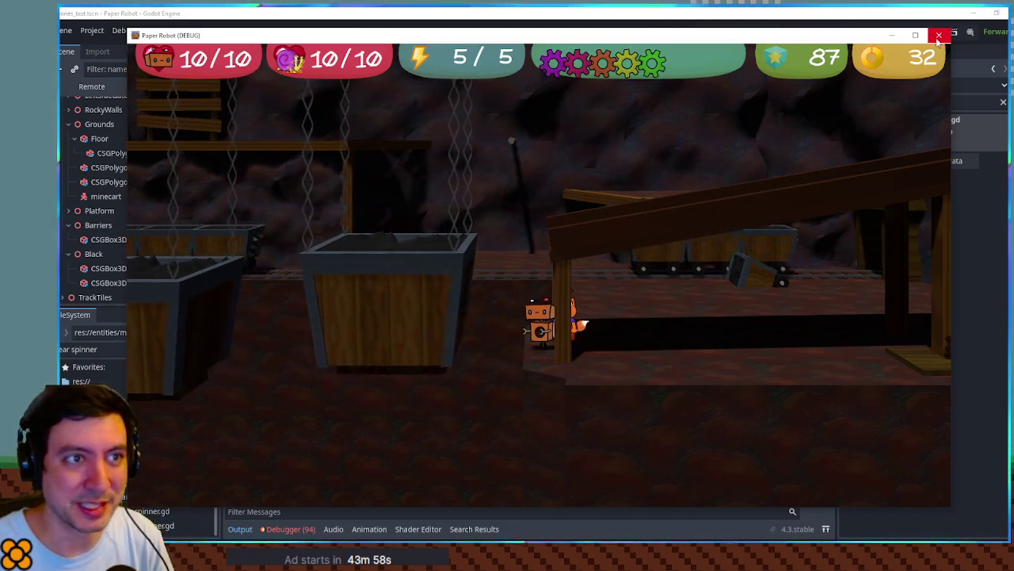
left_click(938, 36)
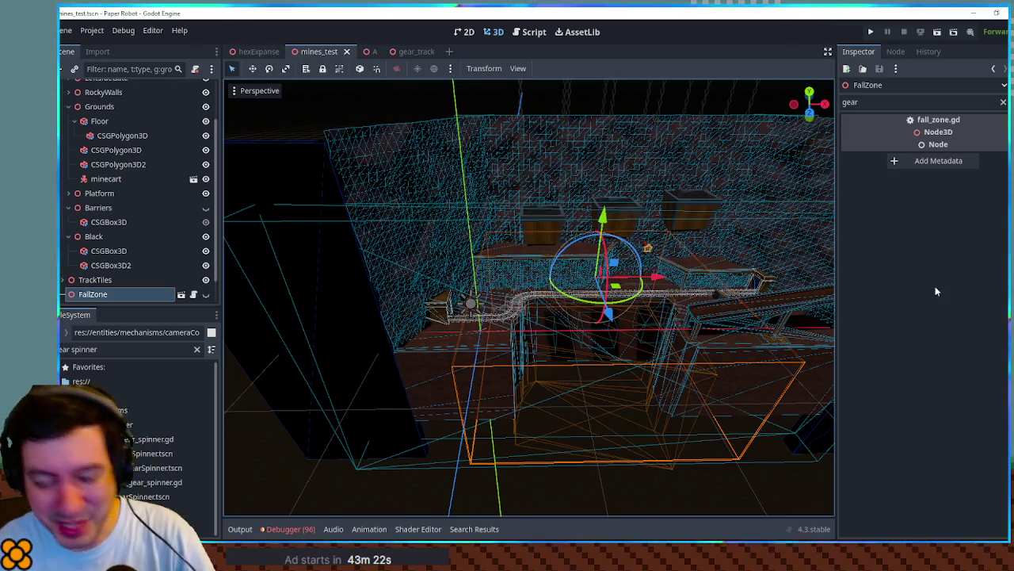
Switch back to the A test scene containing GearTrack.
left_click(366, 52)
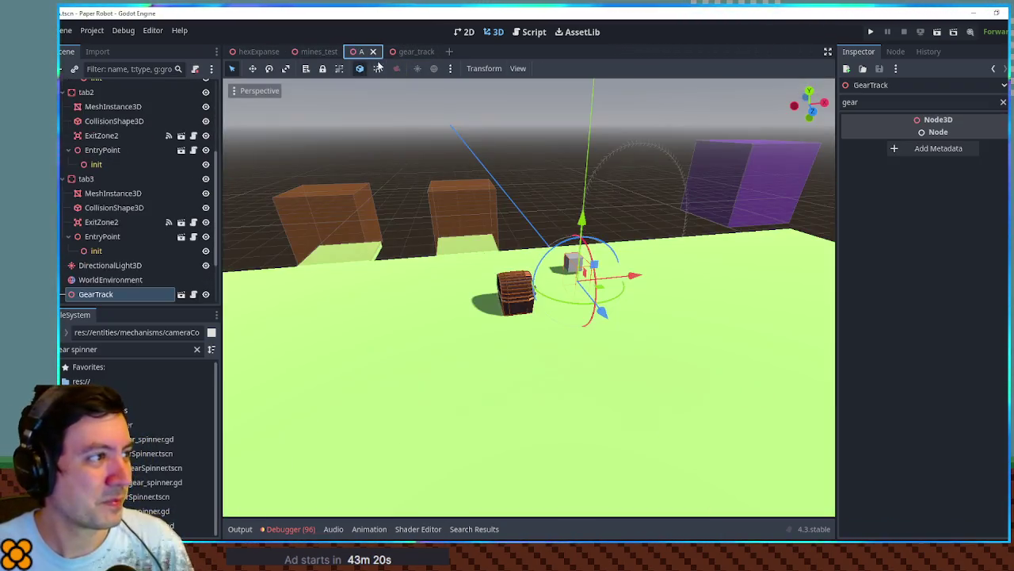
key("F6")
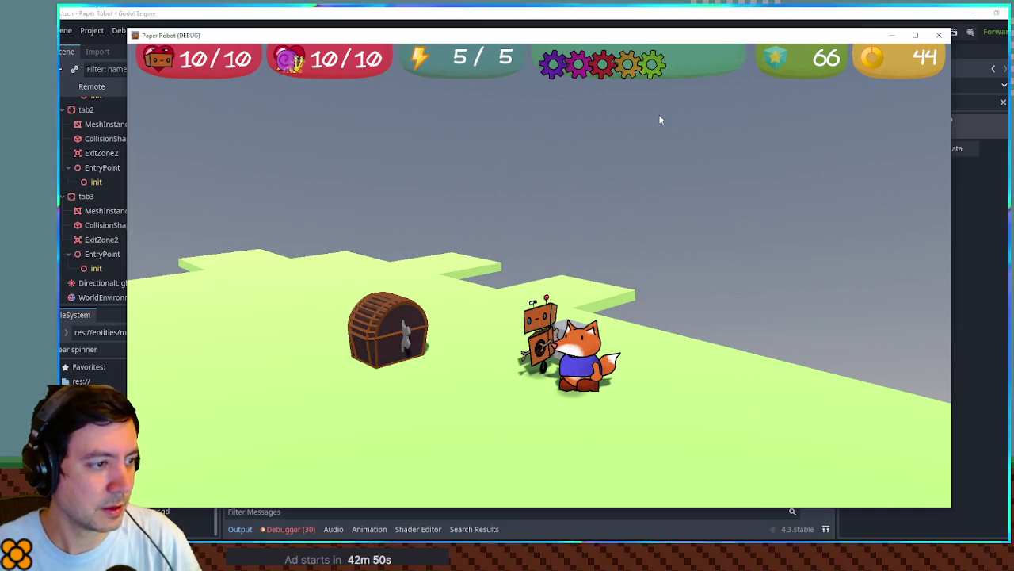
key("Escape")
key("Escape")
key("d")
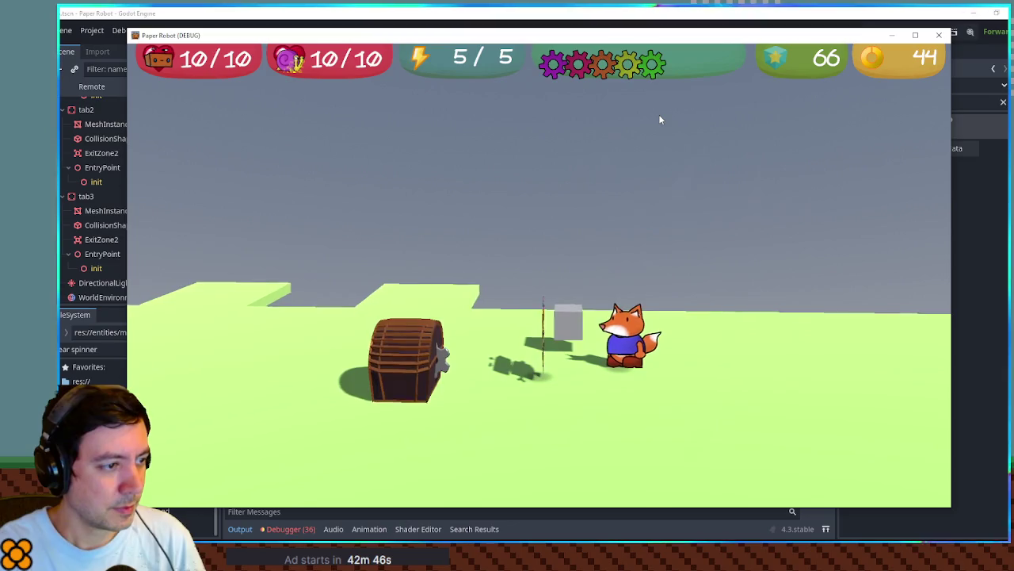
key("s")
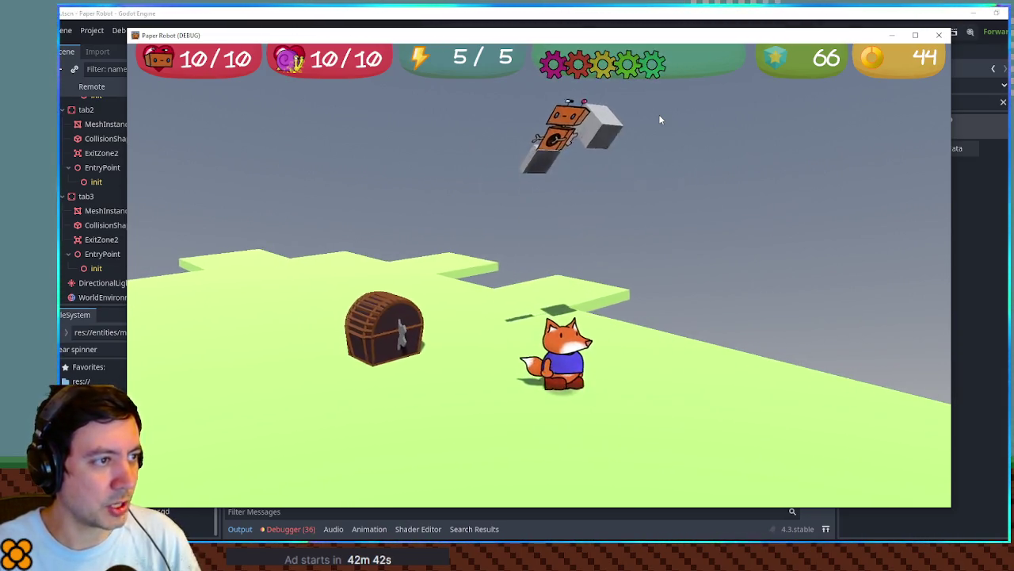
key("F8")
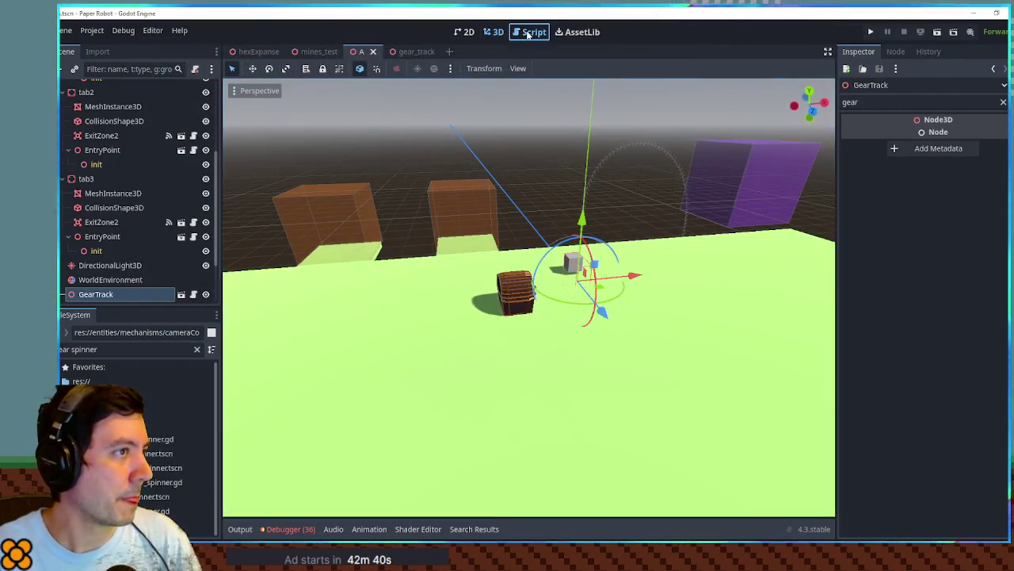
Select the onDetach name on line 46 of gear_track.gd.
left_click(528, 34)
left_click(409, 334)
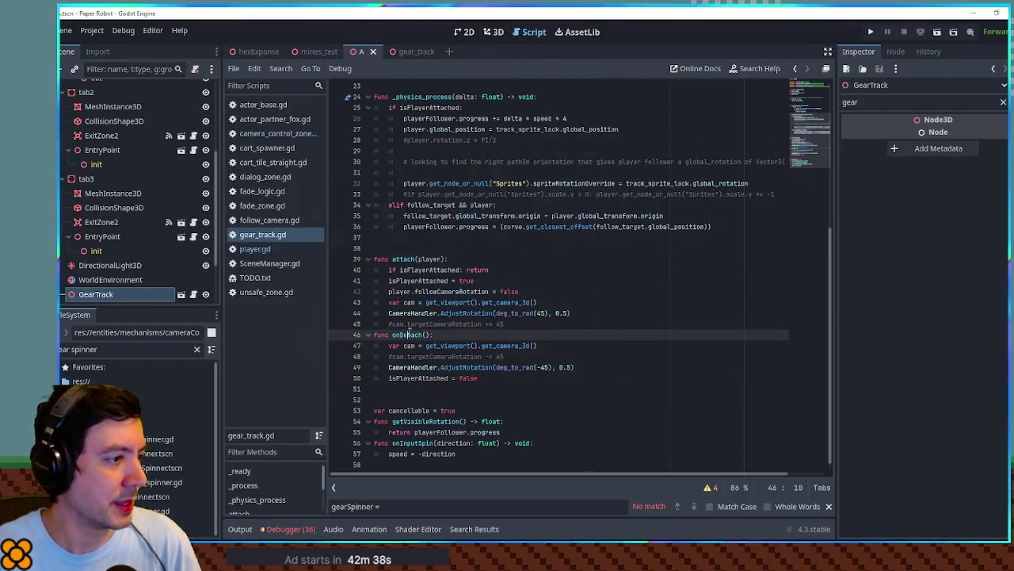
double_click(409, 334)
Close unneeded scripts, including camera_control_zone.gd and actor_base.gd, keeping player.gd open.
middle_click(273, 133)
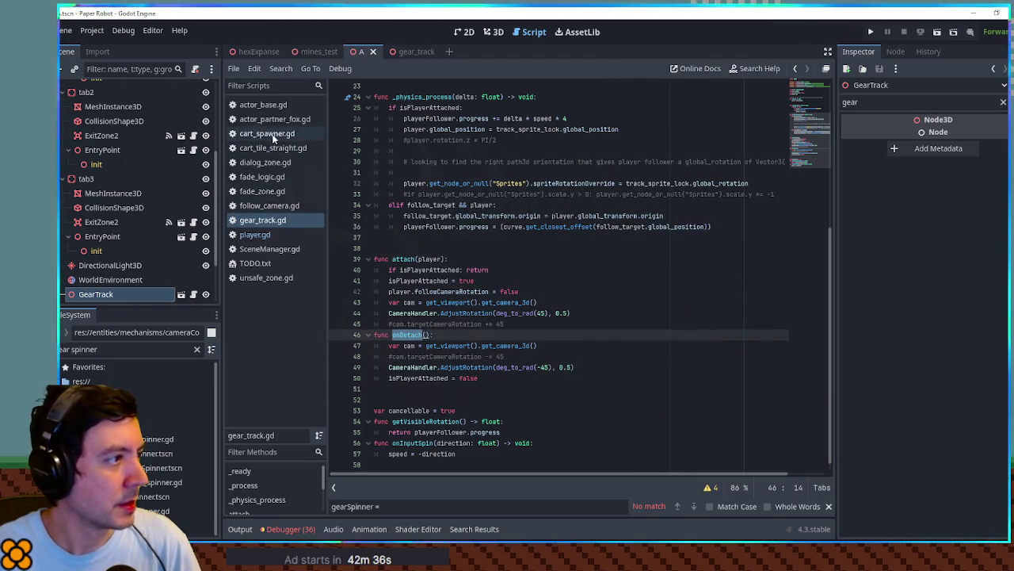
middle_click(274, 134)
middle_click(267, 122)
middle_click(267, 122)
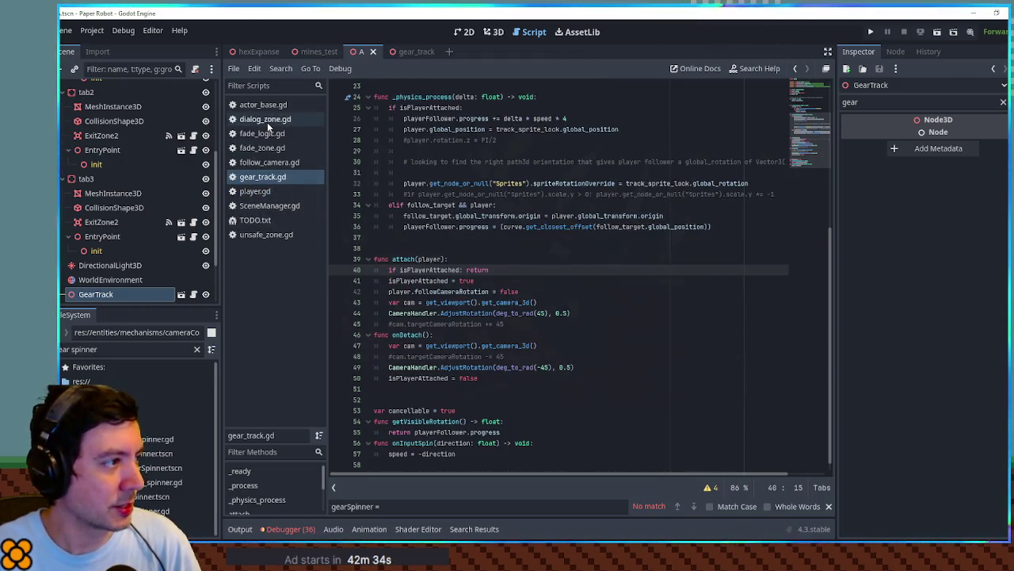
middle_click(267, 122)
middle_click(267, 122)
middle_click(267, 122)
middle_click(267, 122)
left_click(267, 133)
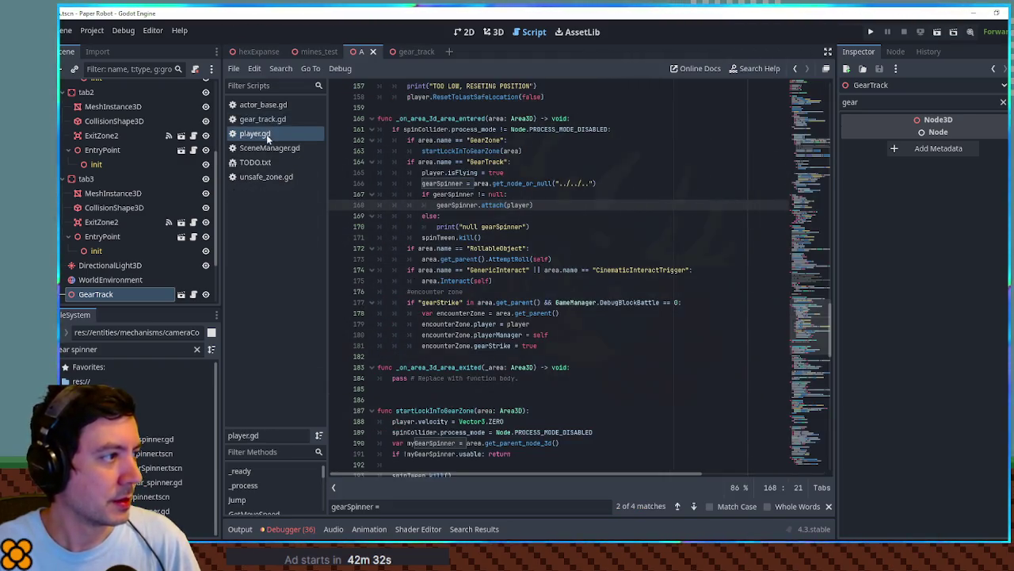
middle_click(265, 104)
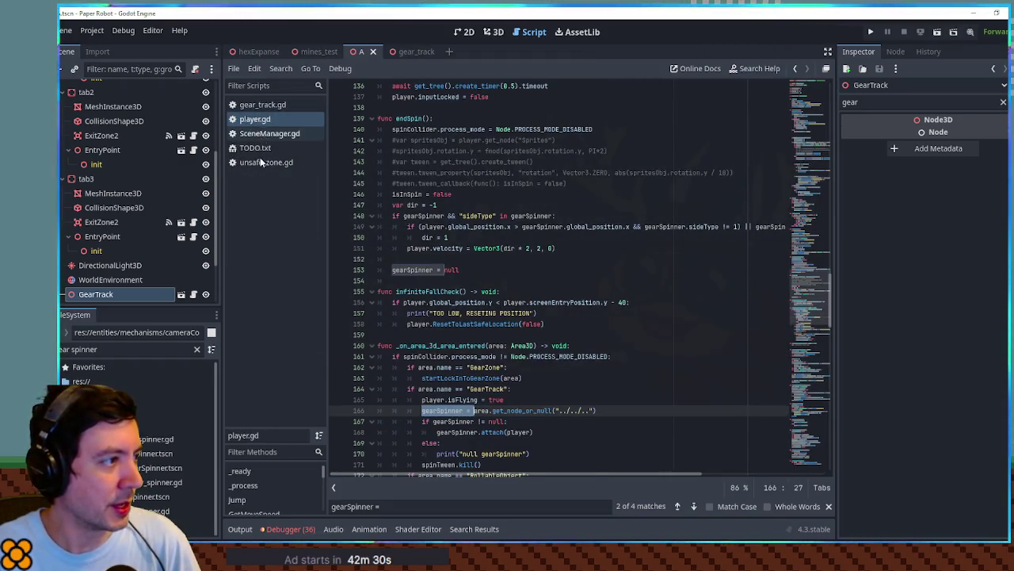
middle_click(260, 162)
middle_click(270, 133)
Search player.gd for onDetach, then for the other releaseGearSpinner occurrence.
key("ctrl+f")
type("onDetach")
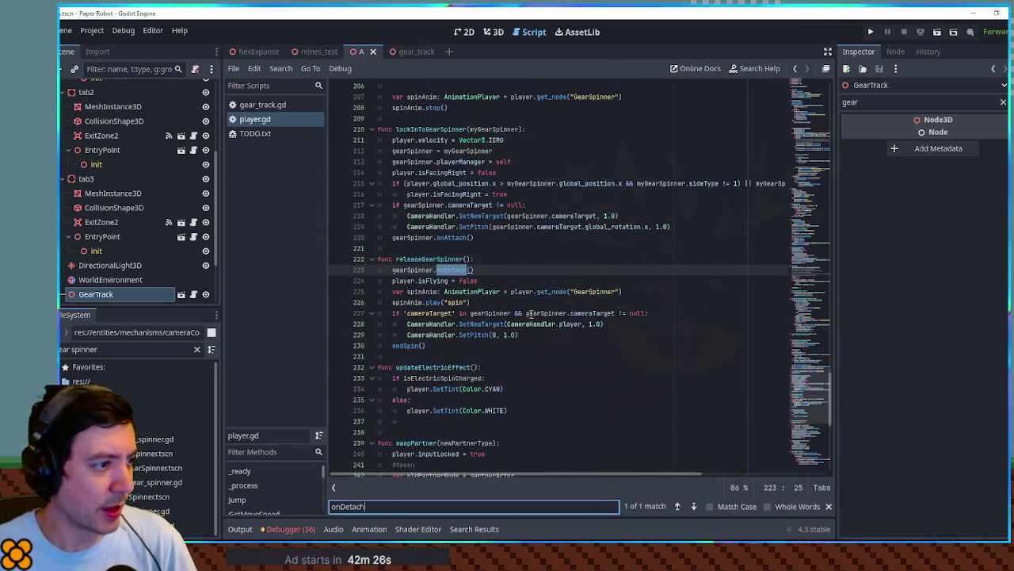
double_click(444, 257)
key("ctrl+f")
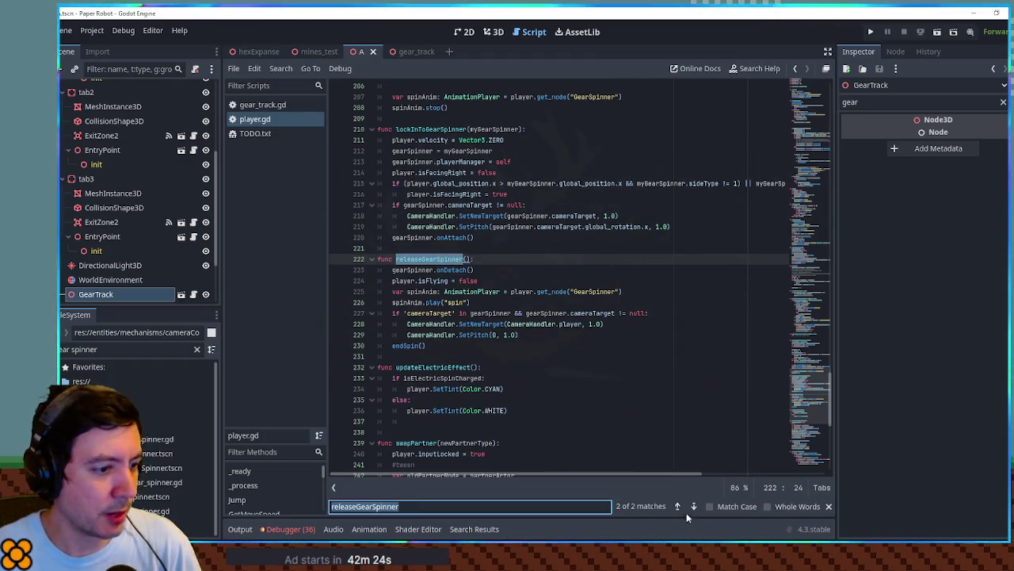
left_click(677, 506)
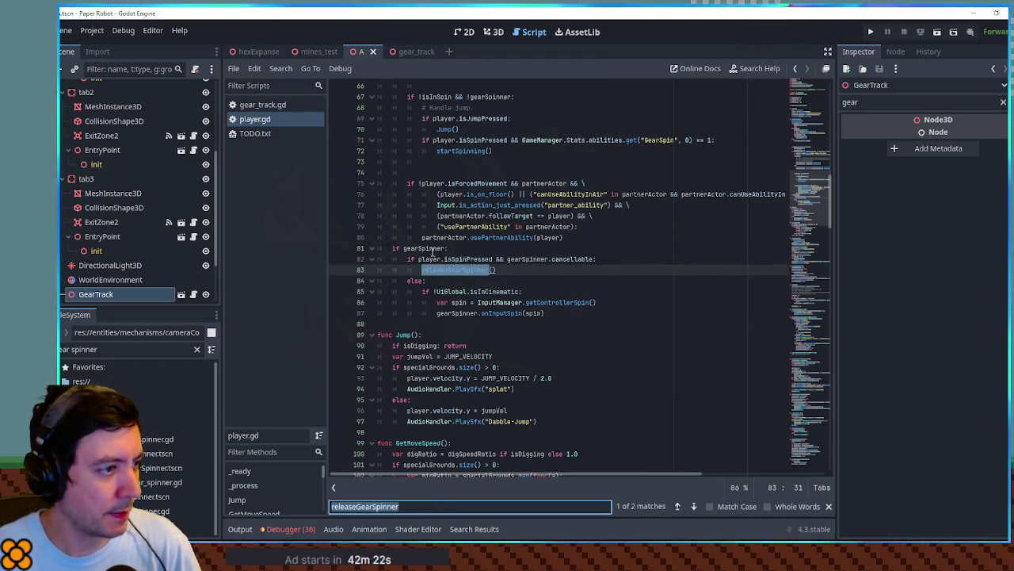
scroll(393, 248, "up", 10)
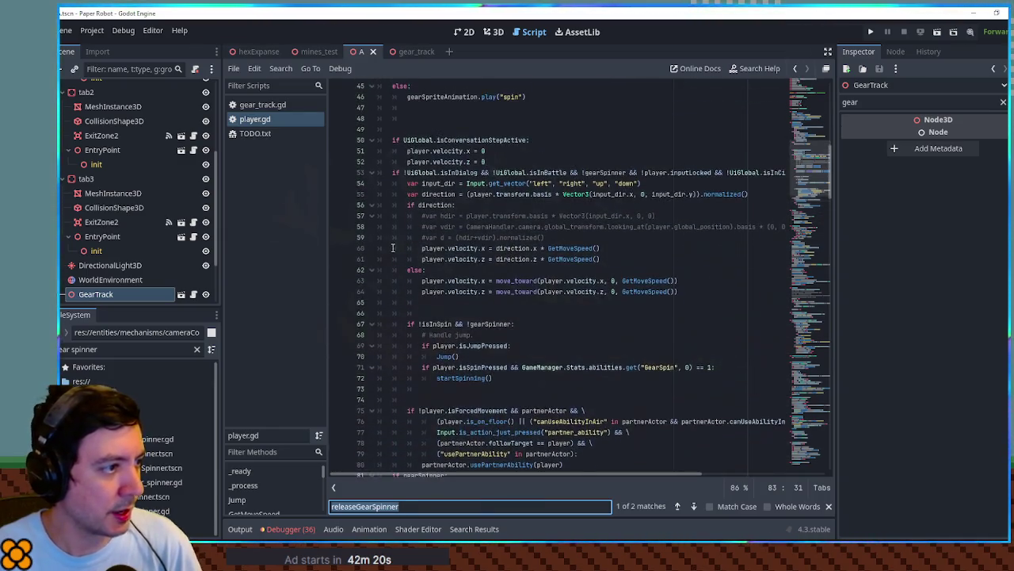
scroll(393, 248, "up", 3)
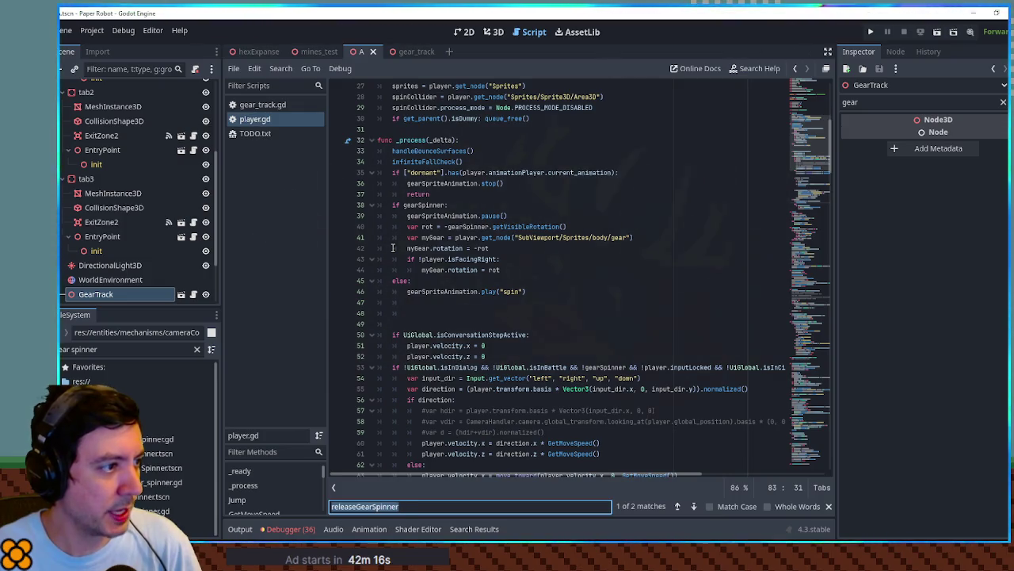
scroll(393, 248, "down", 4)
scroll(393, 248, "down", 9)
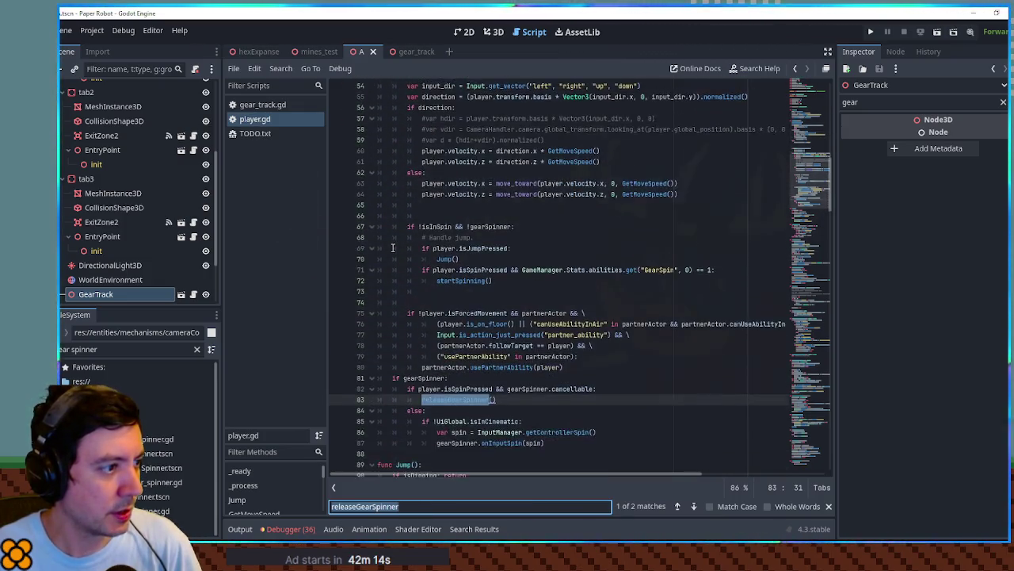
Inspect the isSpinPressed check on lines 82–83 and jump to the releaseGearSpinner definition.
left_click(406, 249)
double_click(467, 259)
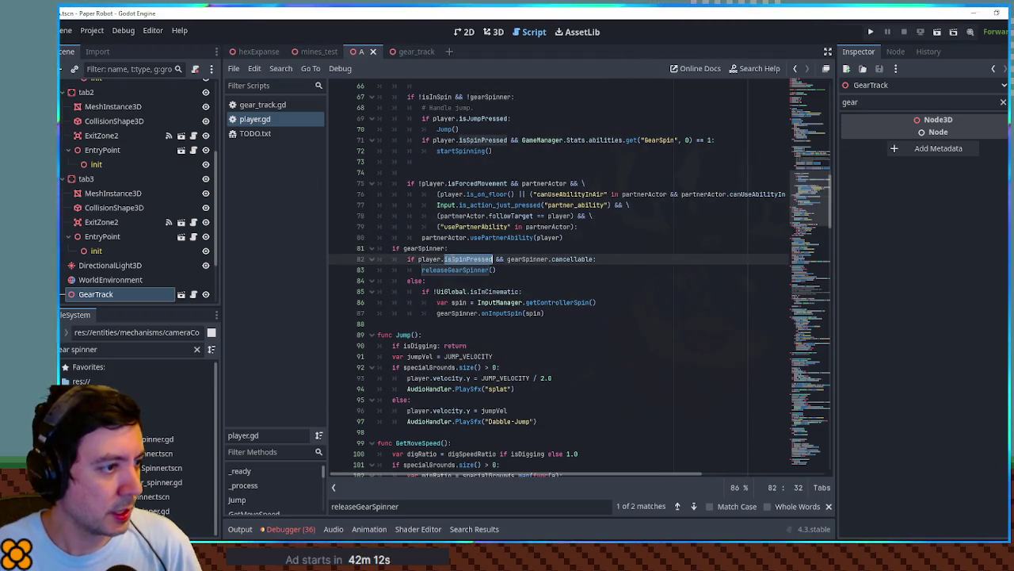
double_click(441, 268)
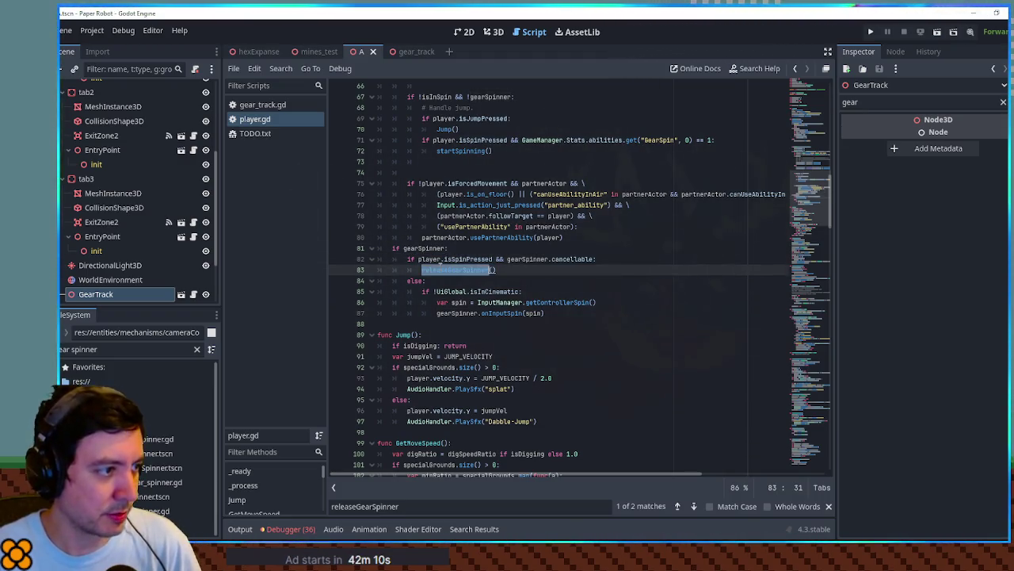
left_click(444, 272, "ctrl")
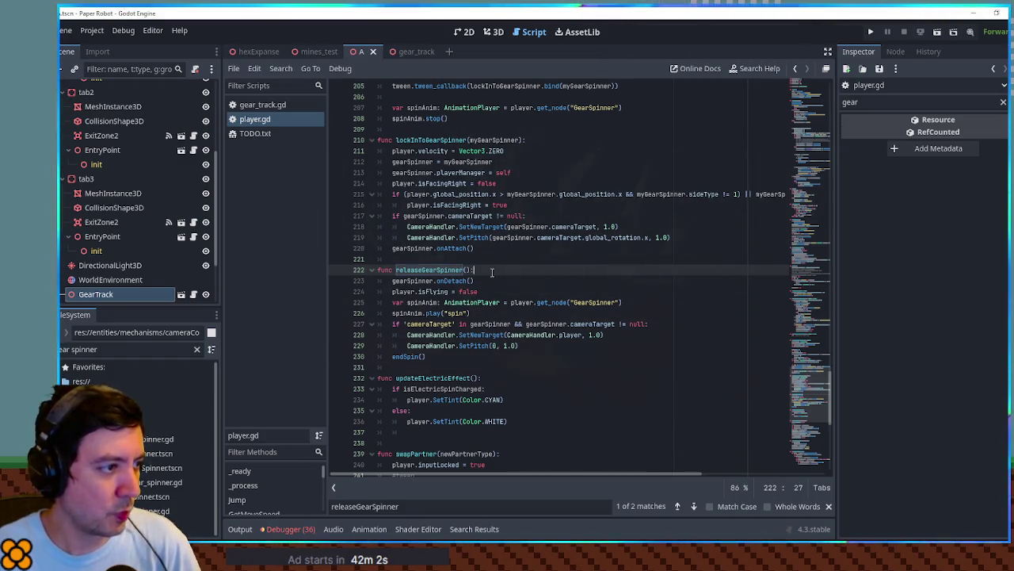
Add a print("releaseGearSpinner") debug line inside releaseGearSpinner, save, and run the game.
key("Return")
type("print")
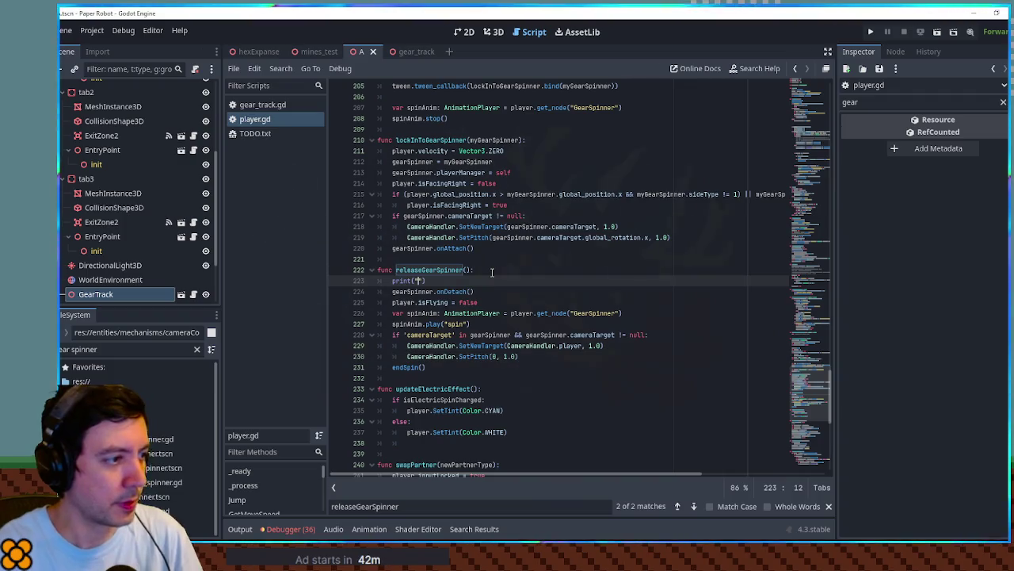
type("(\"")
double_click(444, 270)
key("ctrl+c")
left_click(416, 280)
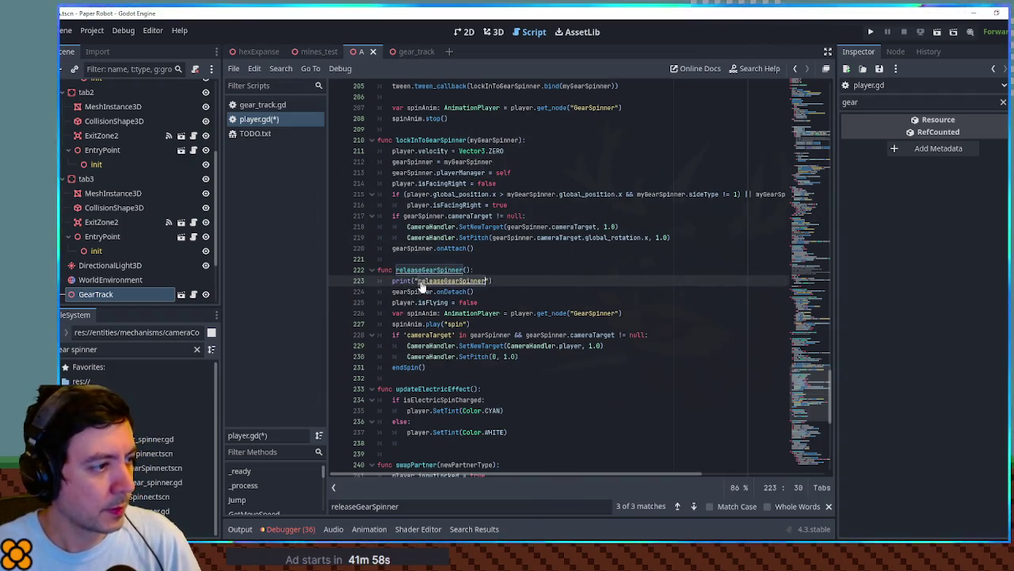
key("ctrl+v")
key("ctrl+s")
key("F5")
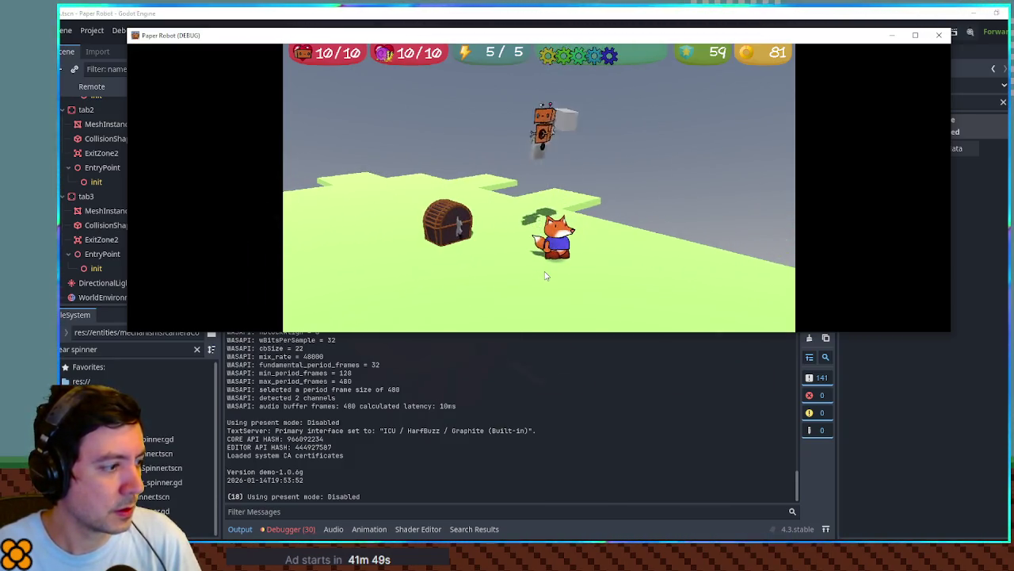
Move the debug print under the if gearSpinner check, indented, and rerun the game.
left_click(407, 475)
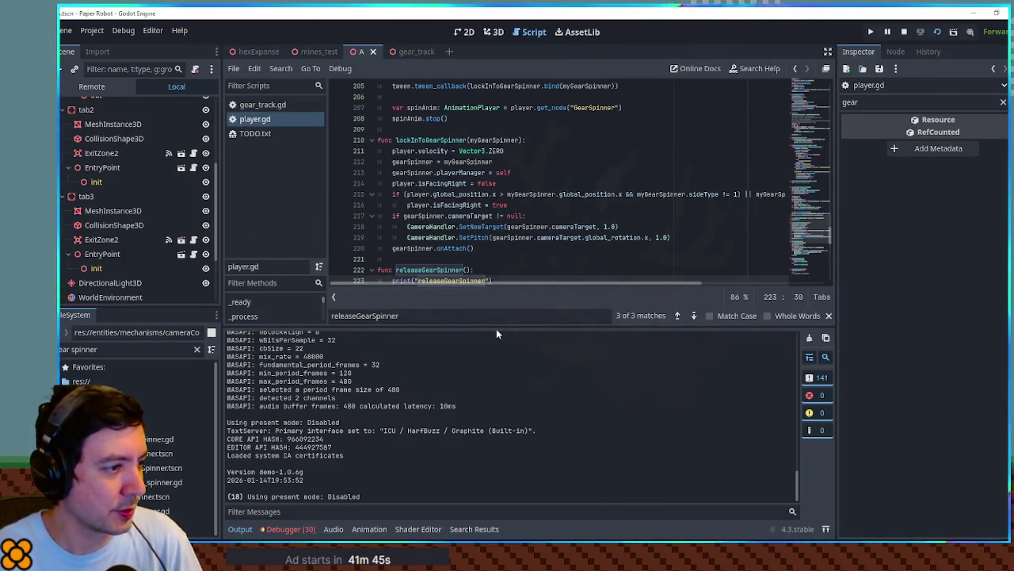
left_click_drag(497, 330, 497, 387)
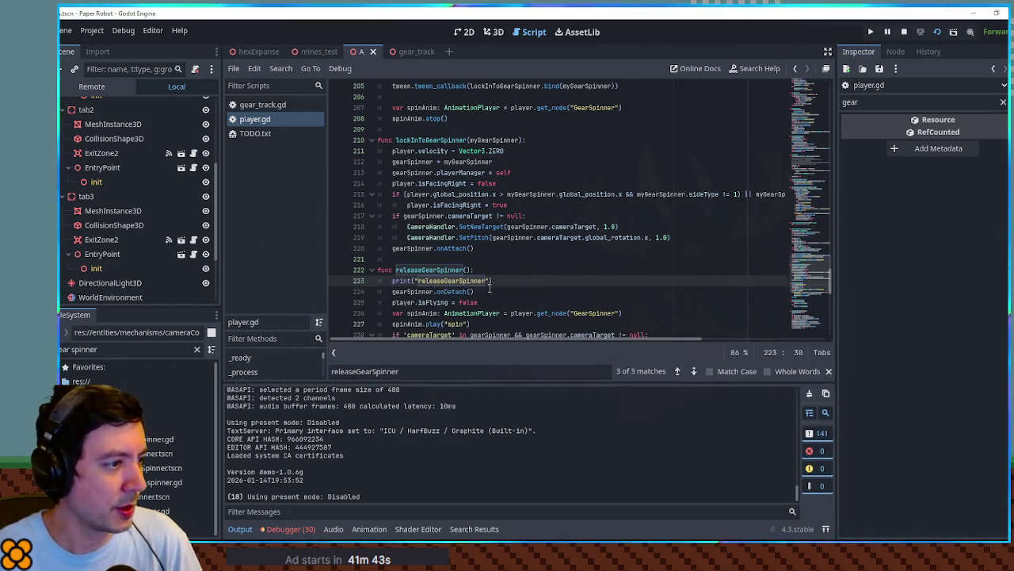
key("ctrl+shift+k")
left_click(435, 270)
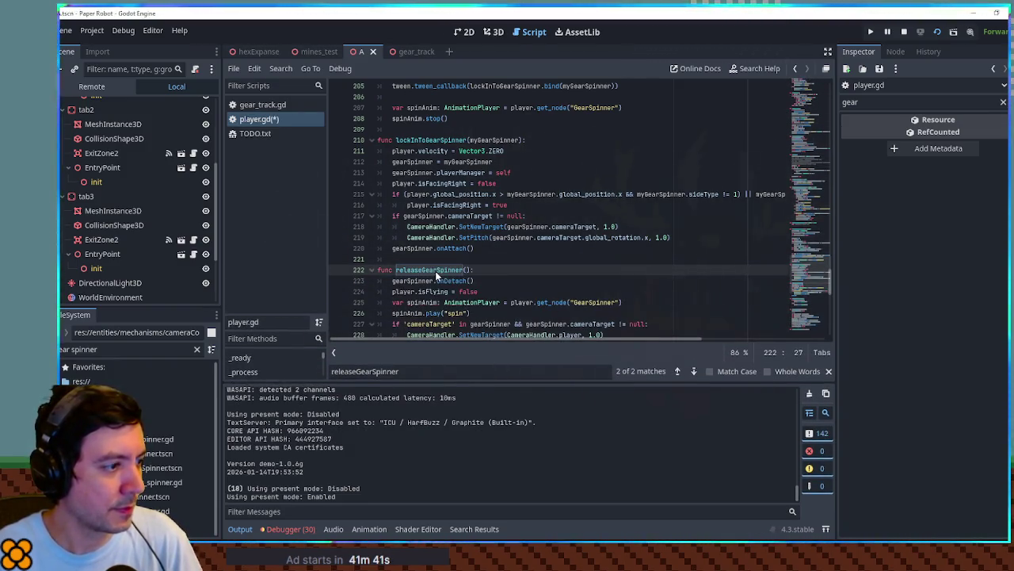
left_click(677, 372)
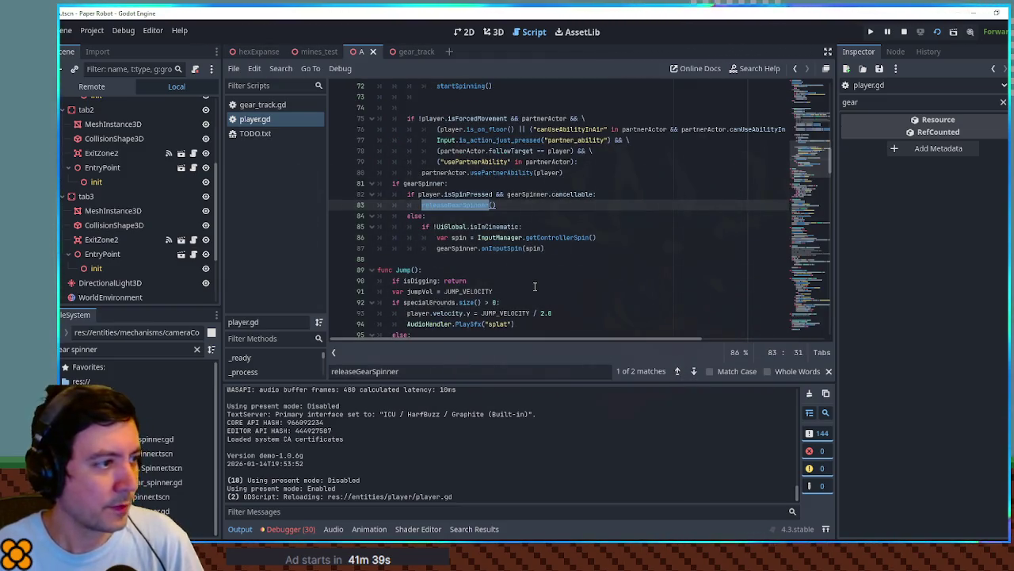
left_click(481, 186)
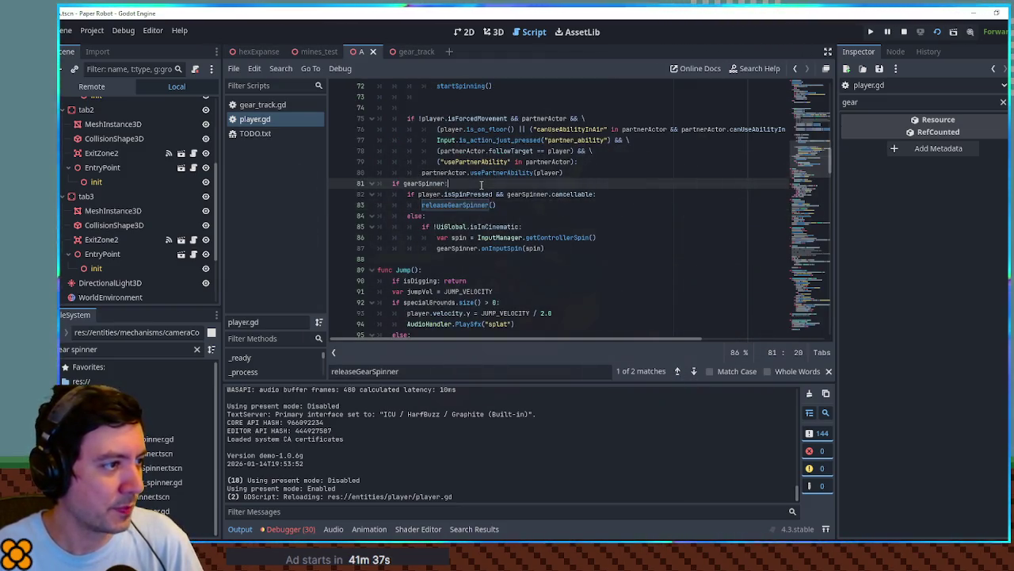
key("ctrl+v")
left_click(388, 195)
key("Tab")
key("F5")
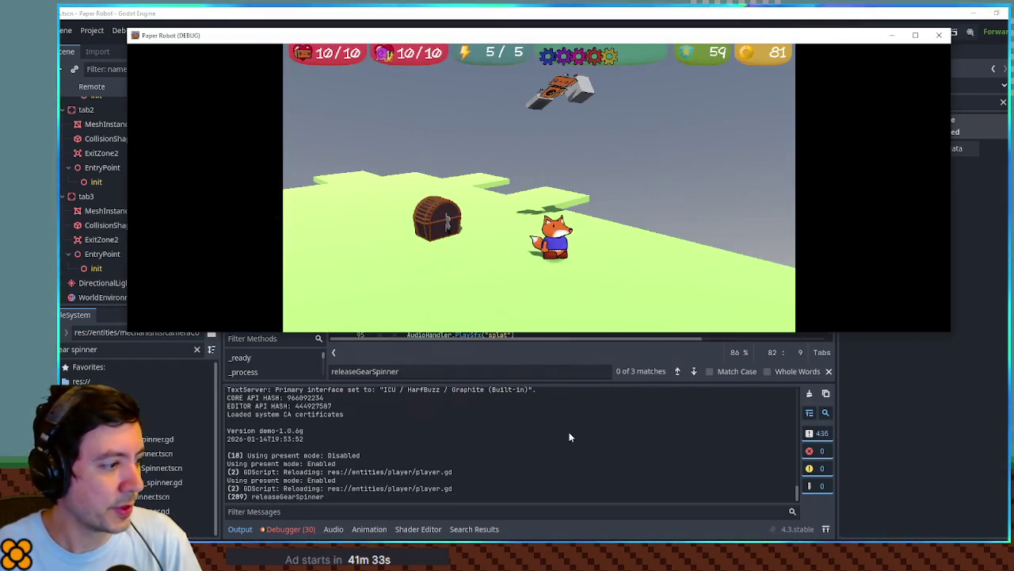
Change the line 82 print to output player.isSpinPressed and save.
left_click(570, 433)
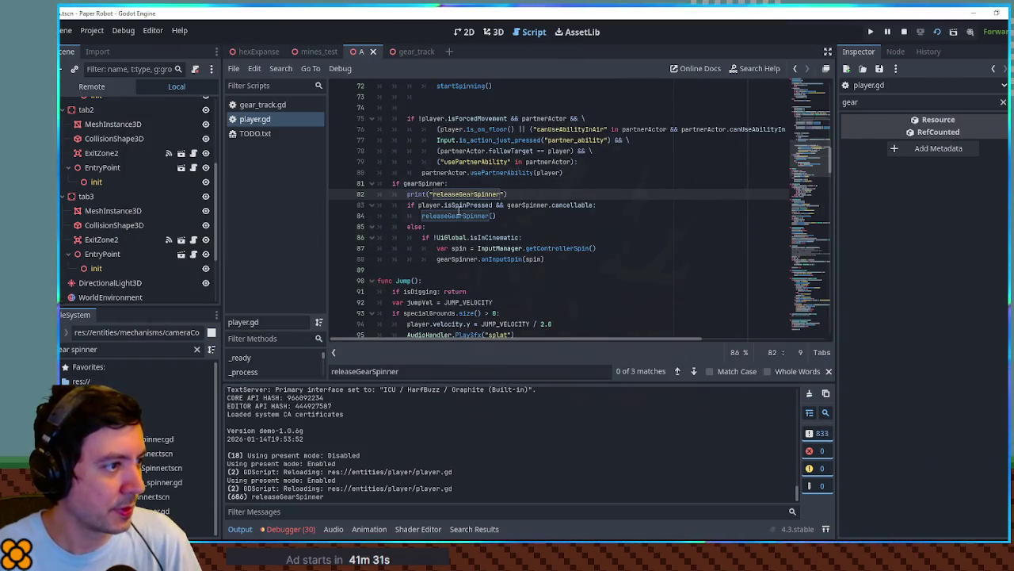
scroll(458, 210, "up", 1)
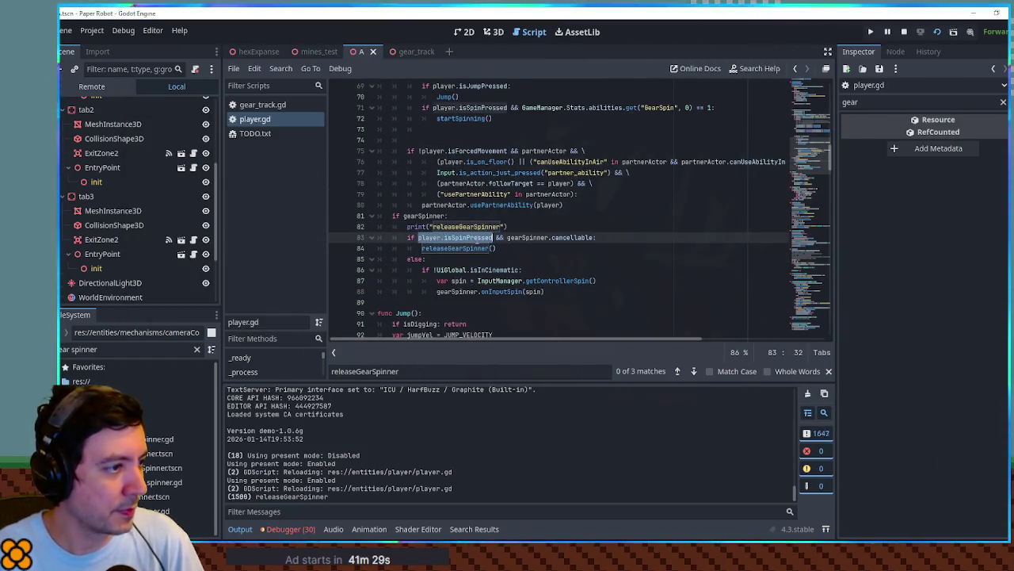
left_click_drag(430, 227, 500, 227)
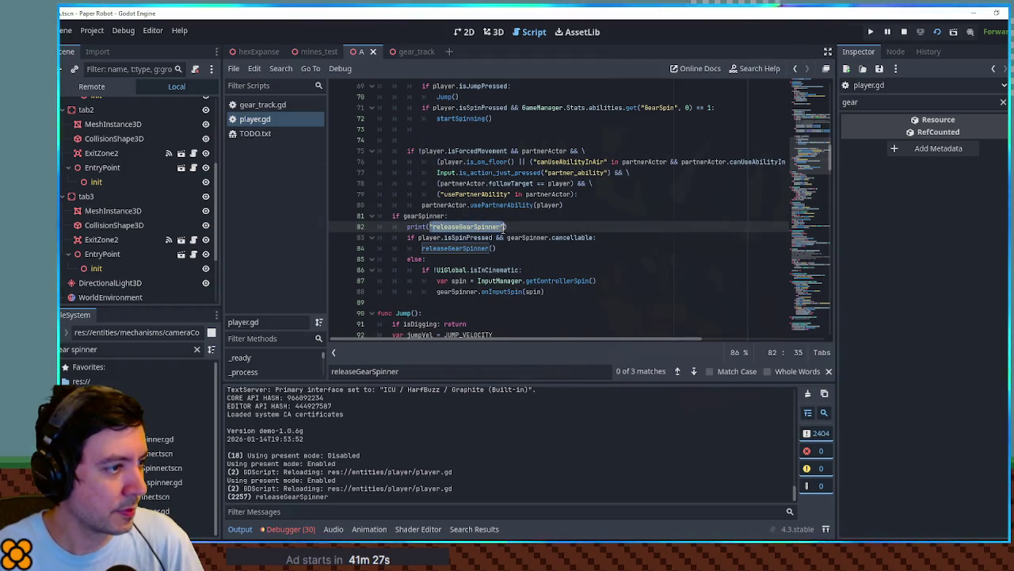
type("player.isSpinPressed")
key("ctrl+s")
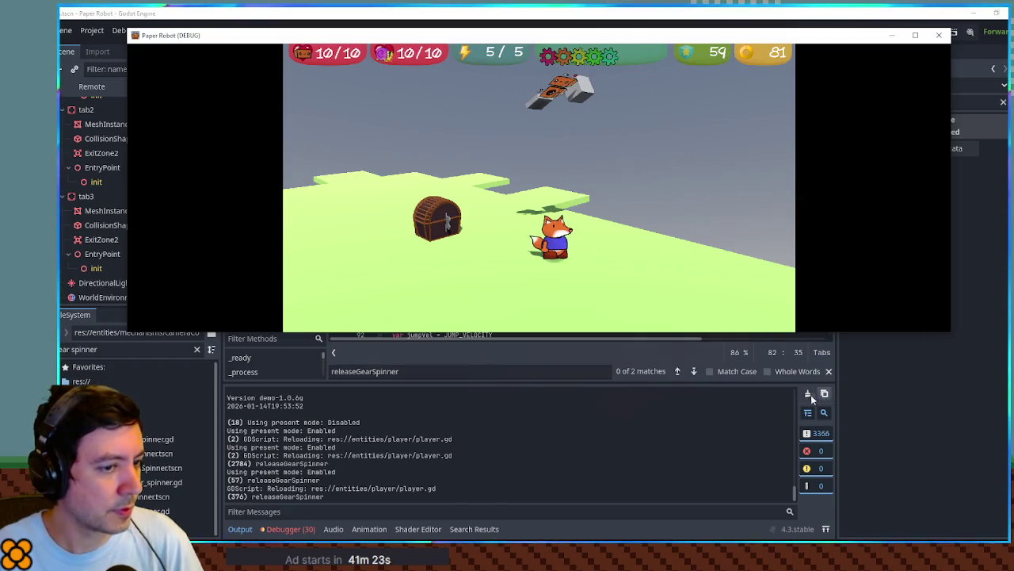
Clear the Output log repeatedly while testing in-game, seeing only false, then close the game.
left_click(808, 394)
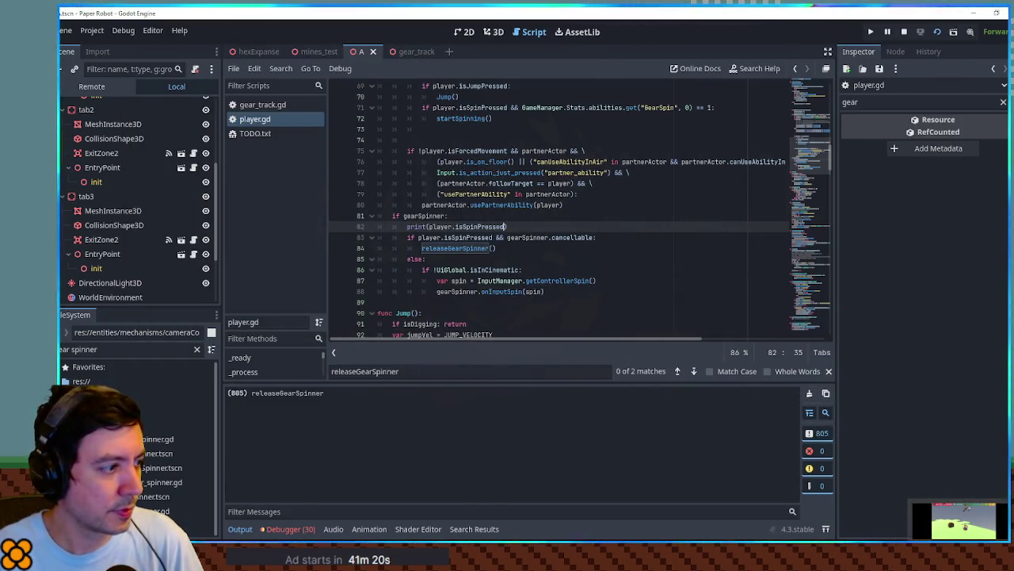
key("alt+Tab")
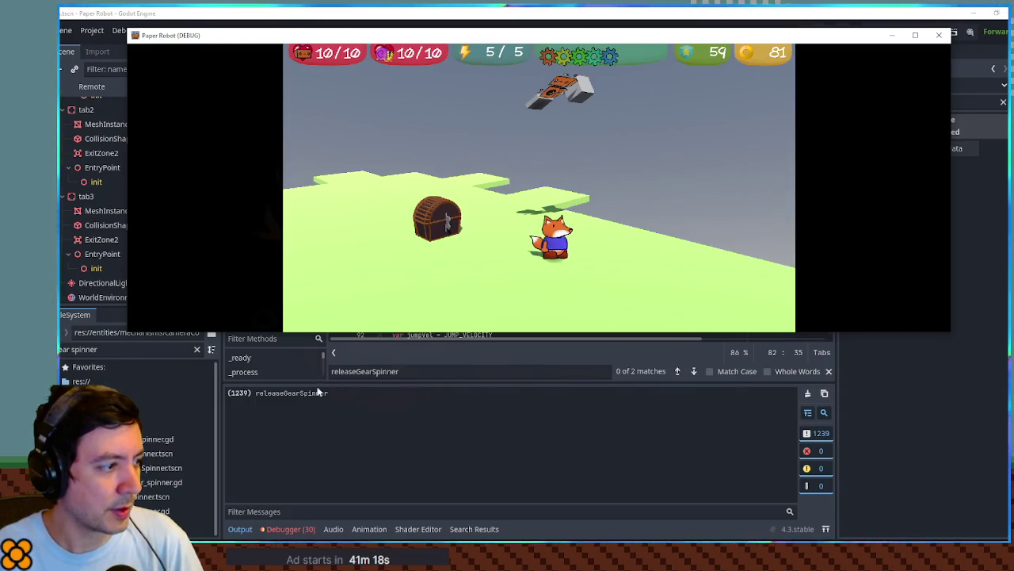
left_click(807, 394)
key("alt+Tab")
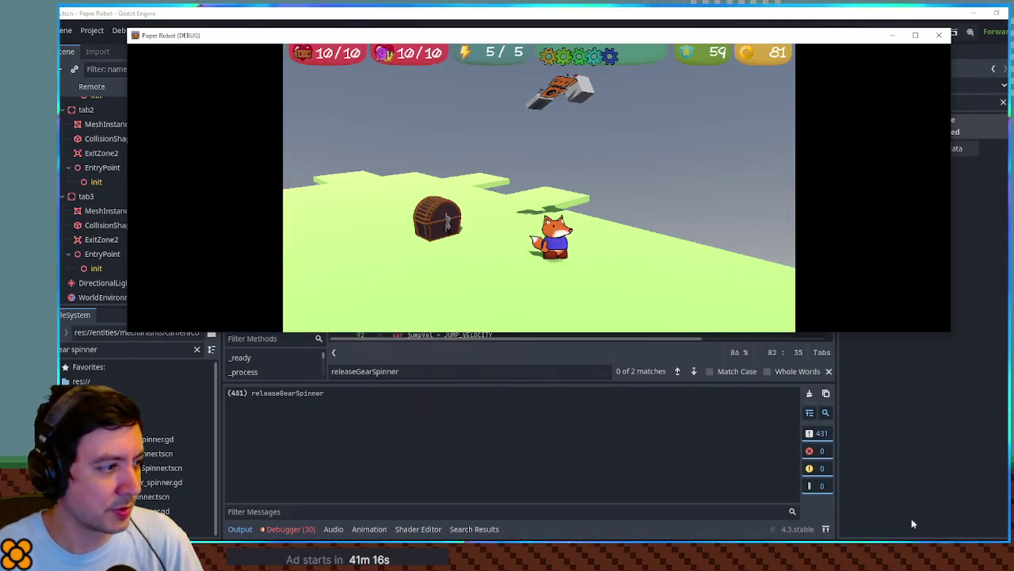
left_click(810, 394)
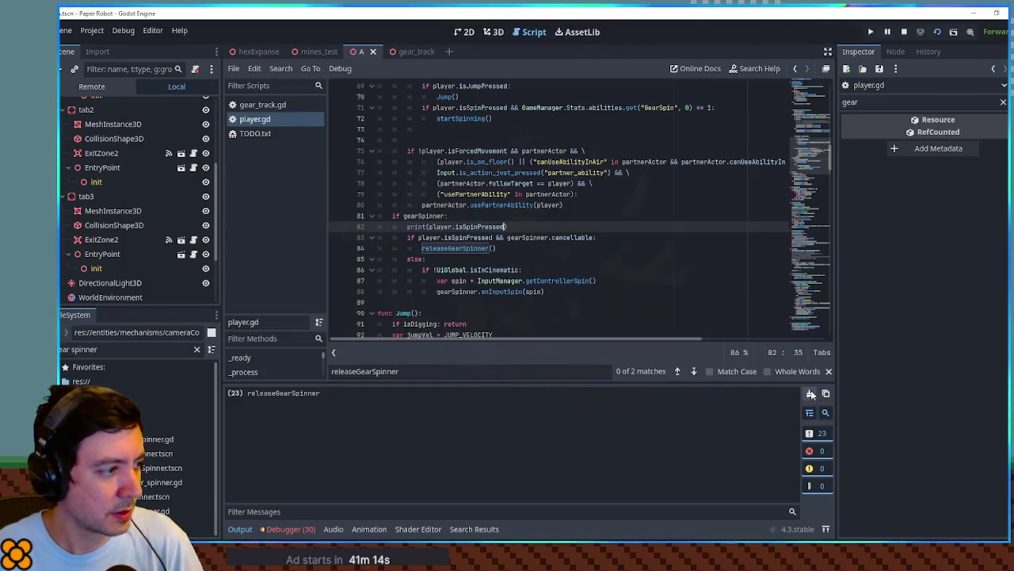
left_click(808, 394)
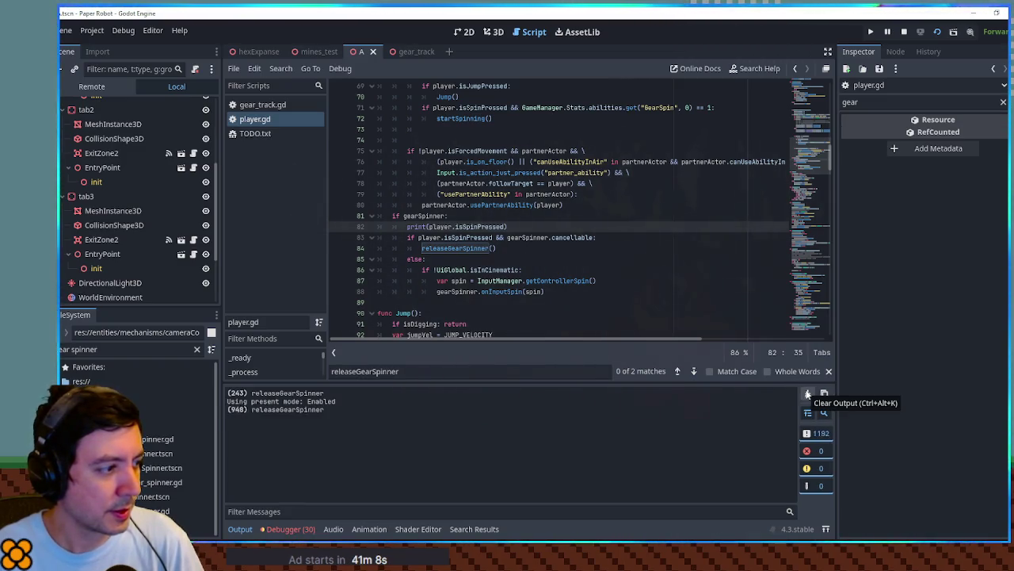
left_click(808, 393)
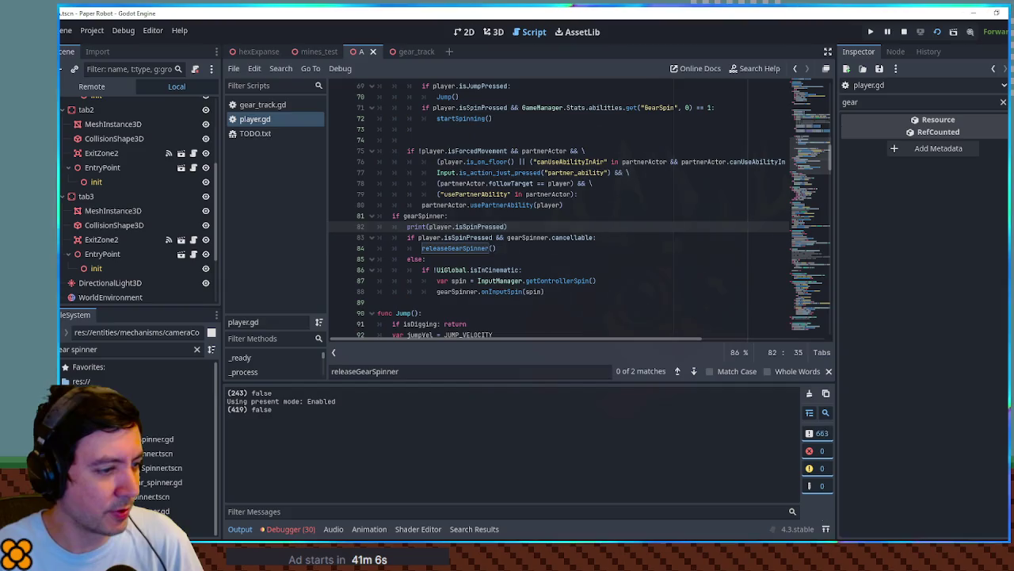
key("alt+Tab")
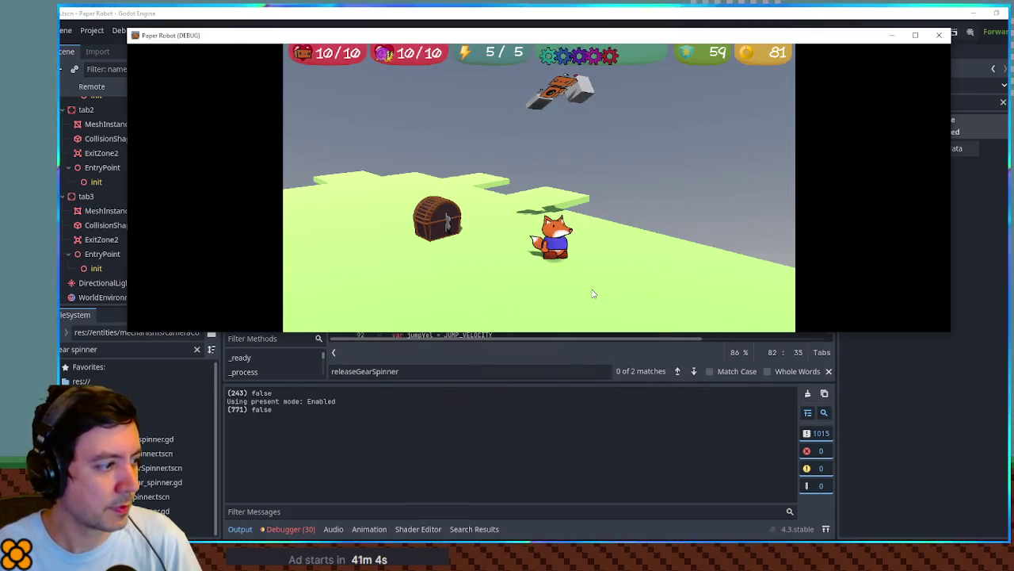
left_click(939, 35)
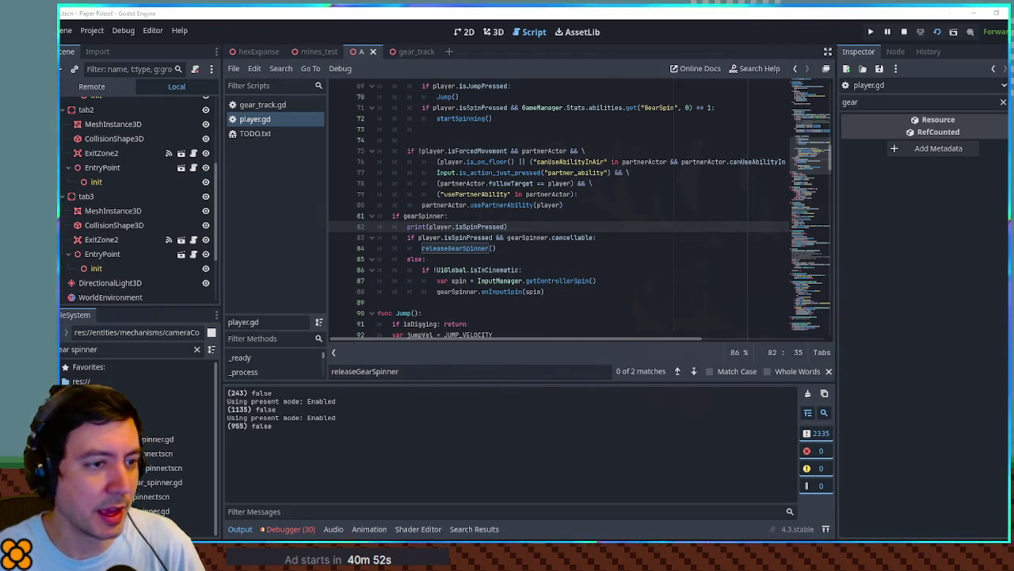
Rerun the game, trigger the partner robot's ability with space, then stop it.
left_click(635, 264)
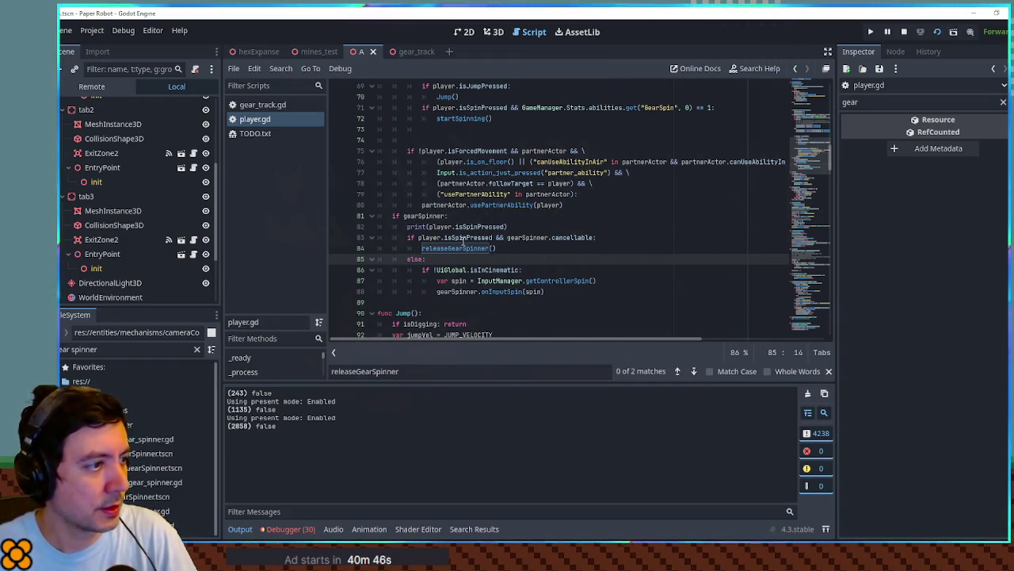
key("F5")
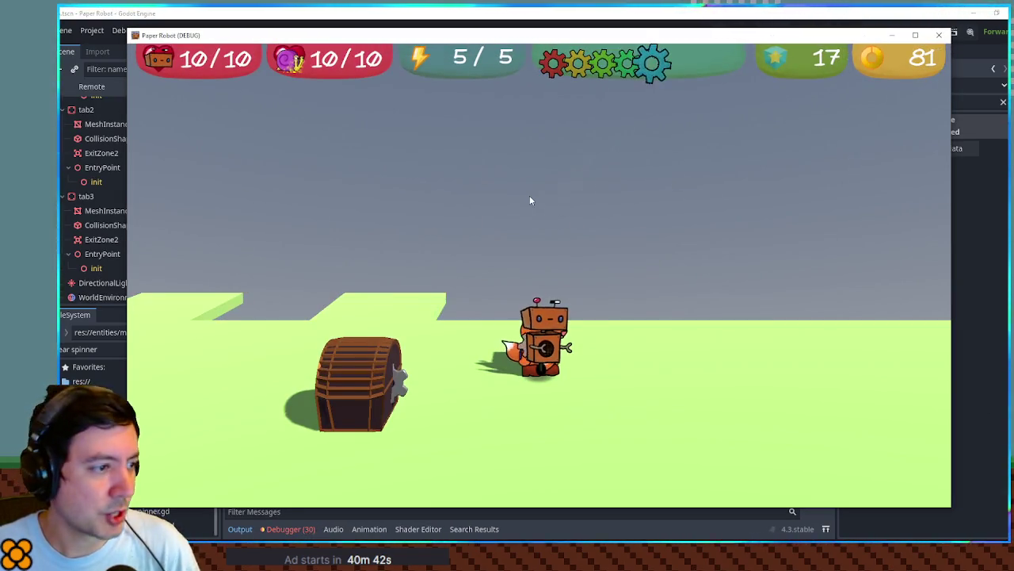
left_click_drag(686, 512, 683, 404)
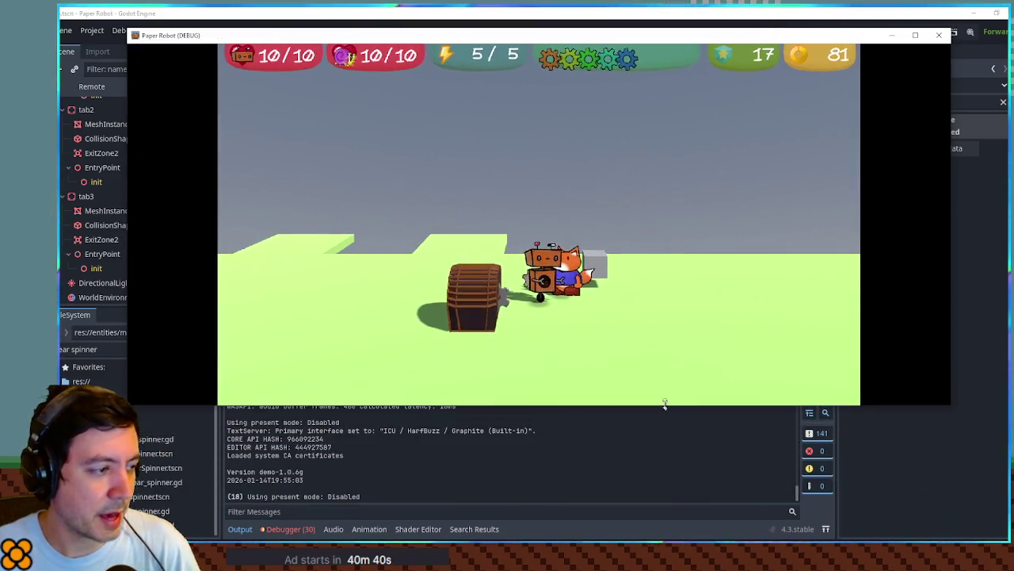
key("space")
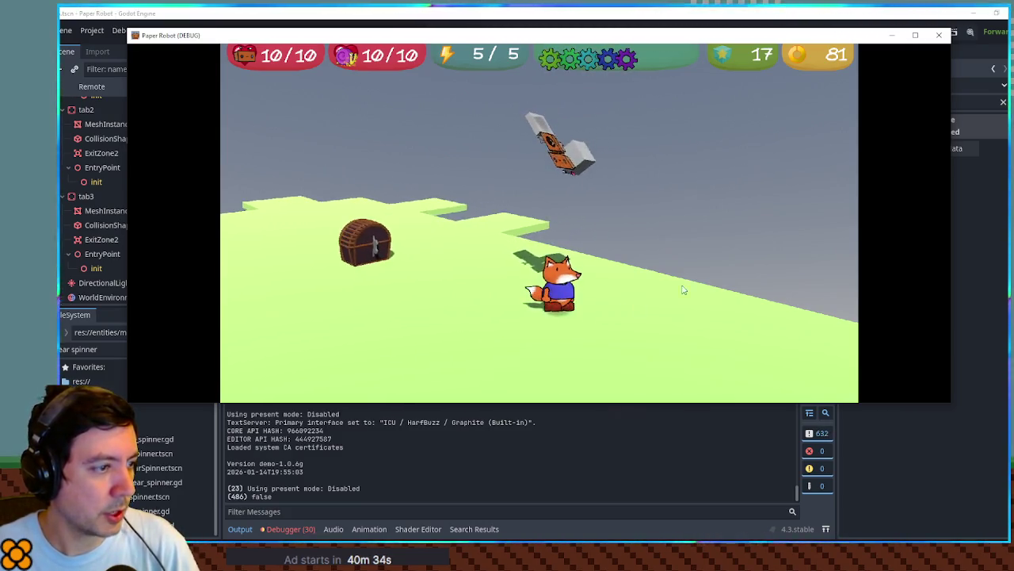
key("F8")
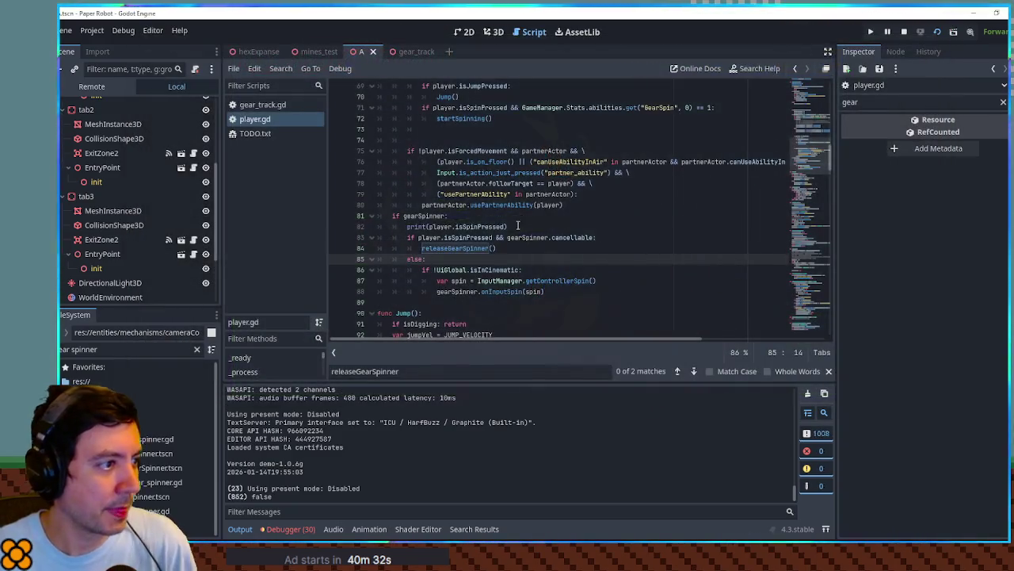
Gate the line 82 print behind if player.isSpinPressed:, print TEST, and test the game.
left_click_drag(428, 226, 506, 227)
key("ctrl+c")
left_click(407, 227)
type("if")
key("ctrl+v")
type(":")
key("End")
key("Left")
key("ctrl+BackSpace")
key("ctrl+BackSpace")
key("ctrl+BackSpace")
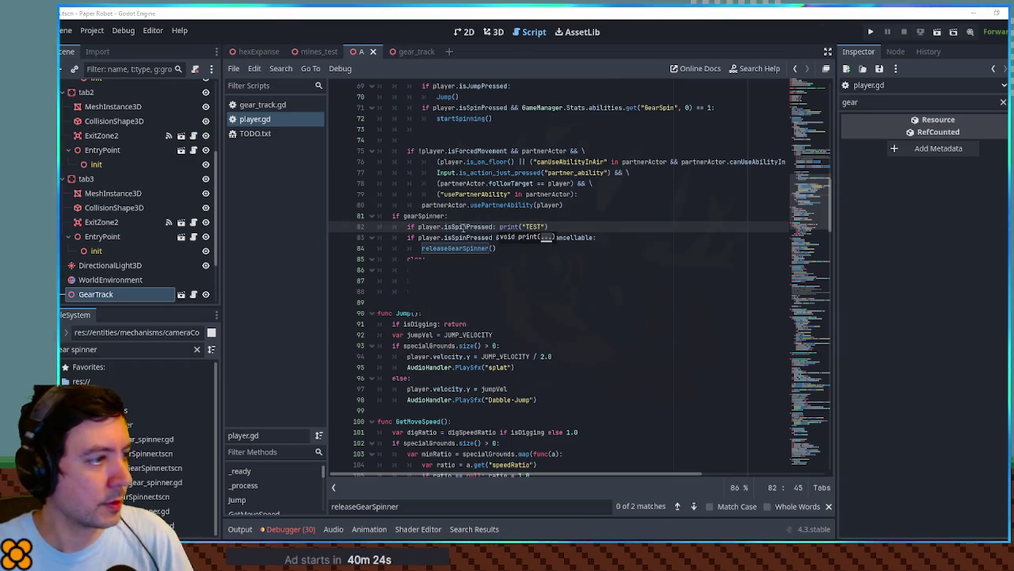
key("F5")
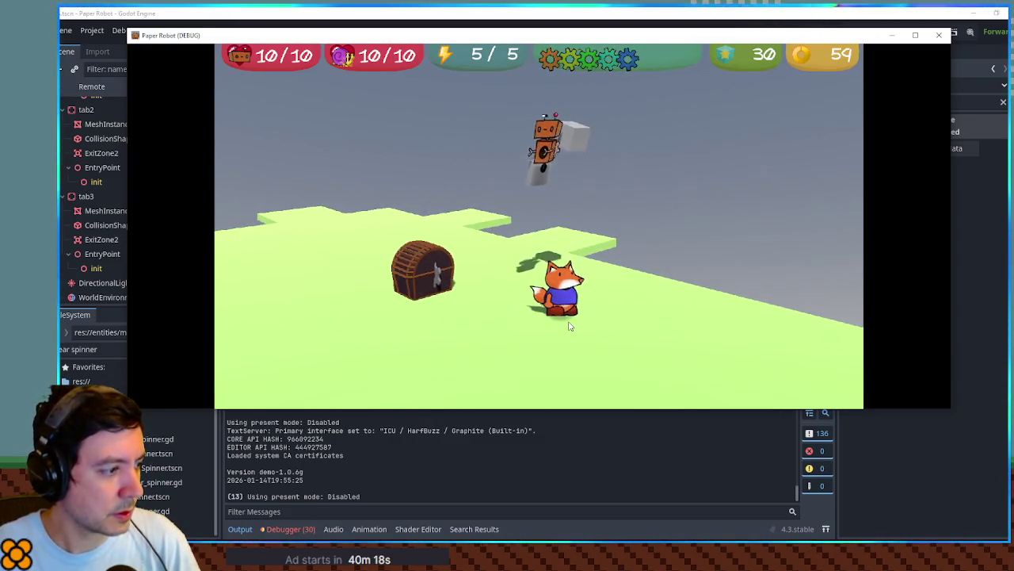
left_click(939, 35)
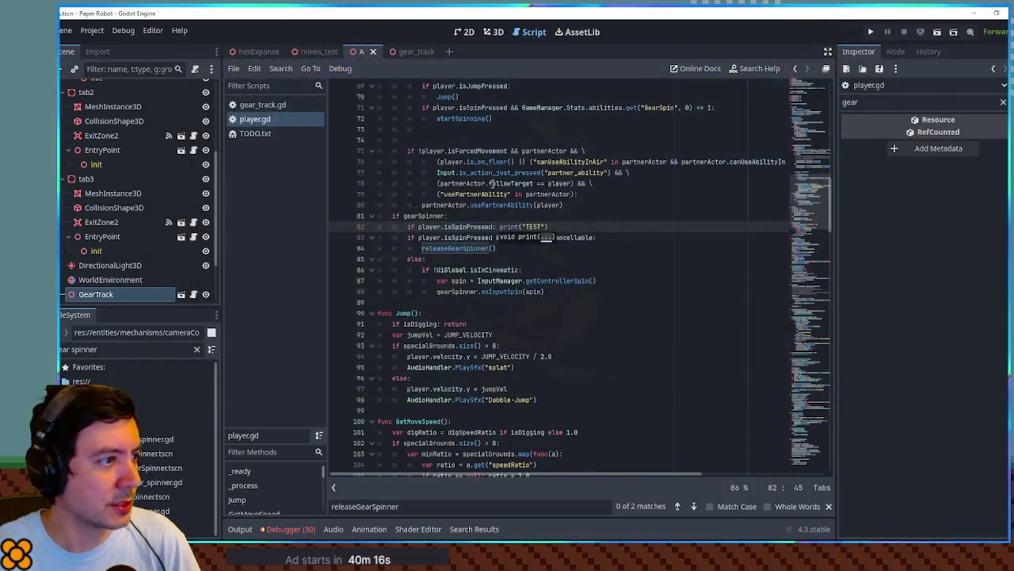
Delete debug line 82, save player.gd, and begin a project-wide isSpinPressed search.
double_click(468, 226)
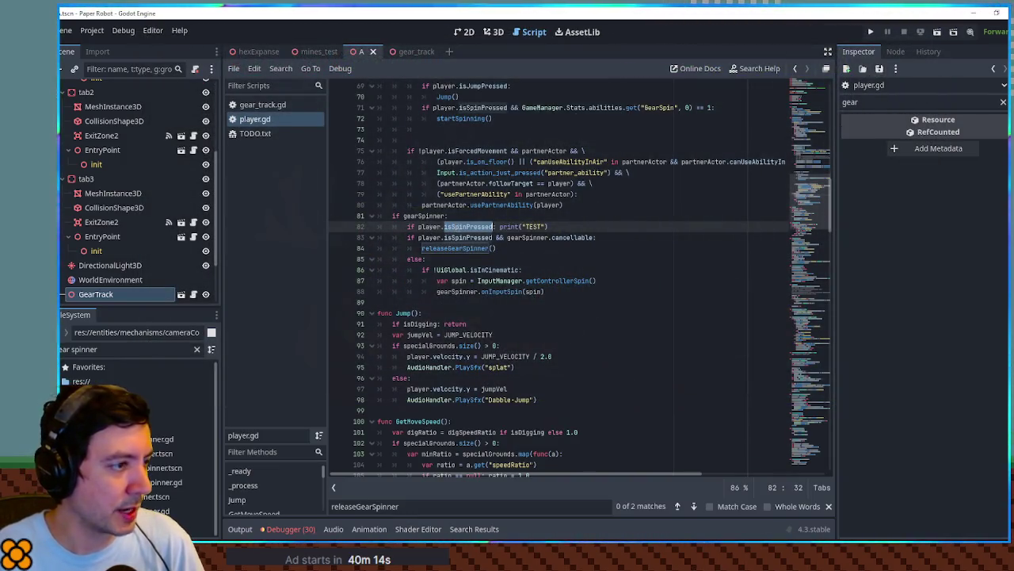
key("ctrl+shift+k")
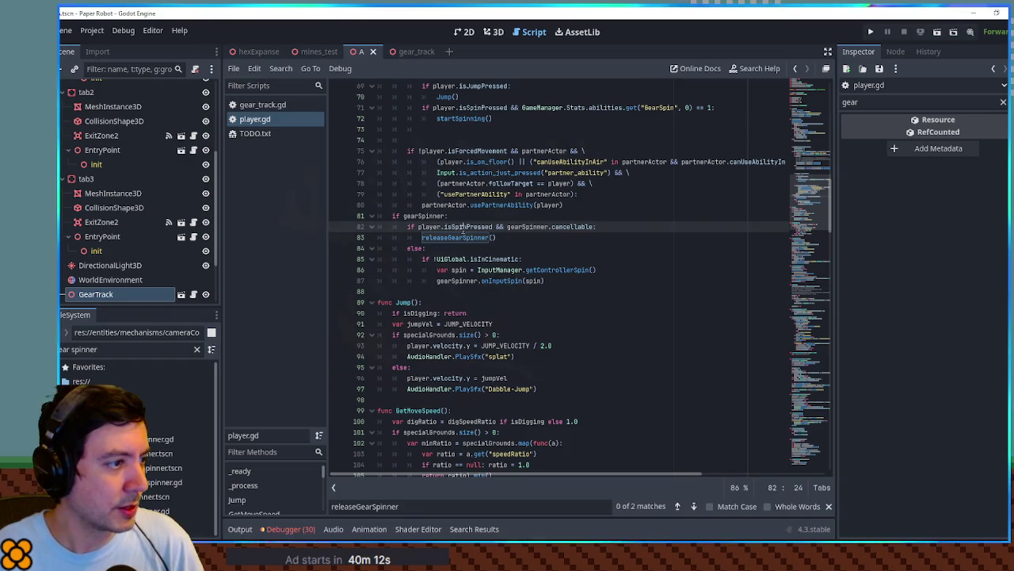
key("ctrl+s")
key("ctrl+f")
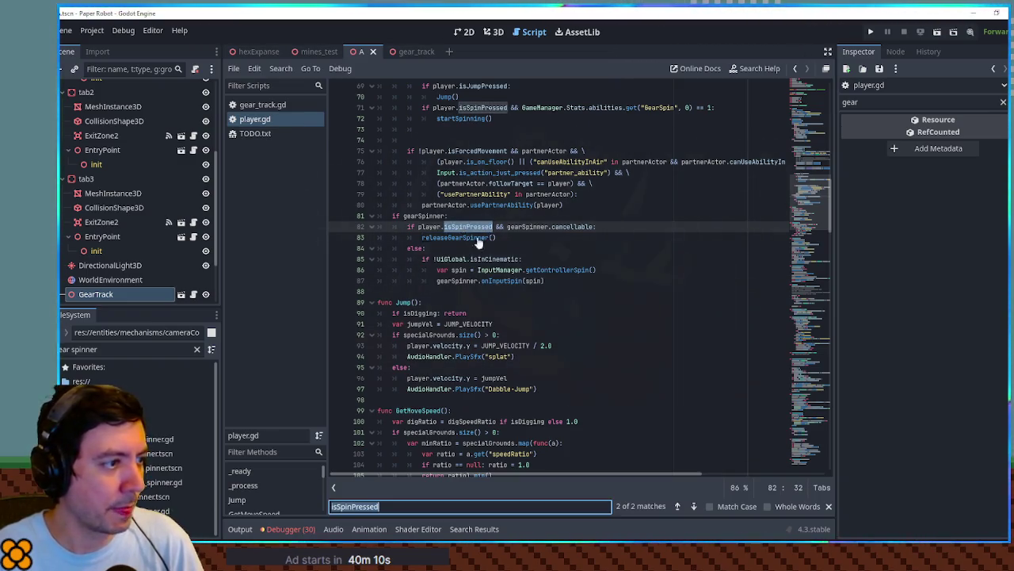
key("ctrl+shift+f")
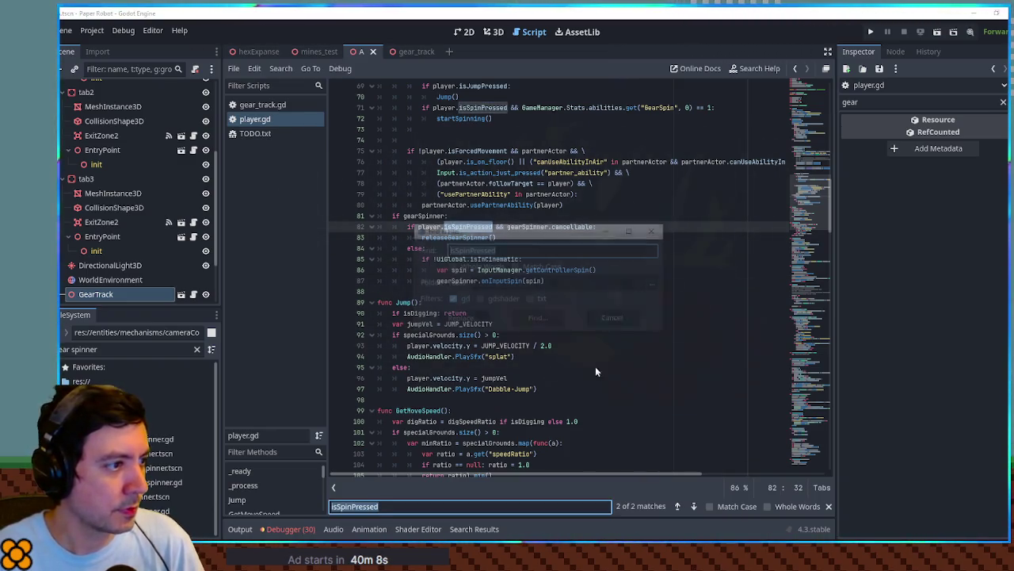
List the 5 isSpinPressed matches, review actor_base.gd lines 67–80, then open mines_test.
left_click(539, 319)
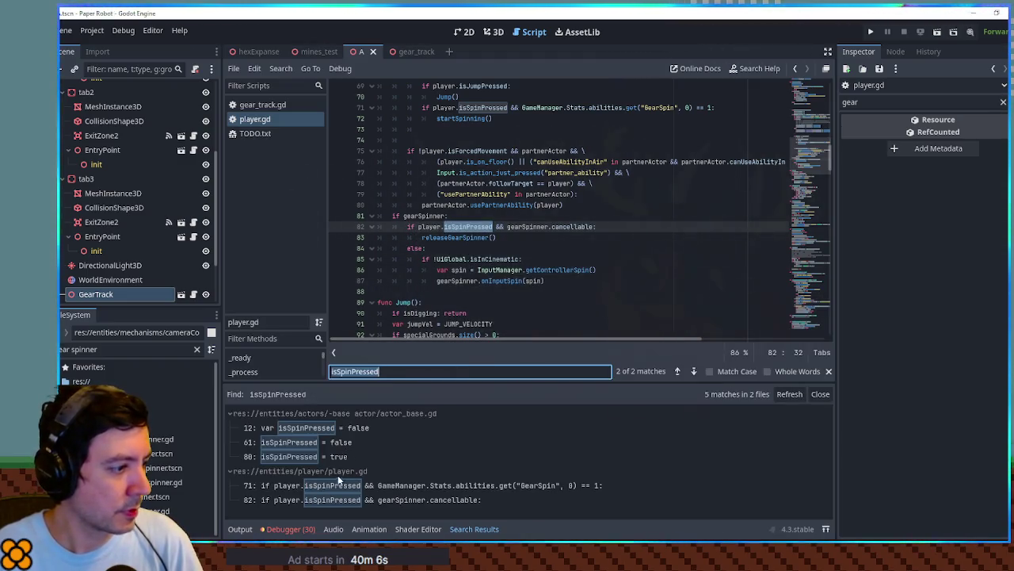
left_click(294, 456)
scroll(478, 225, "up", 4)
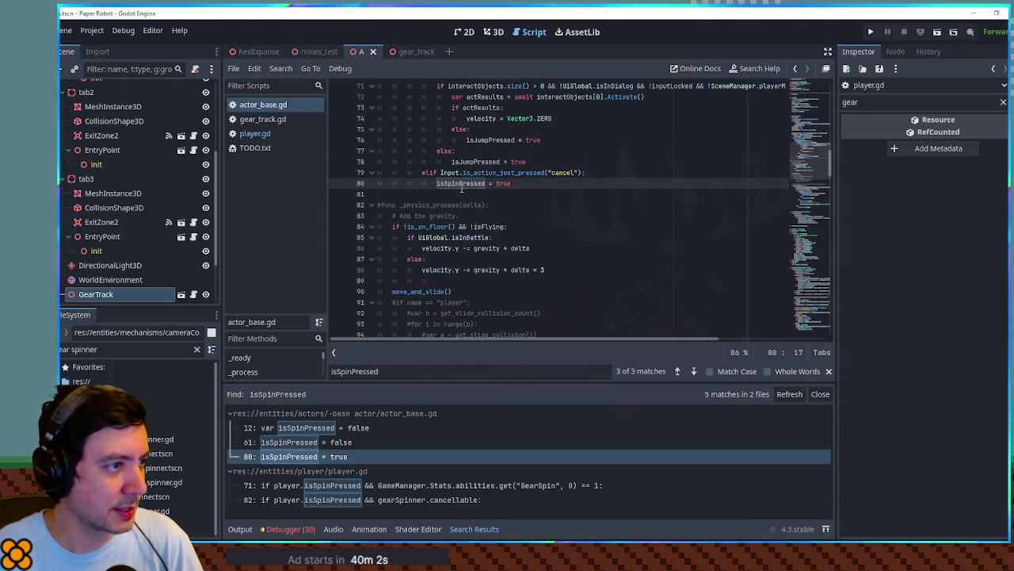
scroll(426, 179, "up", 1)
scroll(424, 183, "up", 1)
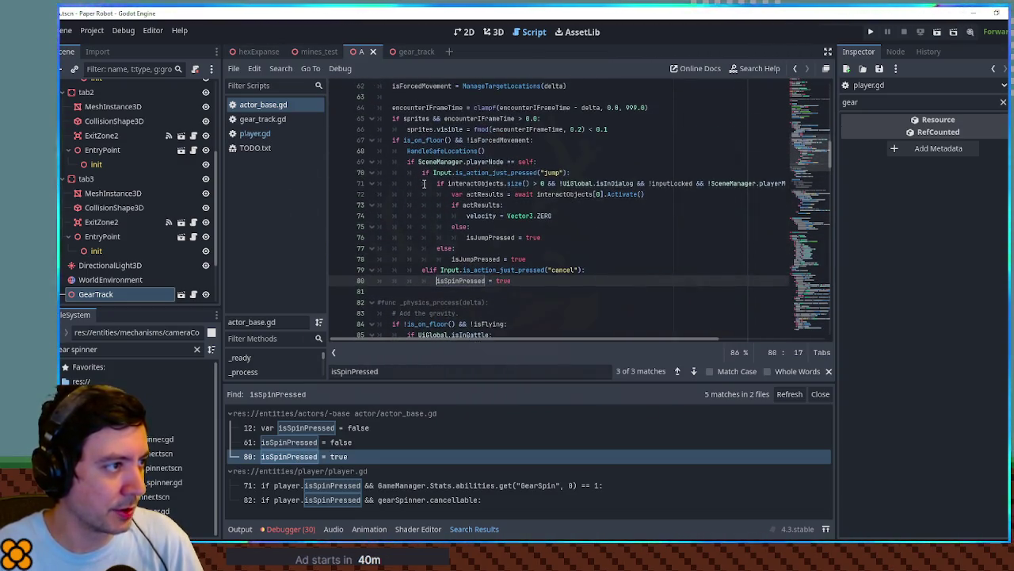
double_click(415, 141)
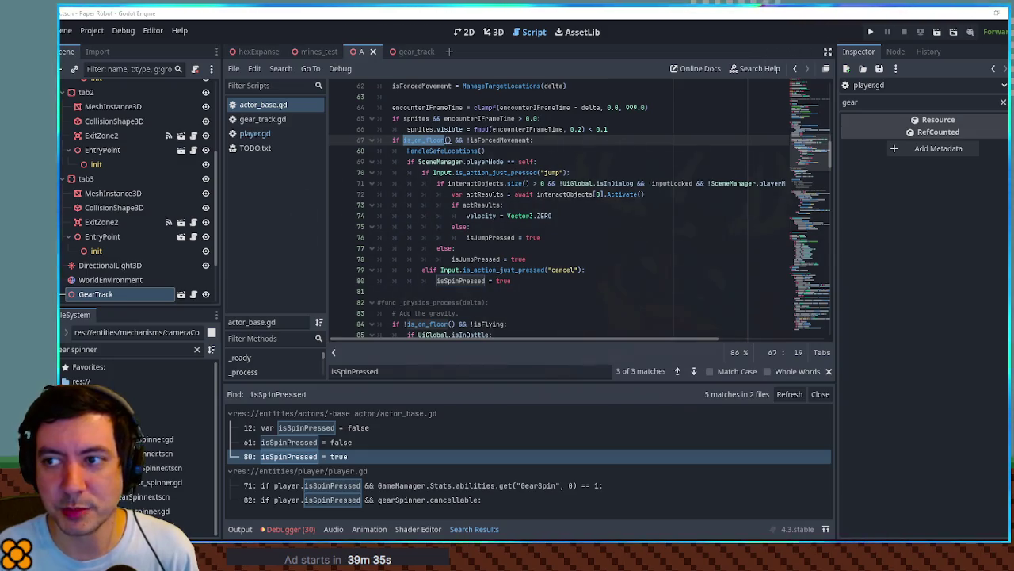
left_click(319, 51)
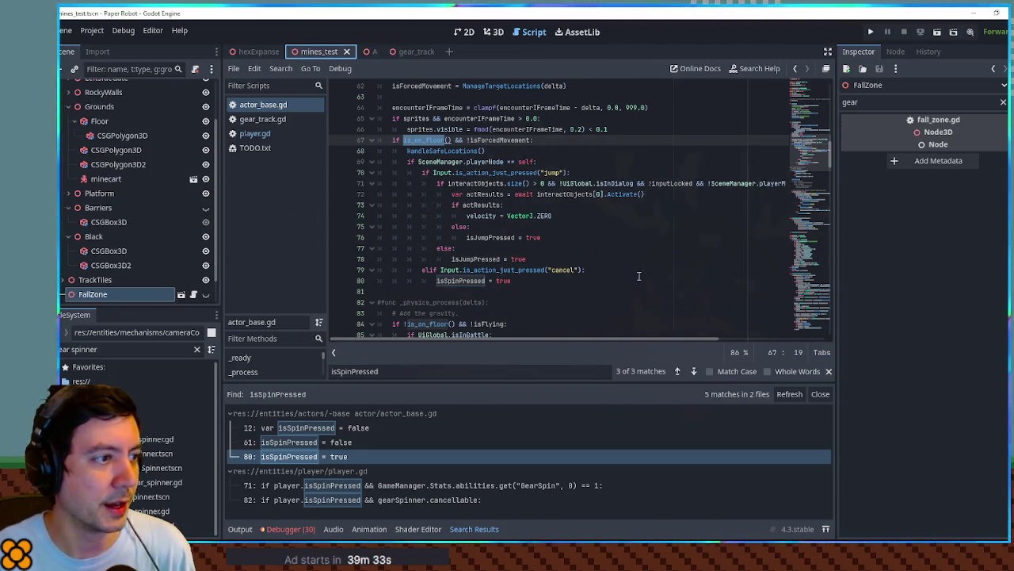
Show mines_test in the 3D view, save the scene, and run it with F6.
left_click(493, 32)
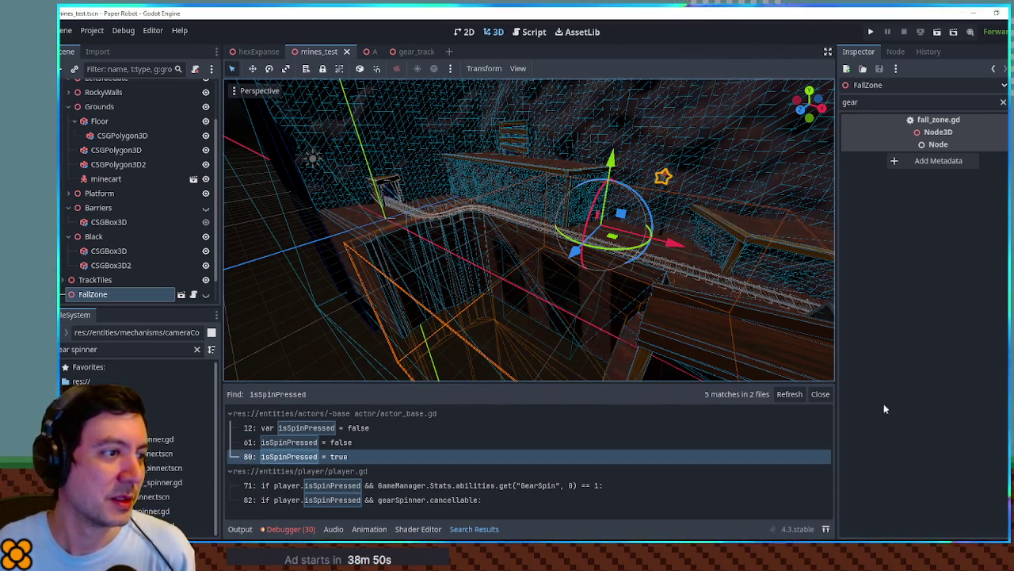
key("ctrl+s")
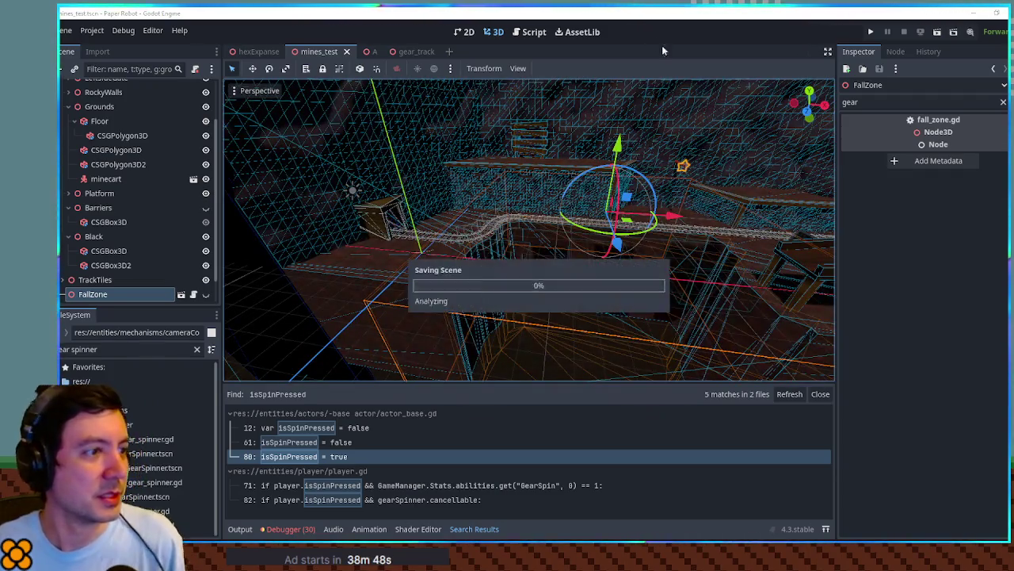
key("F6")
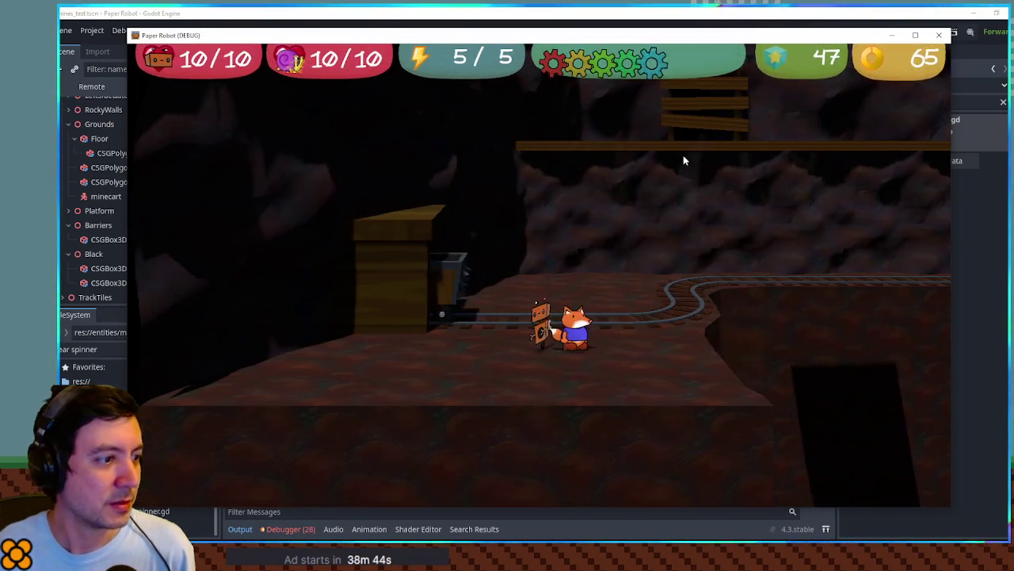
Walk the robot left and right along the minecart track with the A and D keys.
key("a")
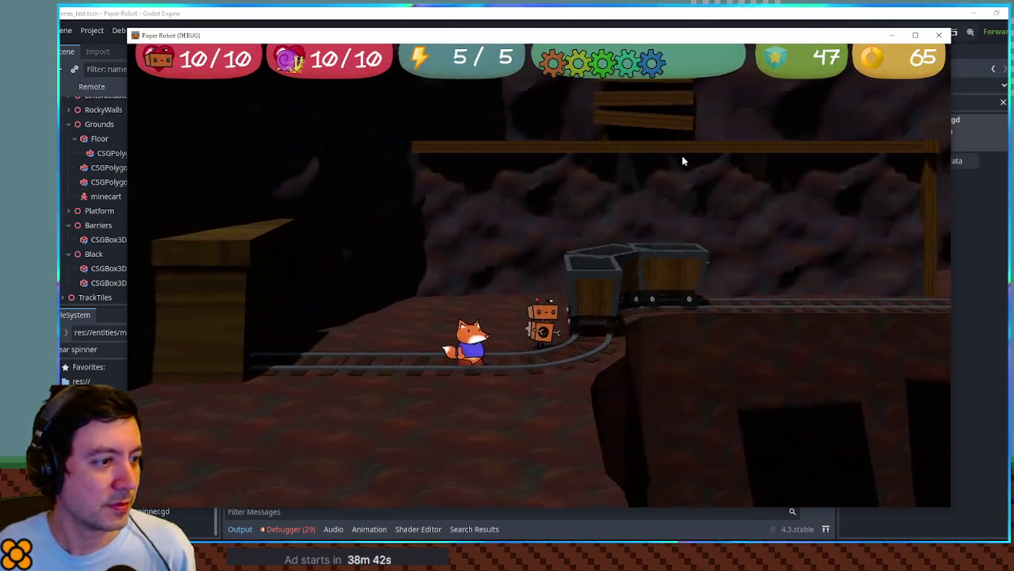
key("a")
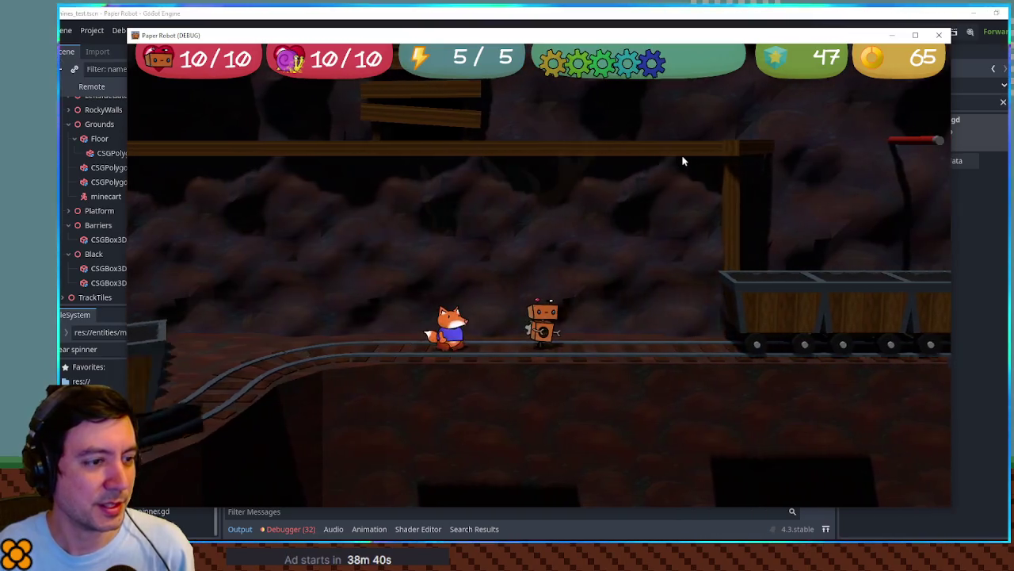
key("d")
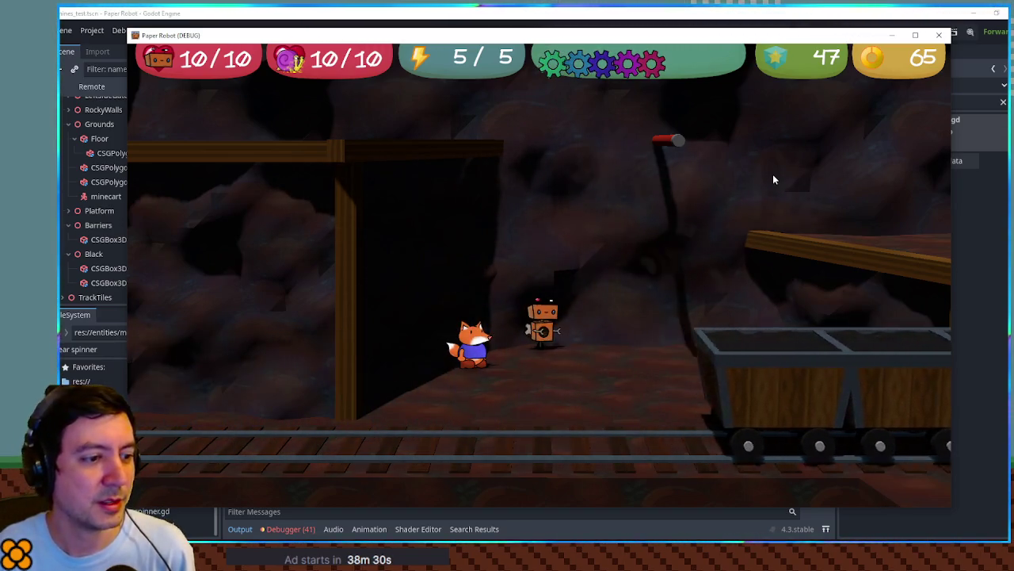
key("d")
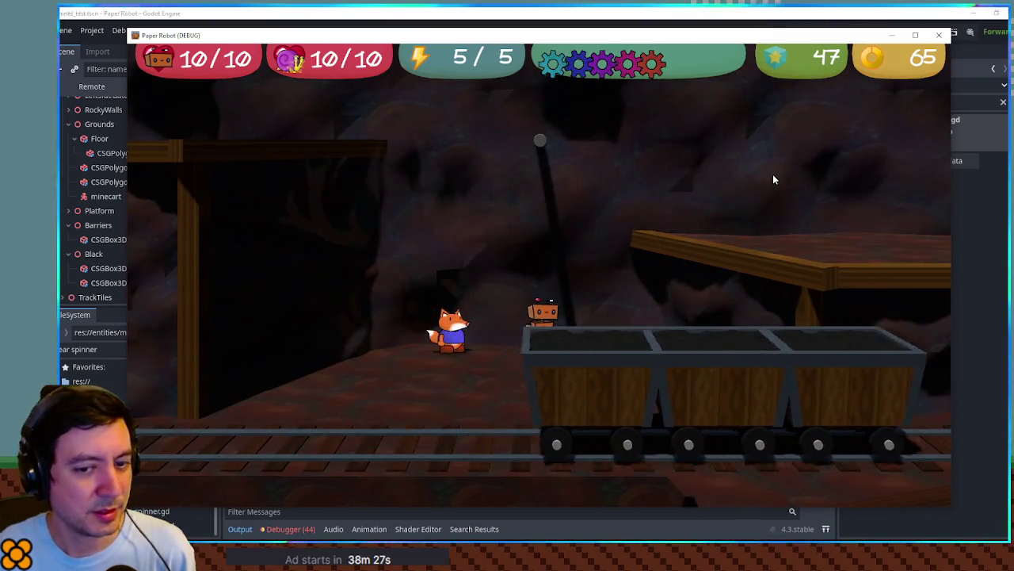
key("a")
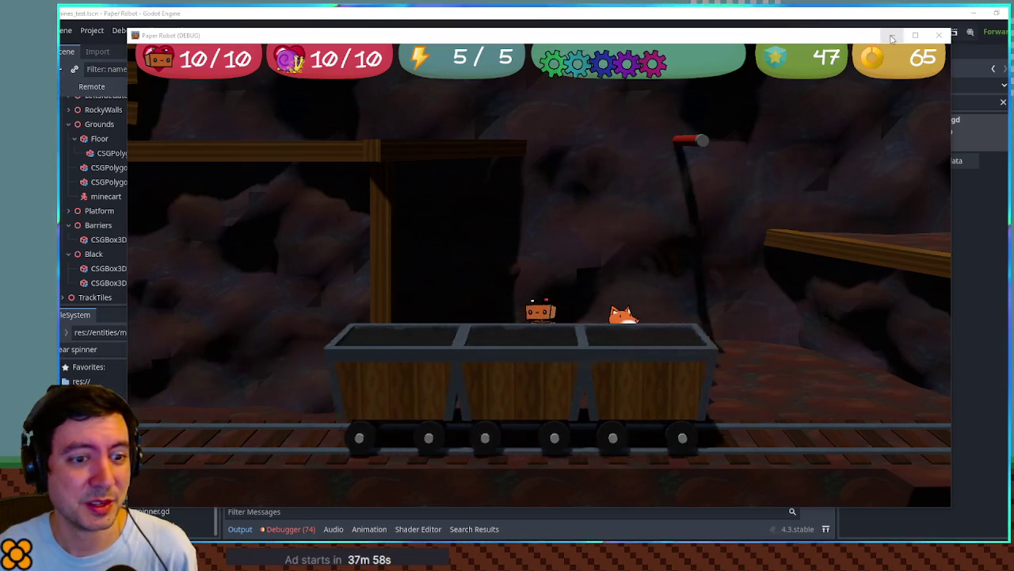
key("super")
key("super")
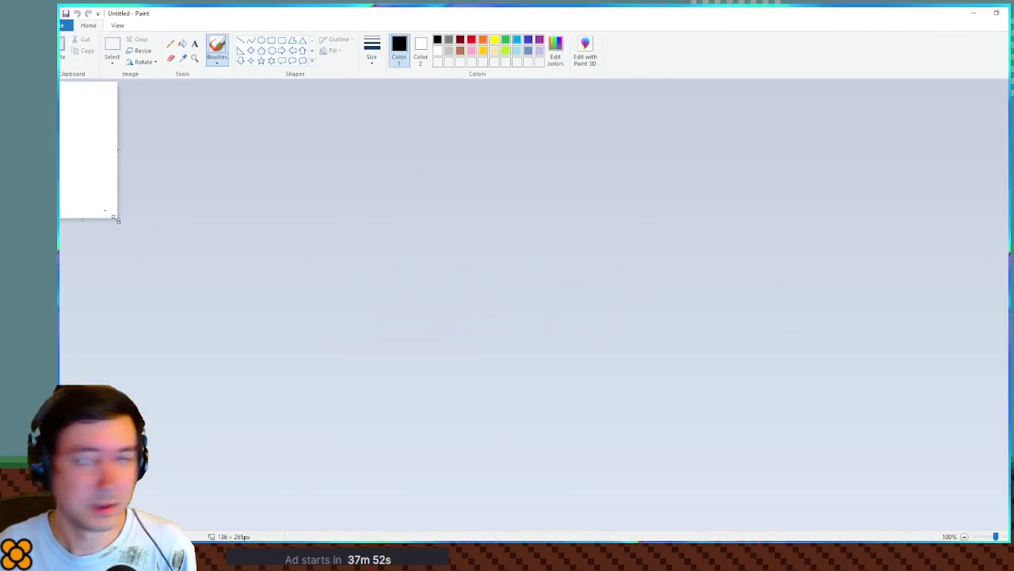
Resize the Paint canvas to about 1802×726, fill it black, and close Paint without saving.
mouse_move(117, 219)
left_mouse_down()
mouse_move(435, 304)
mouse_move(612, 377)
left_mouse_up()
left_click_drag(961, 448, 975, 455)
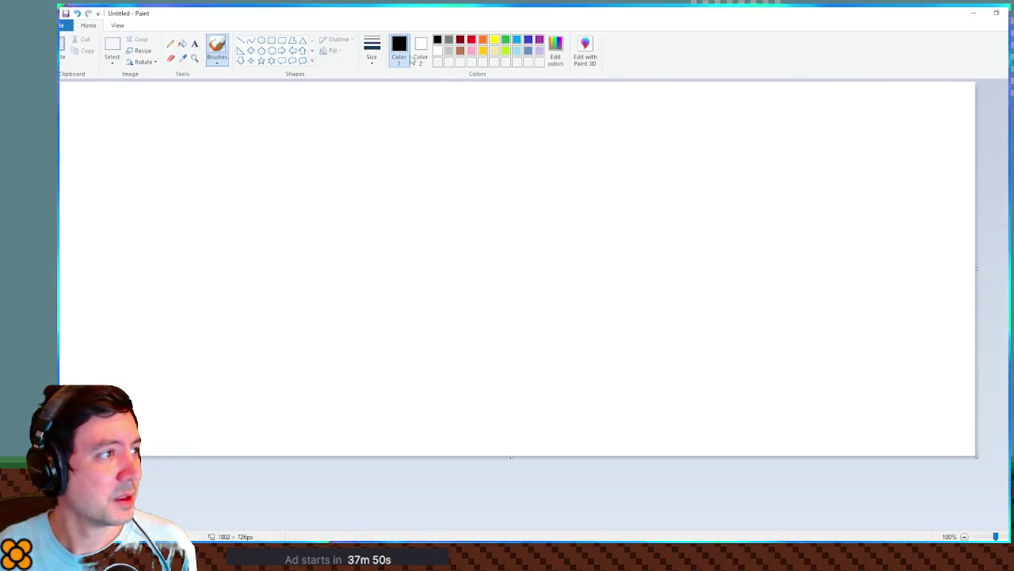
left_click(182, 43)
left_click(299, 171)
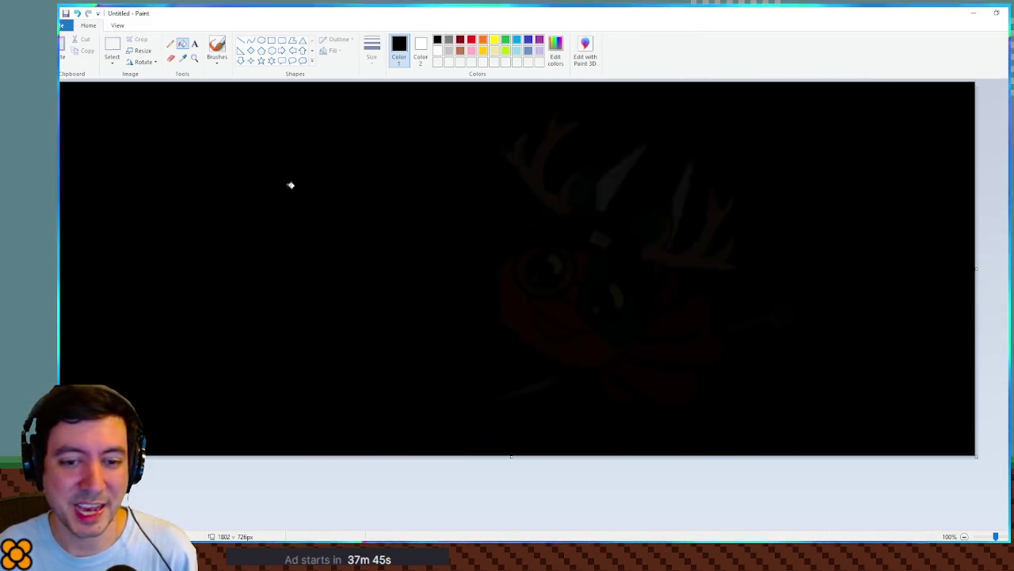
key("alt+F4")
left_click(555, 279)
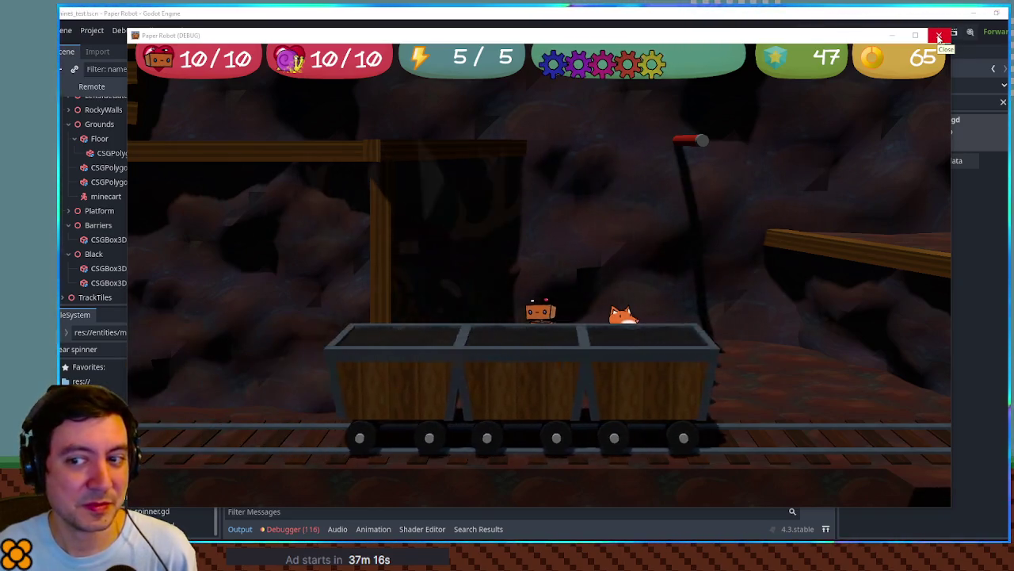
Close the Paper Robot debug window and return to actor_base.gd in the Script workspace.
left_click(939, 37)
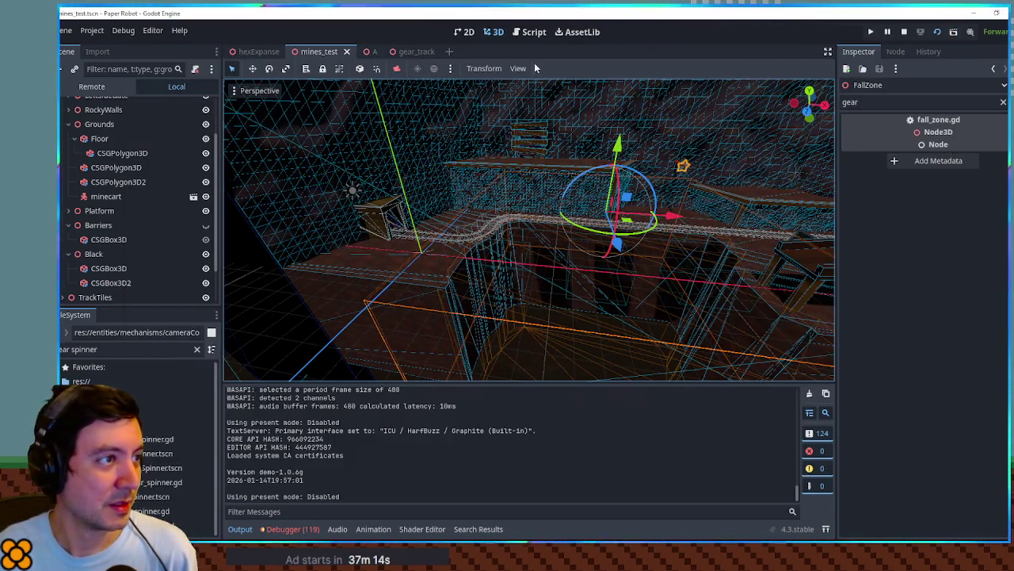
left_click(532, 32)
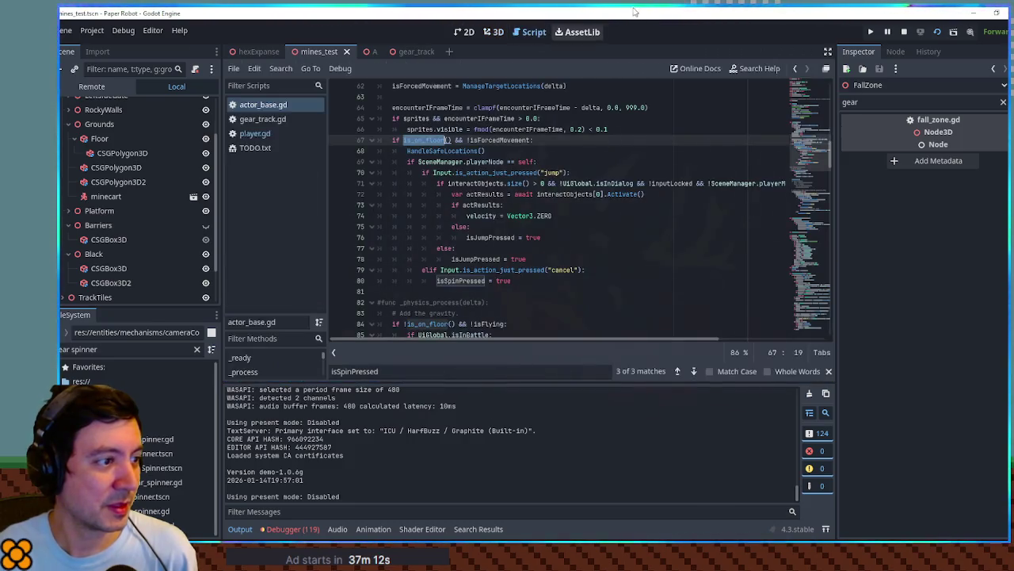
double_click(466, 280)
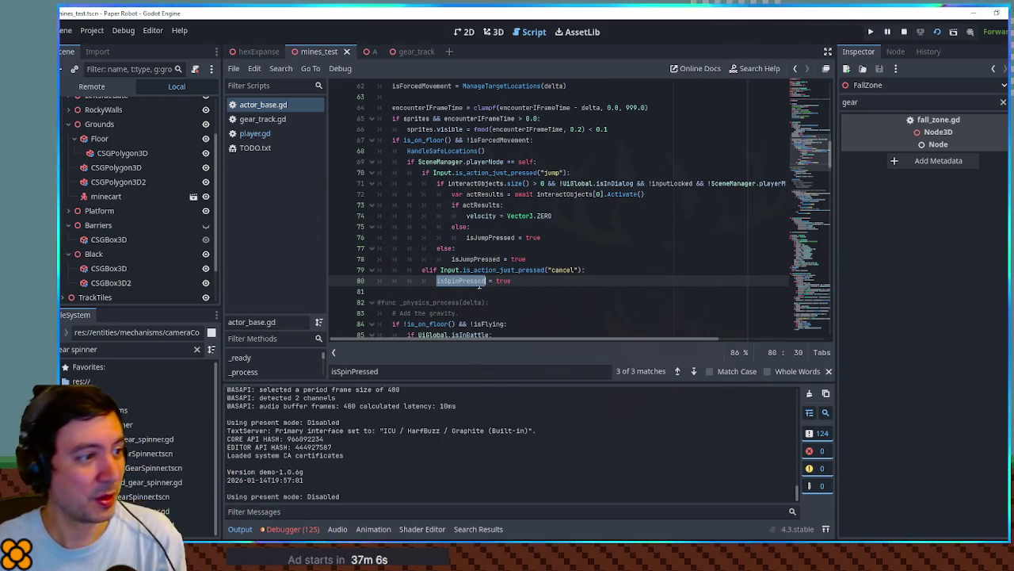
left_click_drag(440, 270, 584, 269)
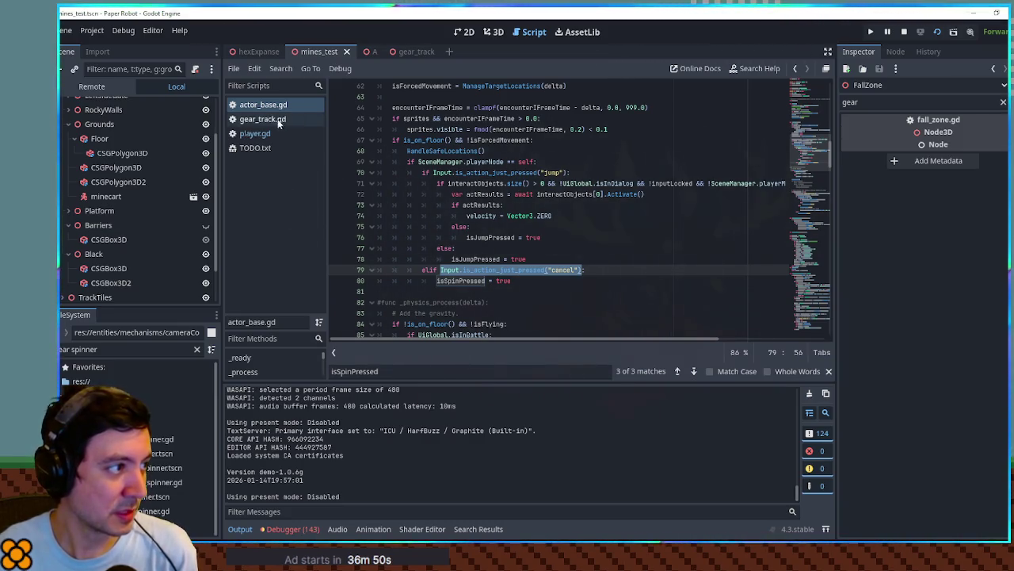
left_click(255, 134)
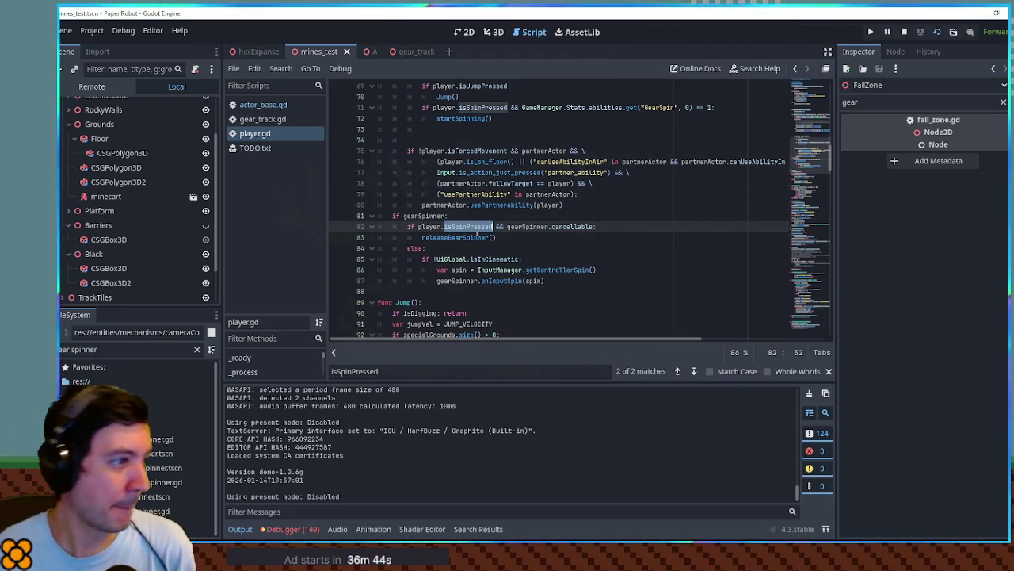
scroll(479, 232, "up", 6)
scroll(485, 219, "down", 3)
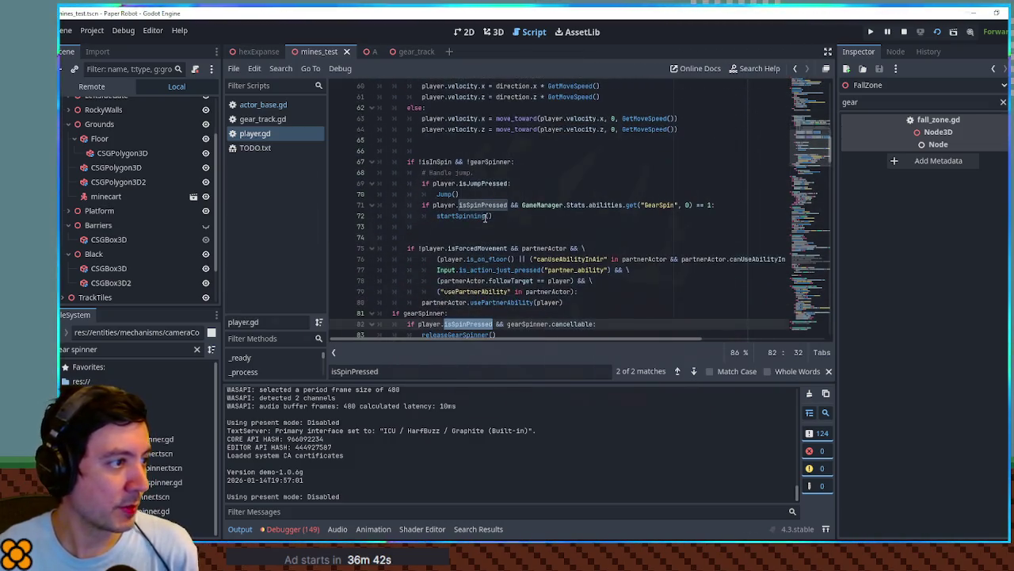
double_click(485, 206)
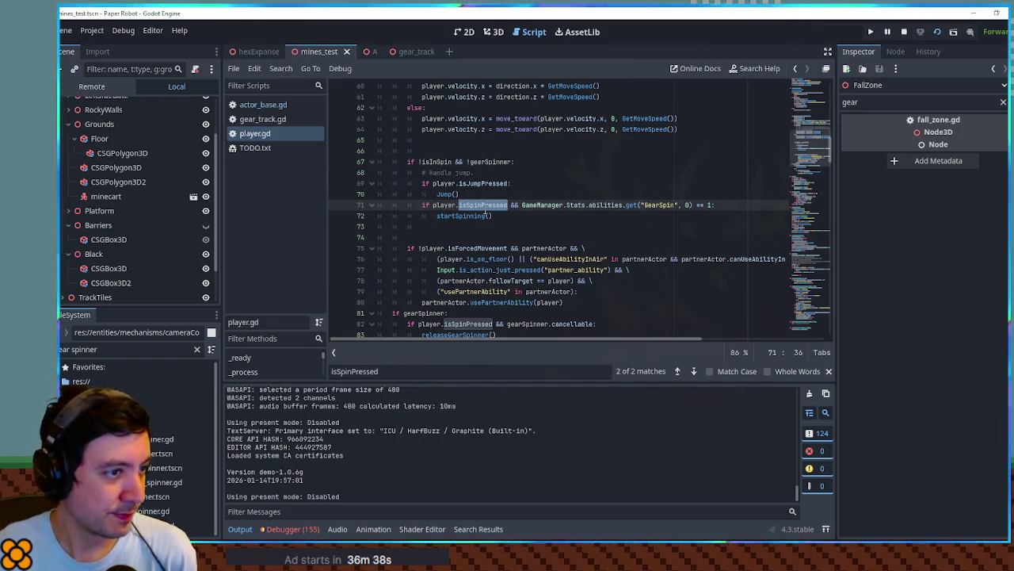
double_click(436, 161)
scroll(404, 217, "up", 6)
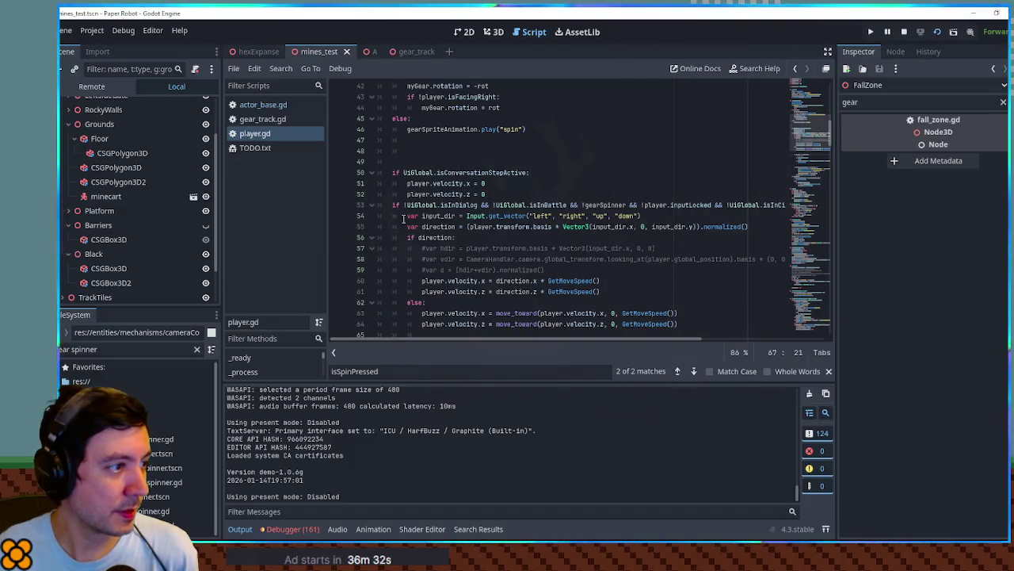
mouse_move(523, 344)
left_mouse_down()
mouse_move(686, 344)
mouse_move(499, 342)
left_mouse_up()
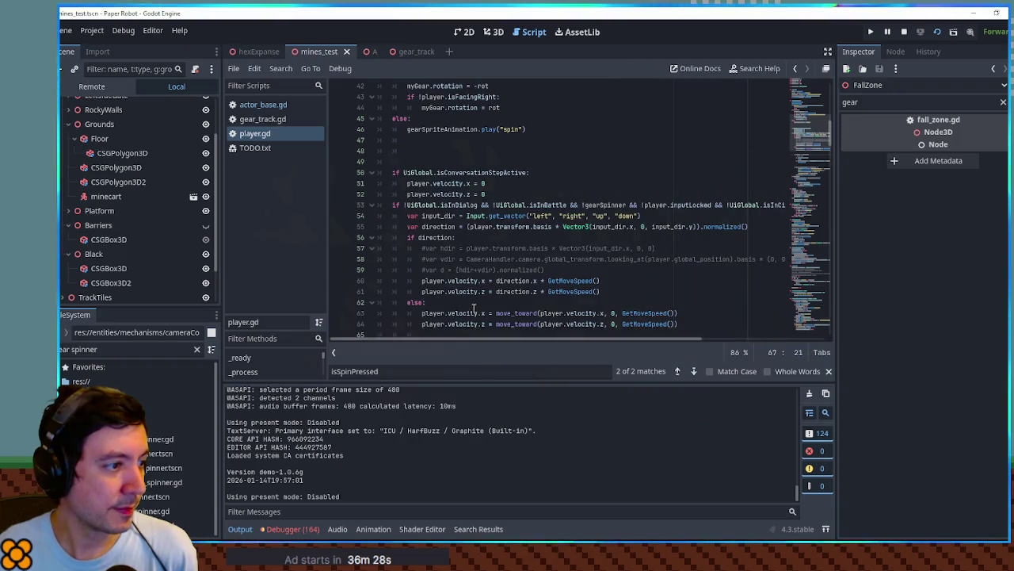
scroll(474, 308, "down", 5)
scroll(475, 308, "down", 1)
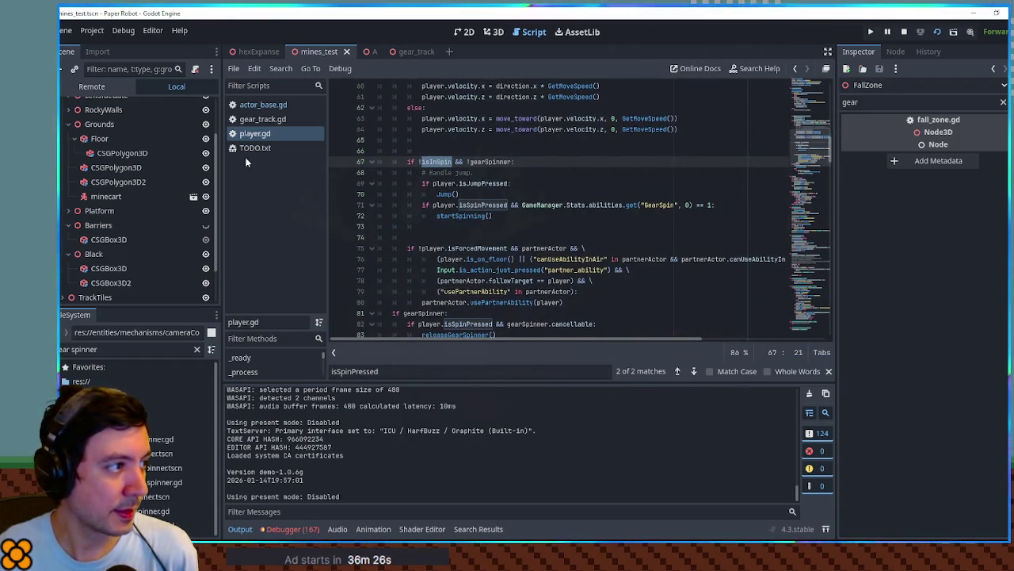
left_click(258, 103)
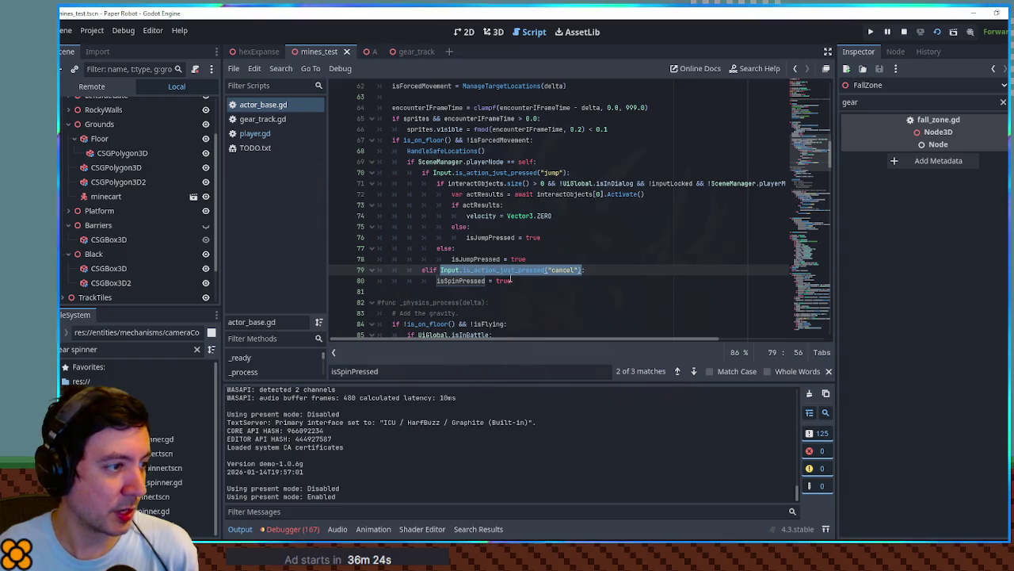
double_click(474, 281)
key("ctrl+f")
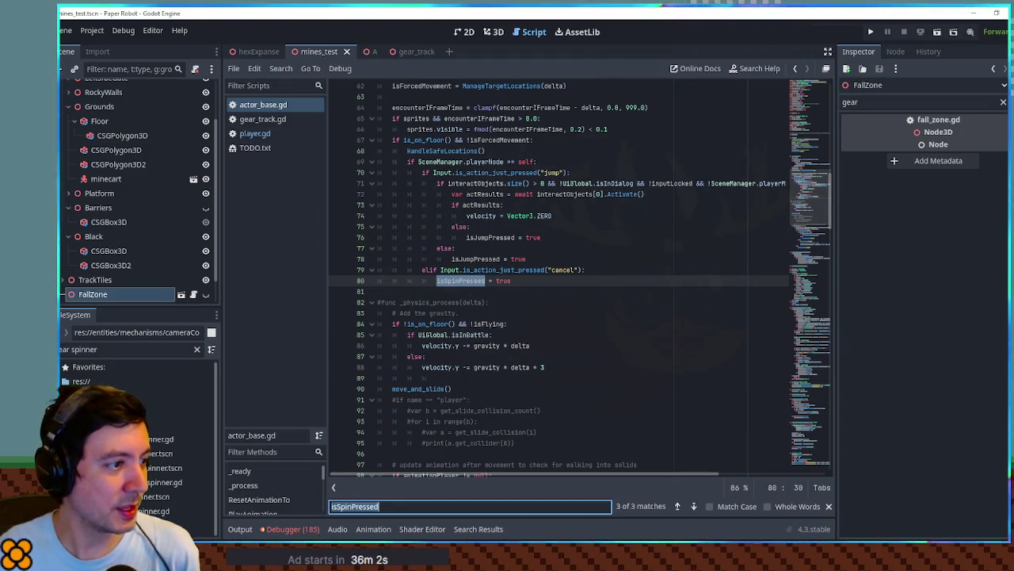
key("ctrl+shift+f")
Delete the isSpinPressed declaration on line 12 and the reset on line 60 in actor_base.gd.
left_click(546, 322)
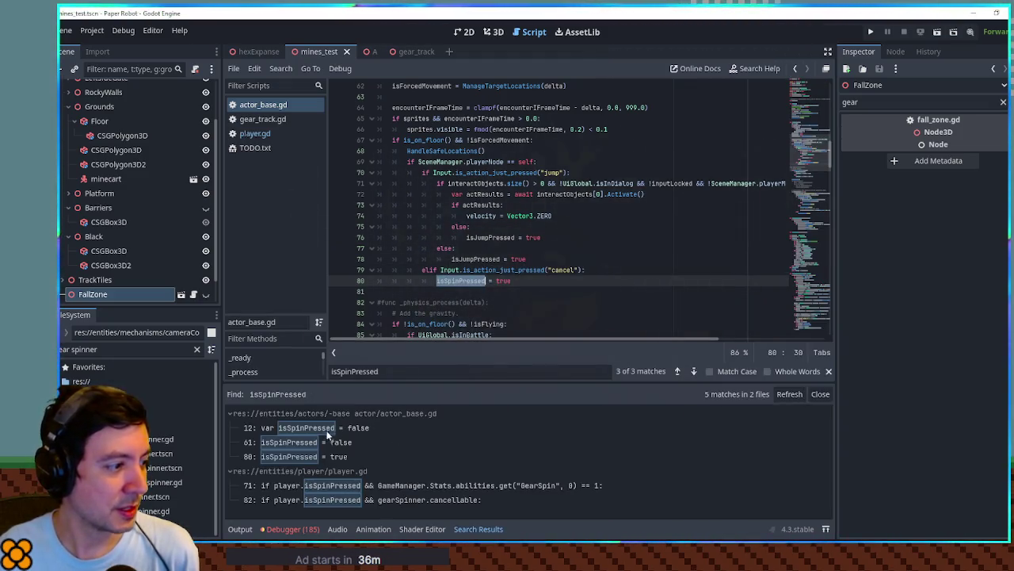
left_click(802, 89)
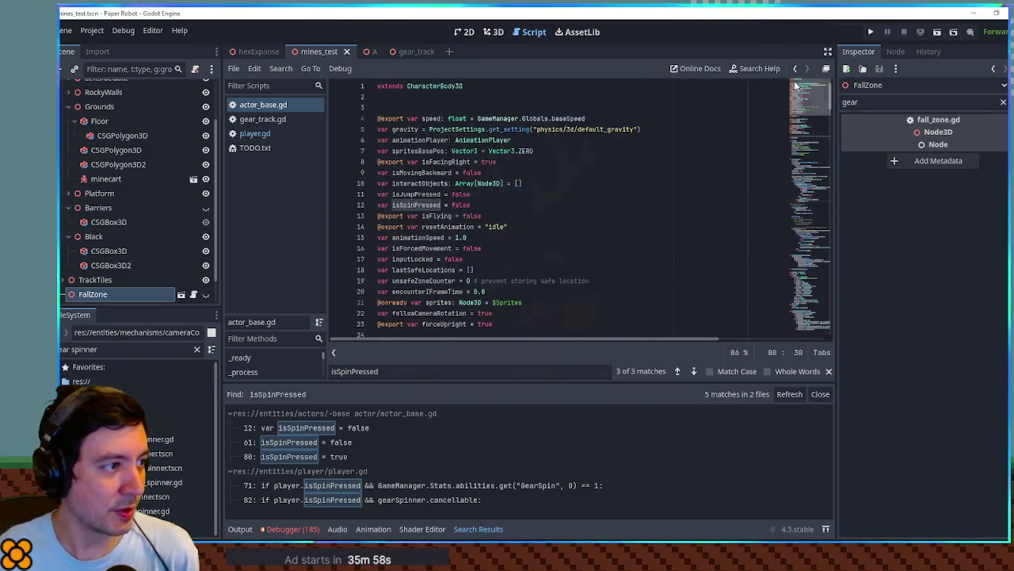
left_click(426, 205)
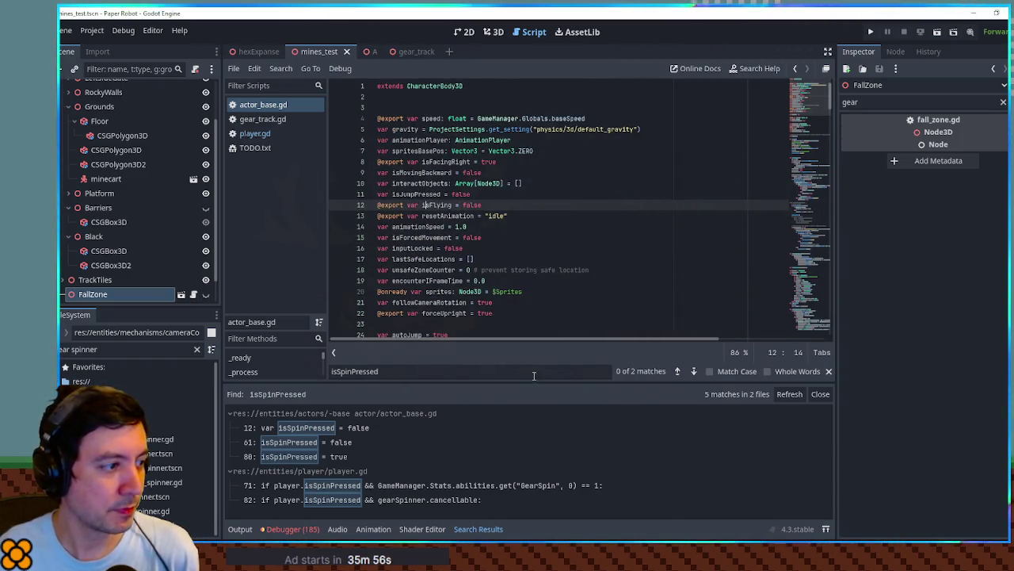
left_click(696, 370)
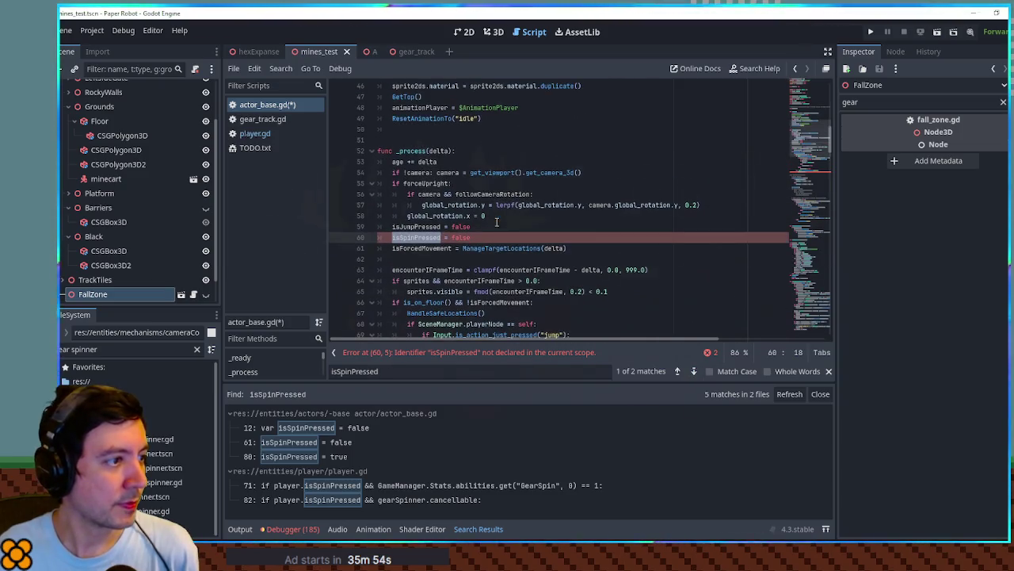
key("ctrl+shift+k")
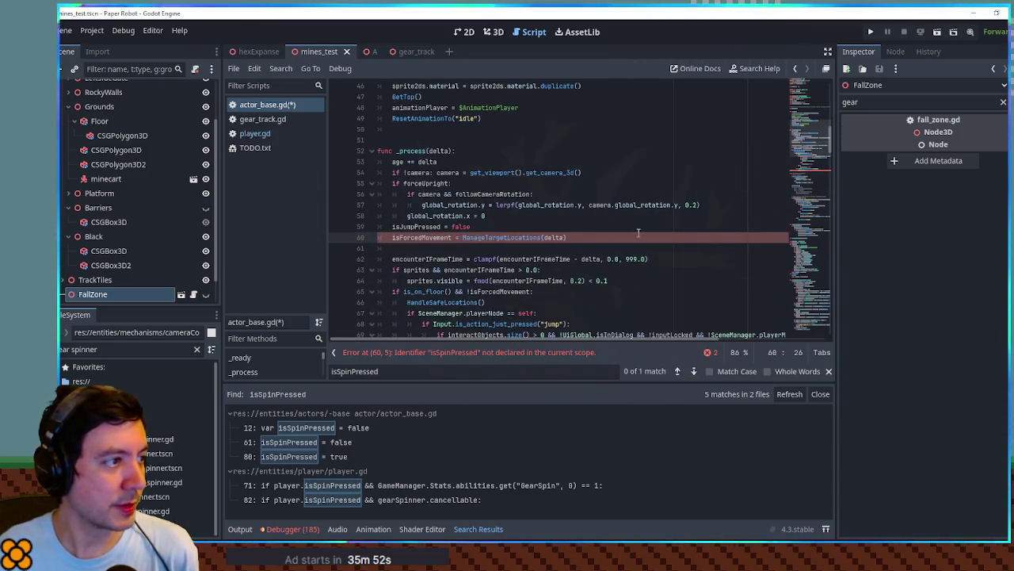
scroll(634, 229, "down", 3)
scroll(630, 227, "down", 3)
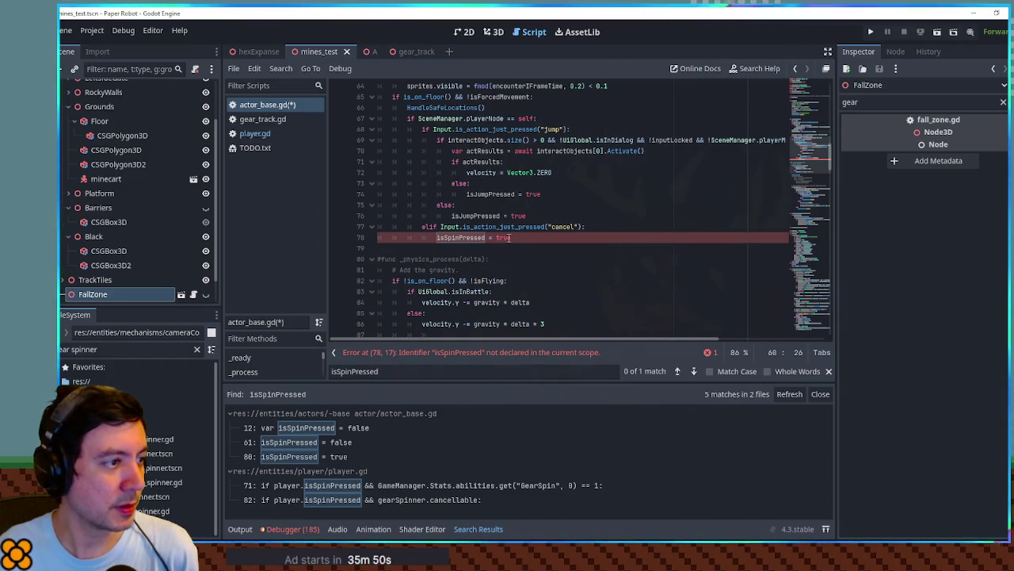
scroll(462, 227, "up", 1)
Review the cancel-input, playerNode == self and on-floor conditions in actor_base.gd.
left_click_drag(442, 260, 583, 260)
left_click_drag(418, 151, 535, 151)
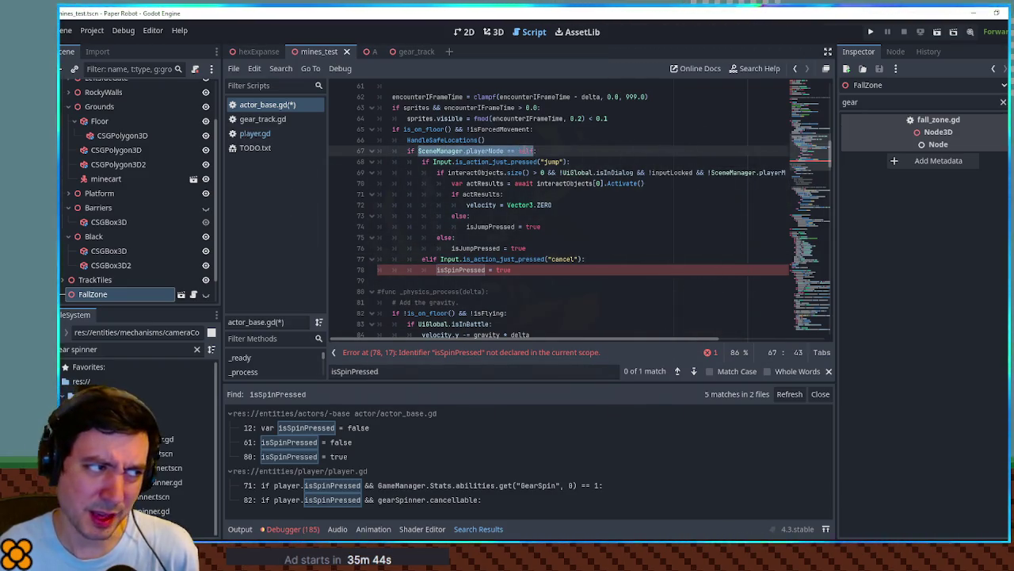
left_click_drag(404, 130, 531, 129)
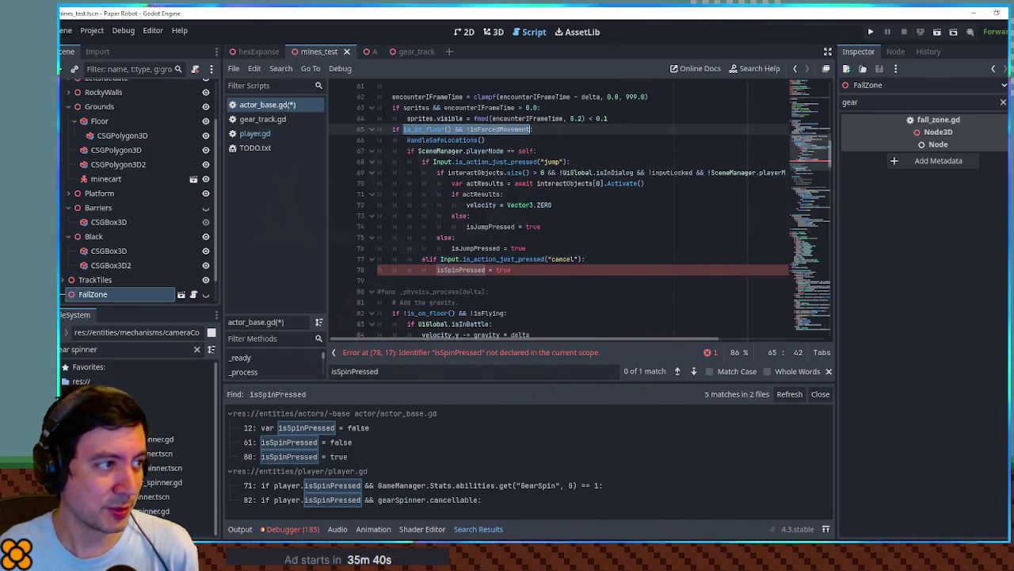
left_click(267, 135)
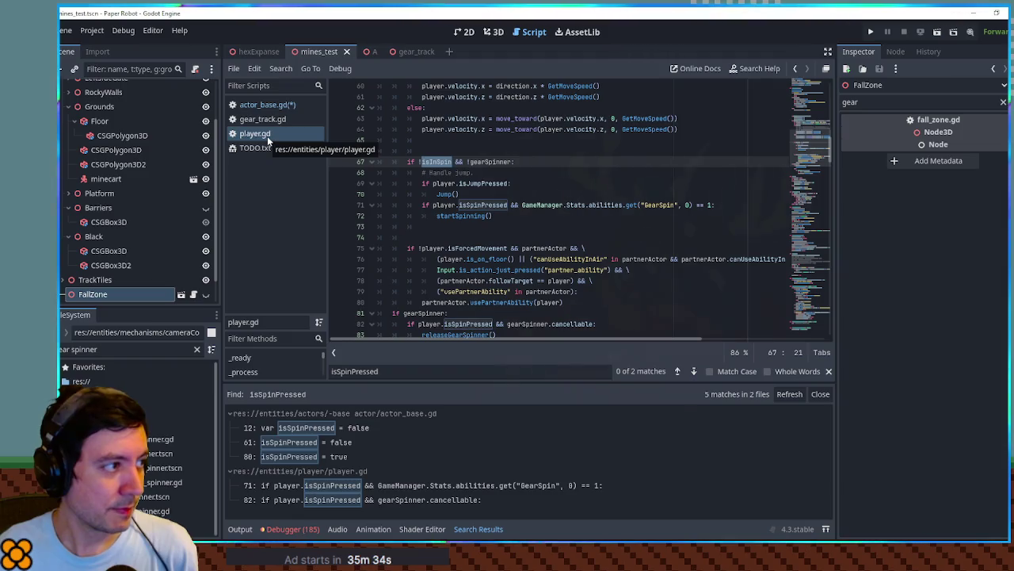
Add line 67 in player.gd setting isSpinPressed from the cancel press && SceneManager.playerNode == player.
left_click(451, 150)
key("Return")
type("var isSpinPresse")
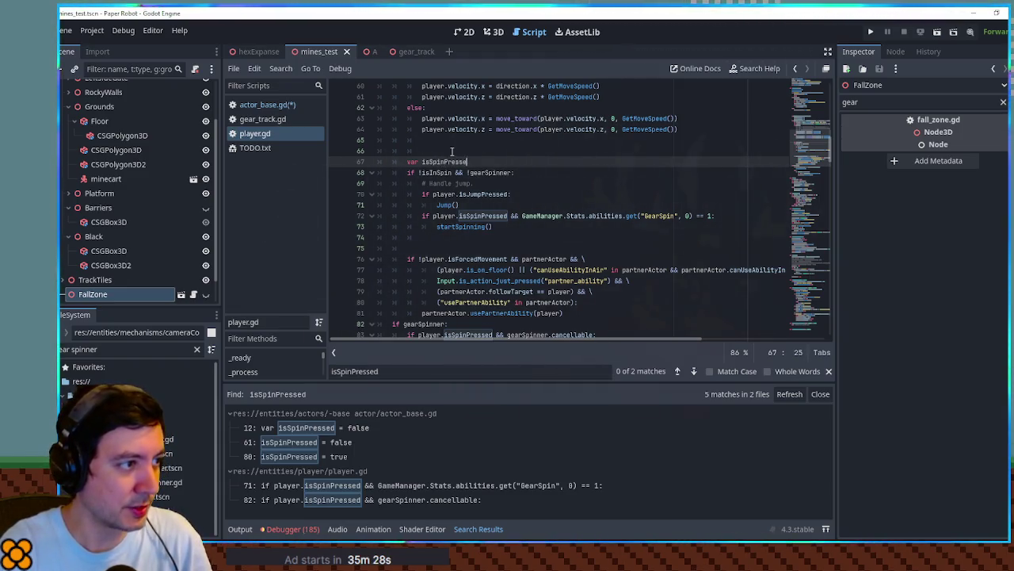
type("d =")
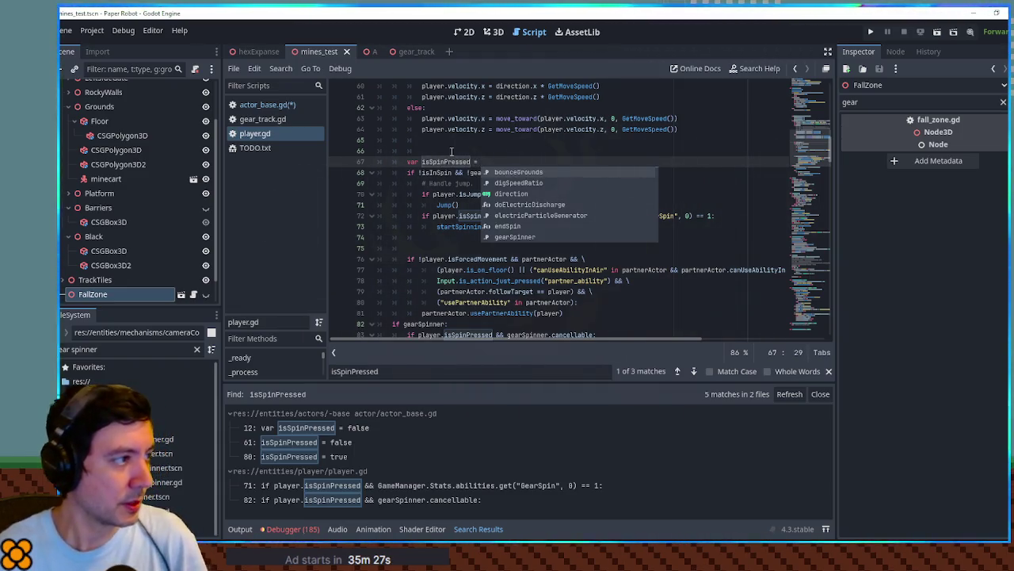
left_click(267, 104)
left_click_drag(440, 259, 587, 259)
key("ctrl+c")
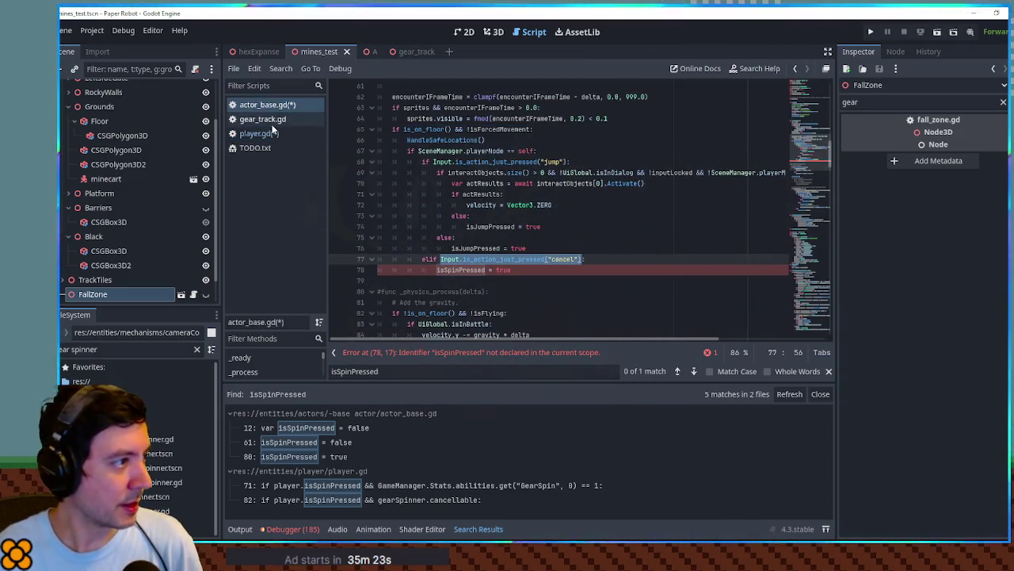
left_click(259, 133)
key("ctrl+v")
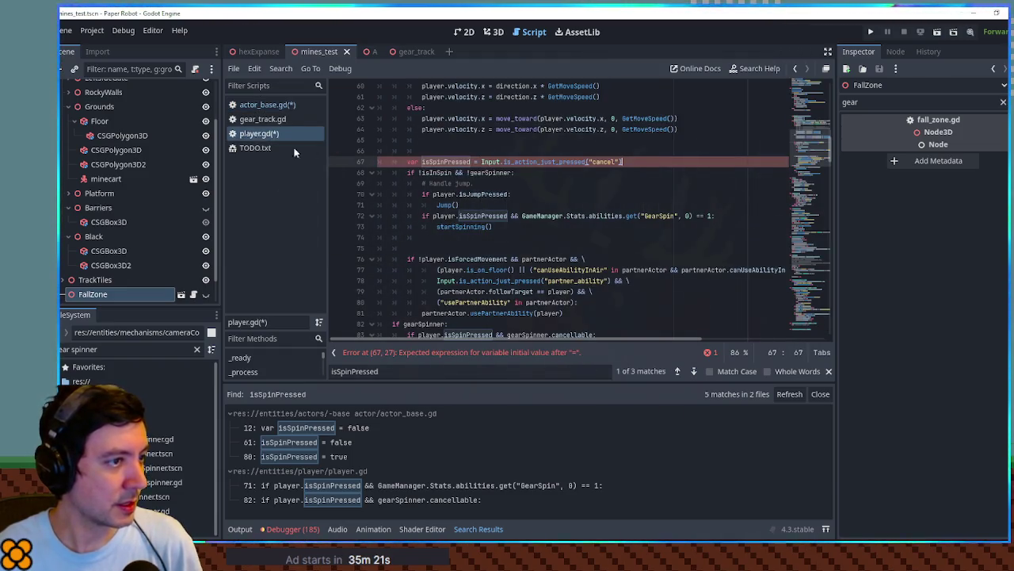
left_click(267, 104)
left_click_drag(419, 150, 535, 151)
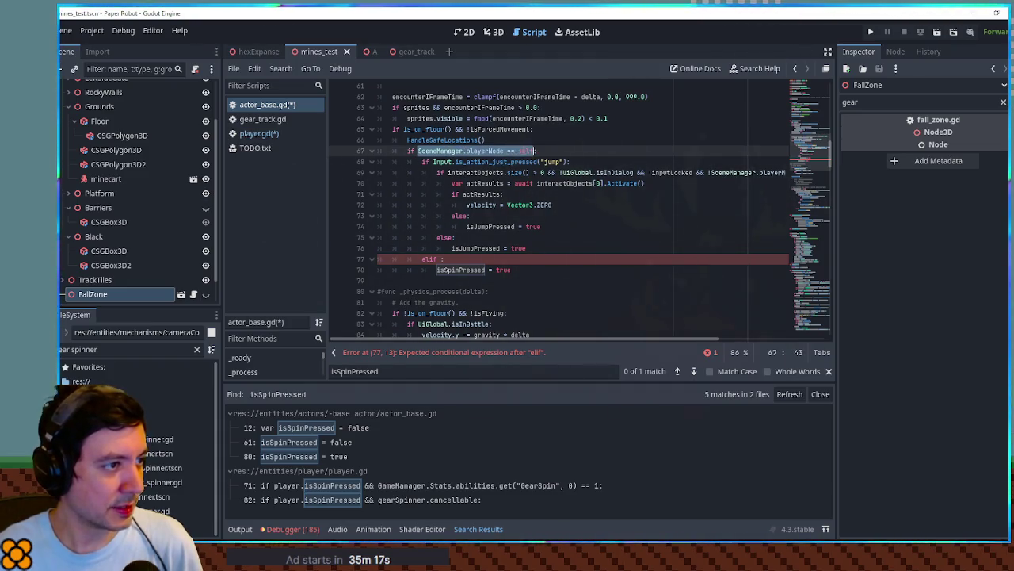
left_click(262, 133)
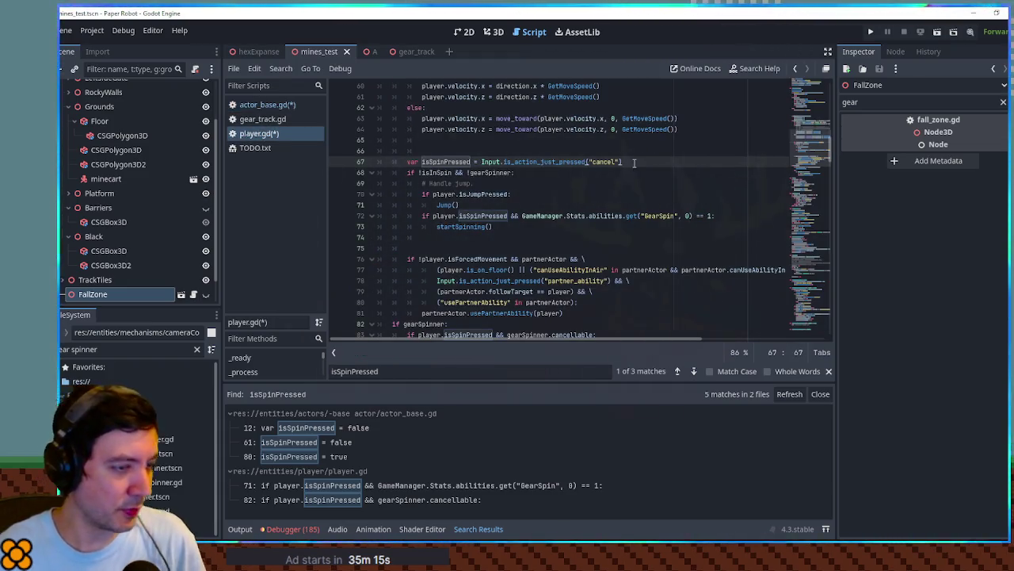
type(" && SceneManager.playerNode == ")
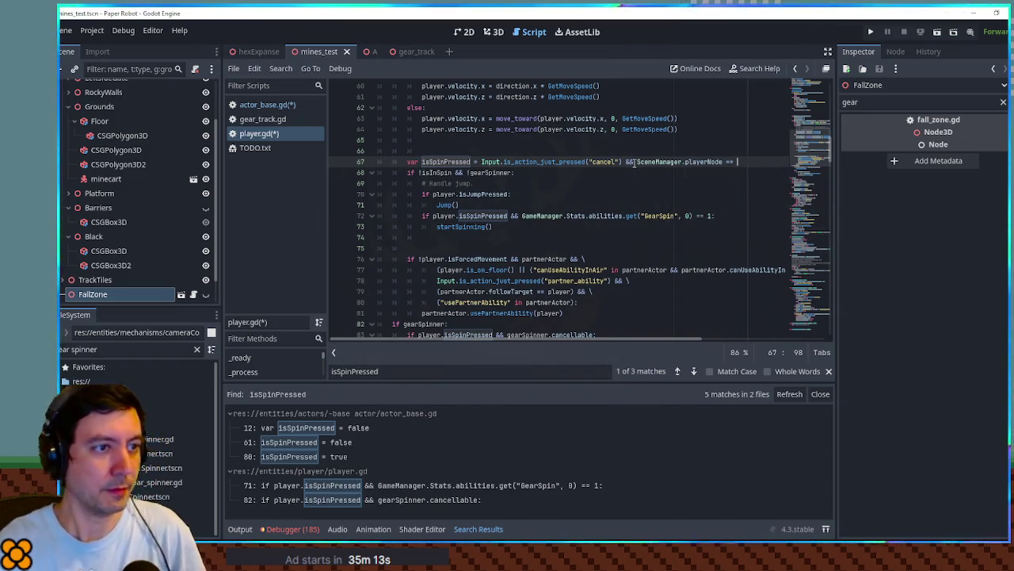
type("player")
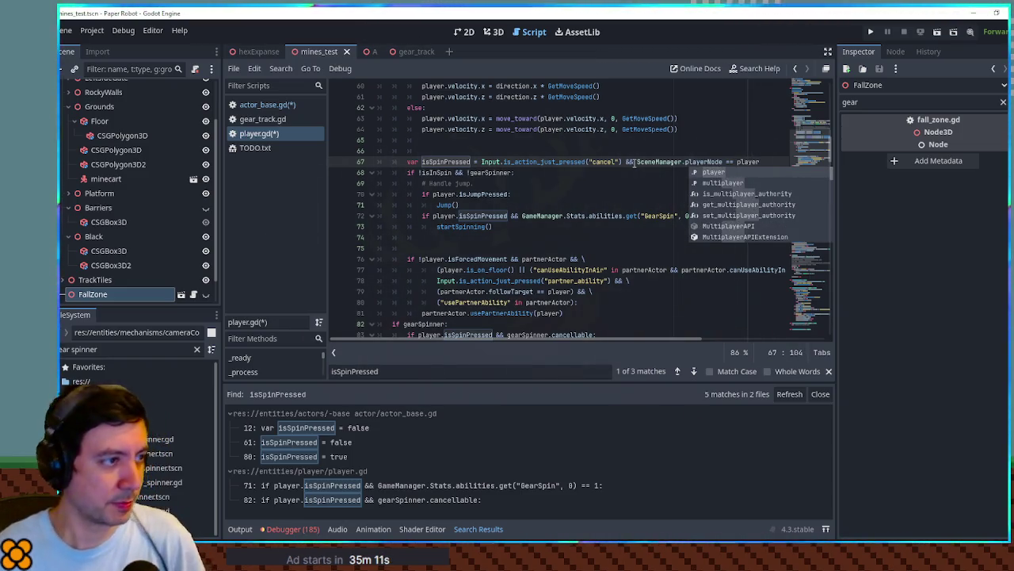
Restore the playerNode == self check in actor_base.gd, delete the leftover elif lines, save, and close it.
left_click(262, 104)
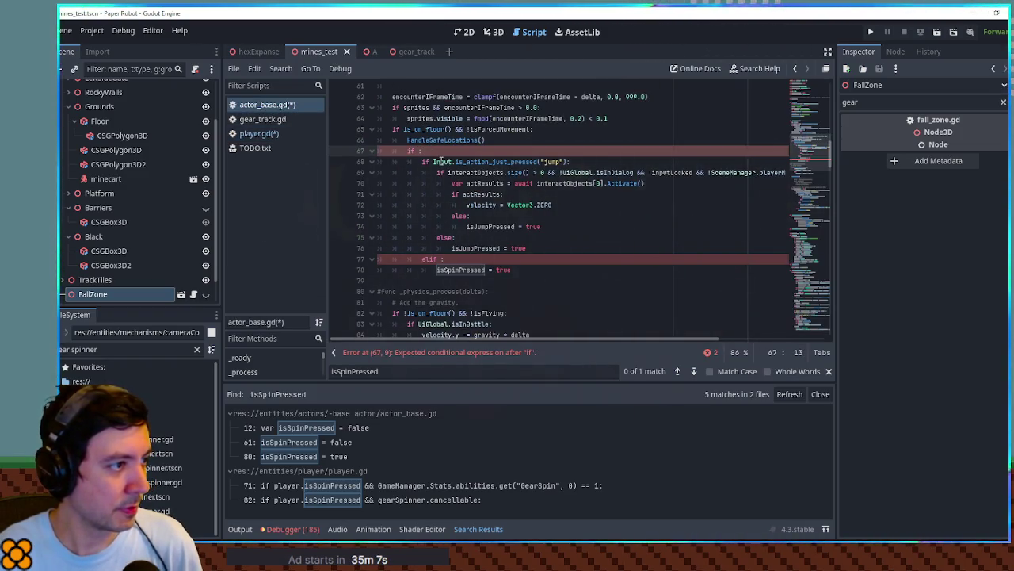
key("ctrl+v")
type("self")
left_click(436, 260)
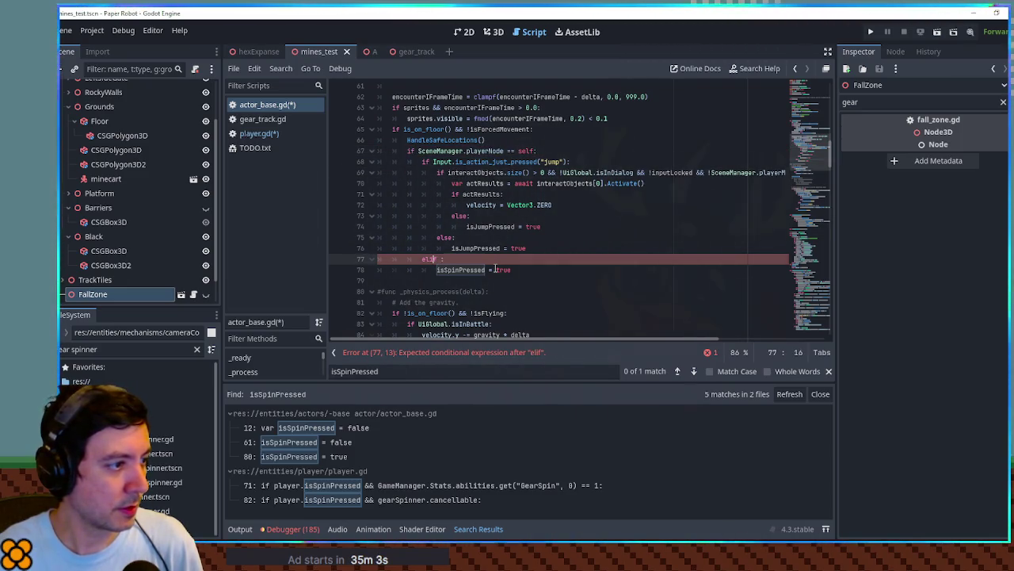
key("ctrl+shift+k")
key("ctrl+shift+k")
key("ctrl+s")
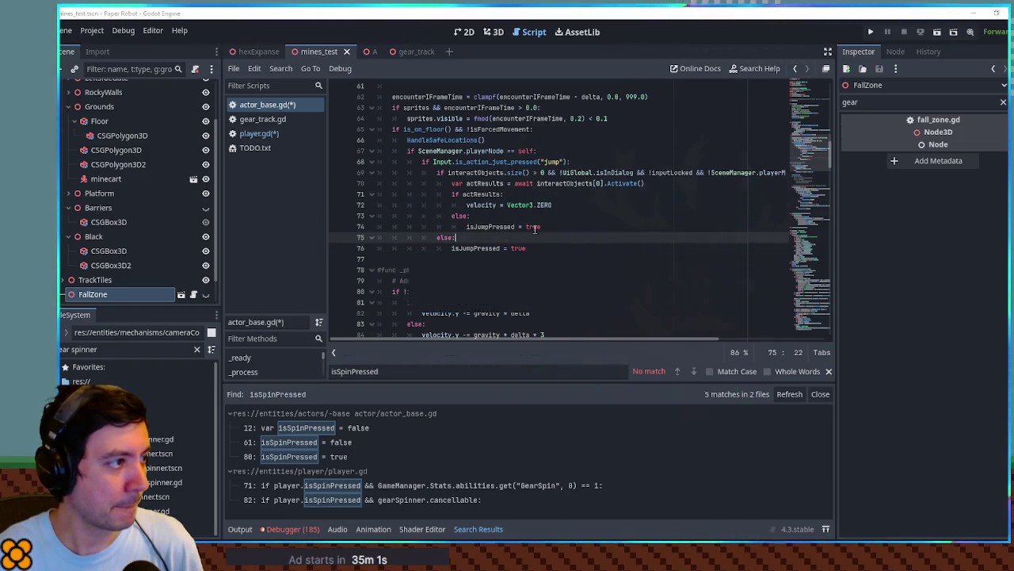
middle_click(268, 104)
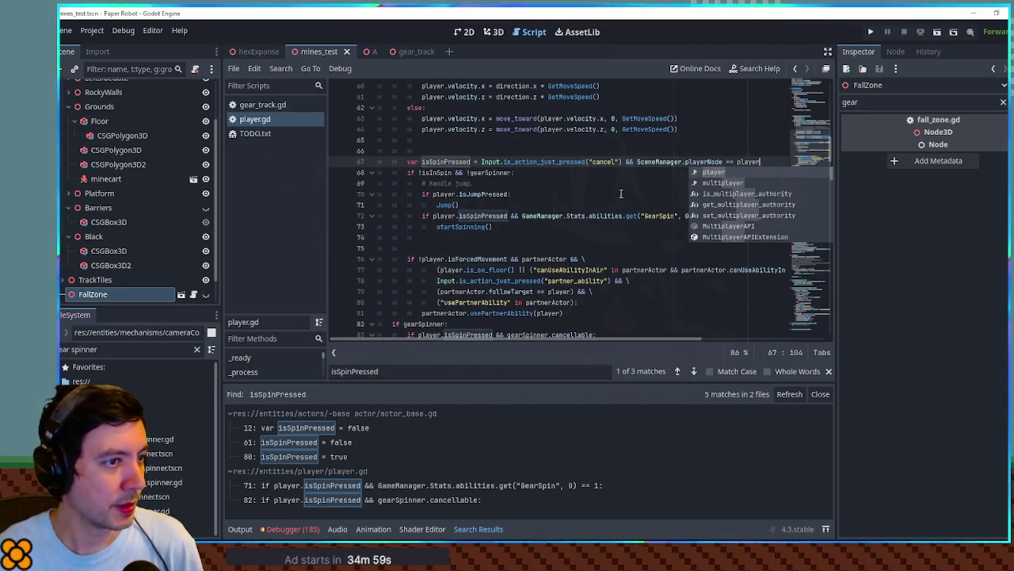
Review isSpinPressed's other uses, then select !isForcedMovement on line 65 of actor_base.gd.
double_click(449, 162)
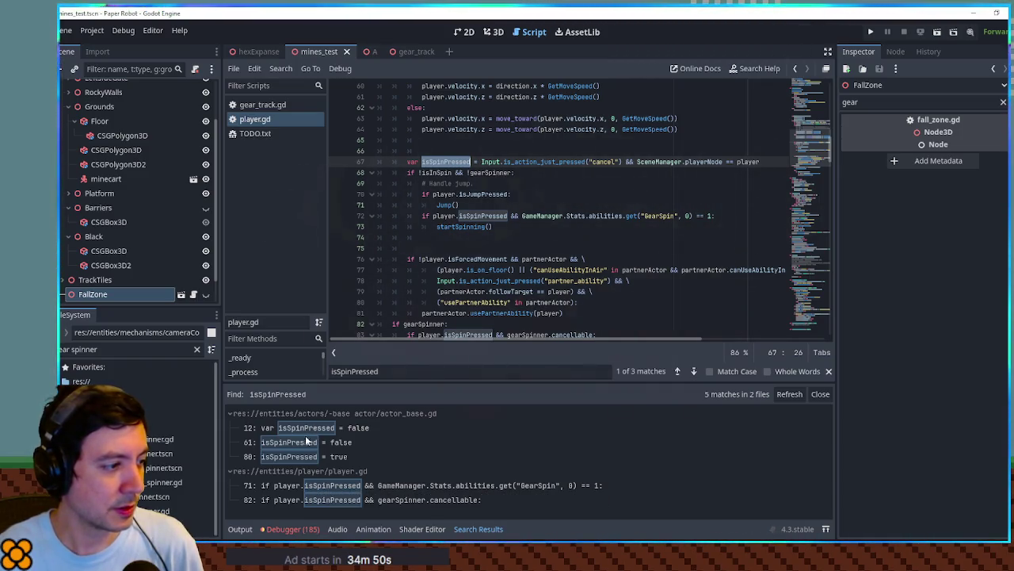
left_click(298, 455)
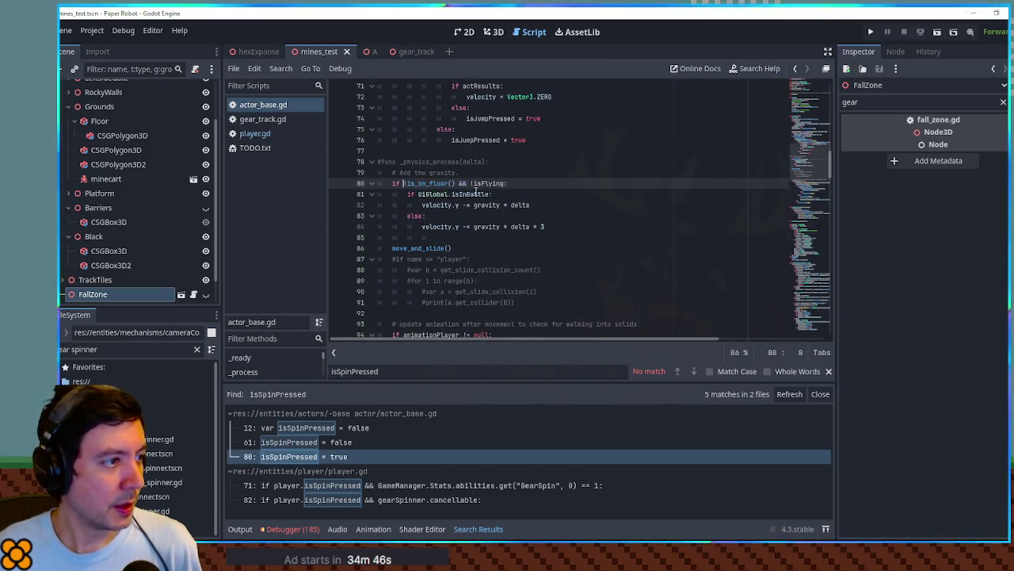
scroll(421, 258, "down", 8)
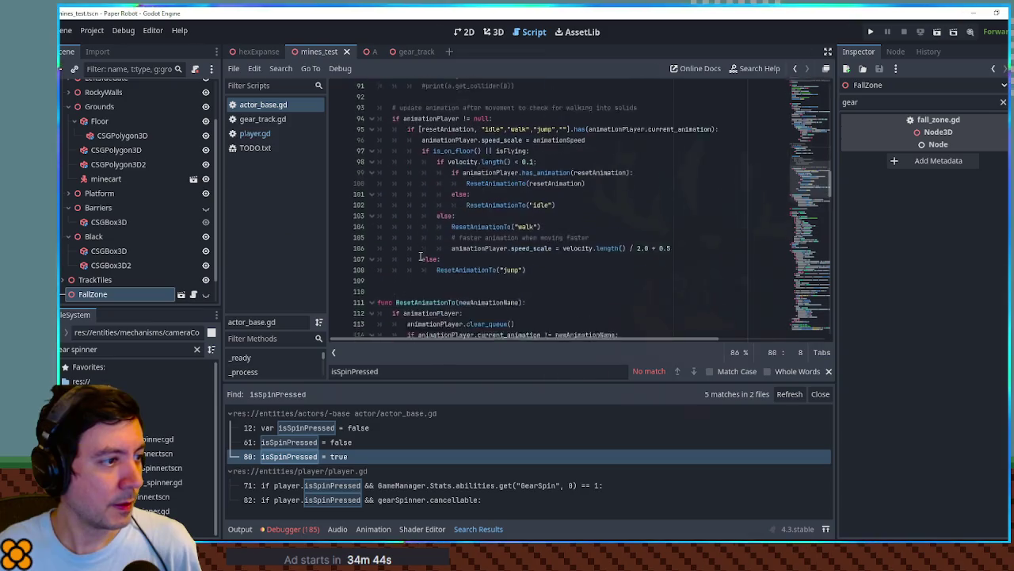
double_click(456, 107)
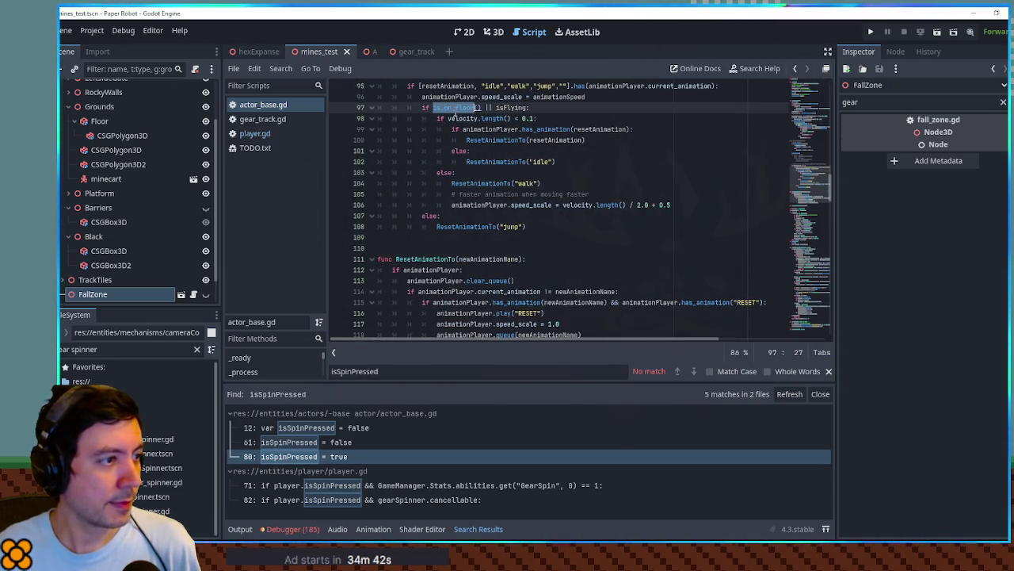
scroll(466, 159, "up", 5)
scroll(476, 182, "up", 5)
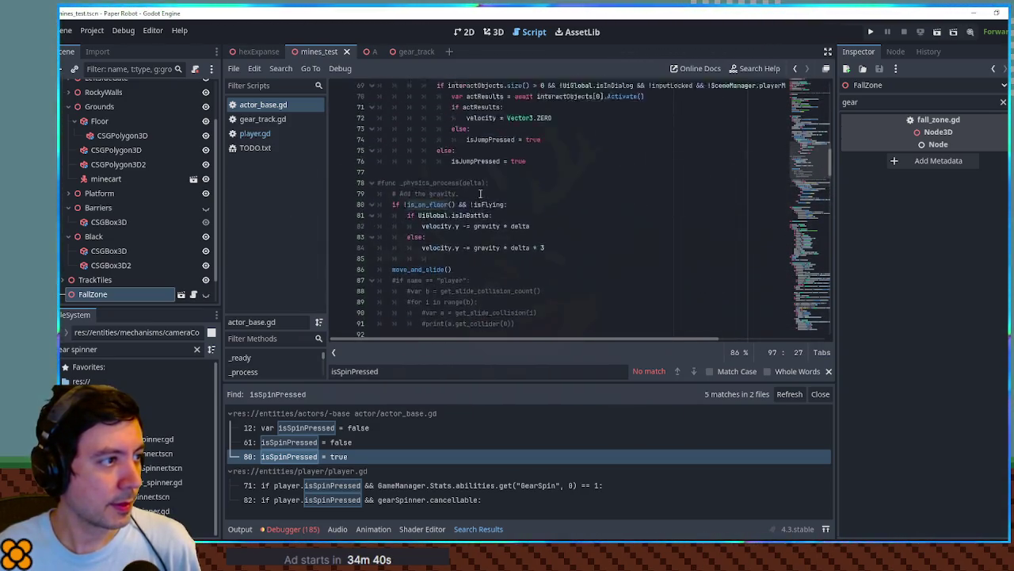
scroll(479, 194, "up", 2)
double_click(499, 151)
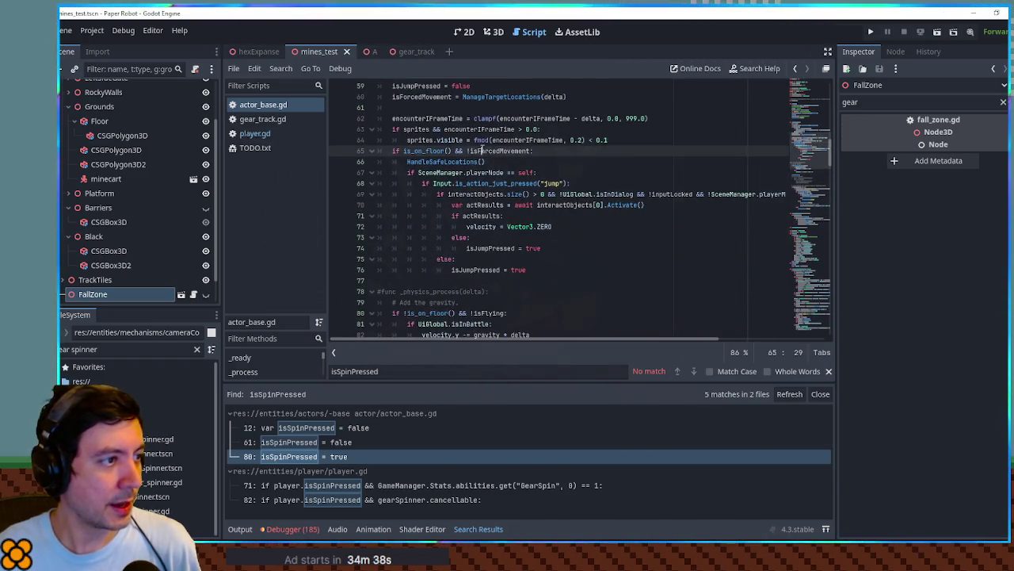
left_click_drag(531, 150, 466, 151)
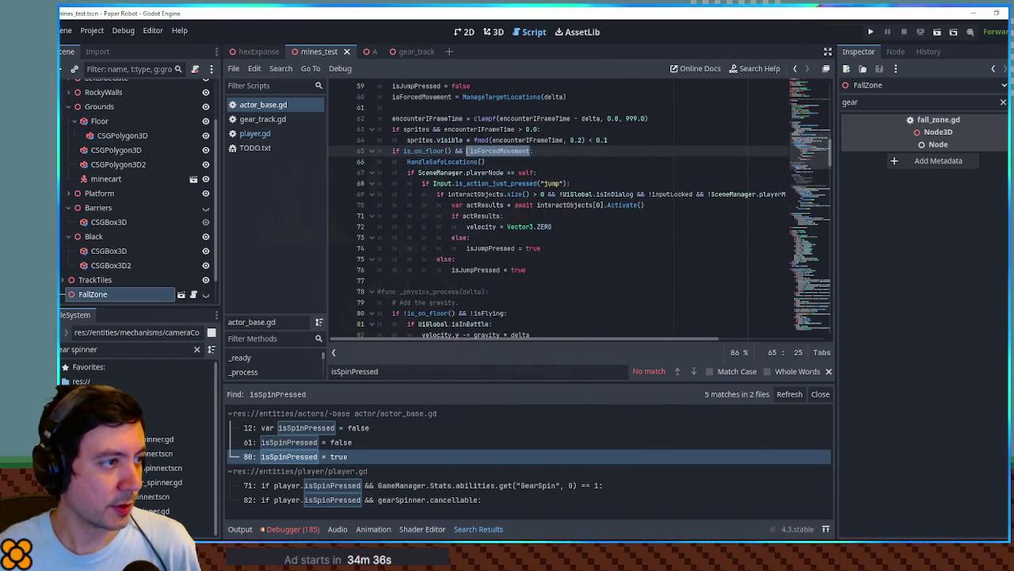
Begin appending && !player.isForcedMovement to the isSpinPressed condition on player.gd line 67.
left_click(255, 133)
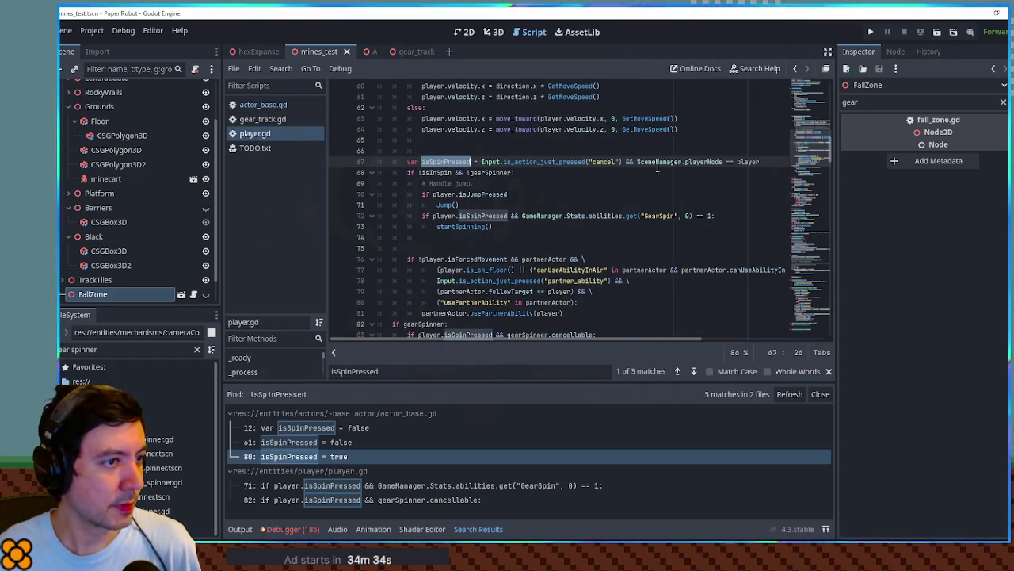
left_click(762, 161)
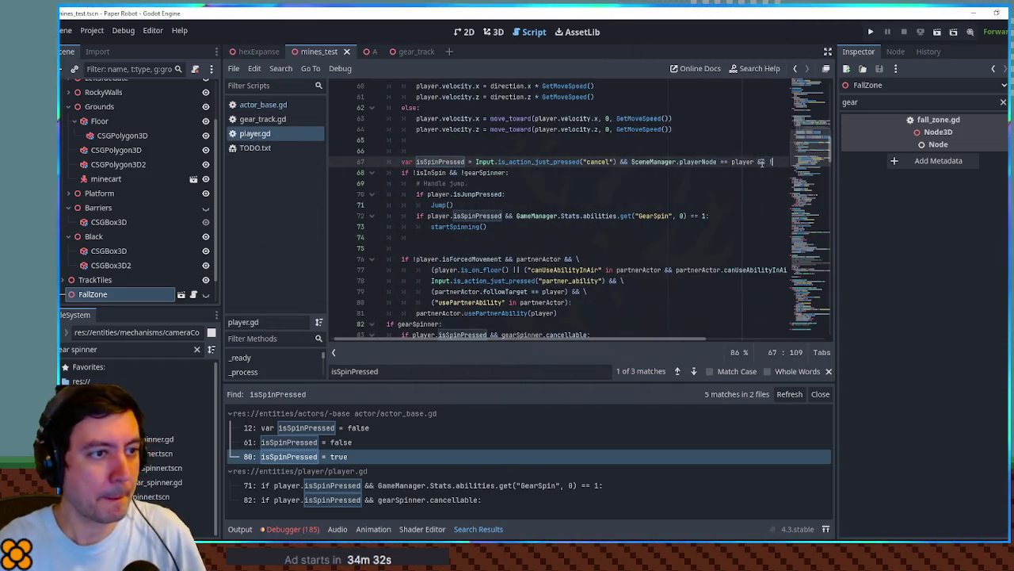
type("!isForcedMovement")
key("BackSpace")
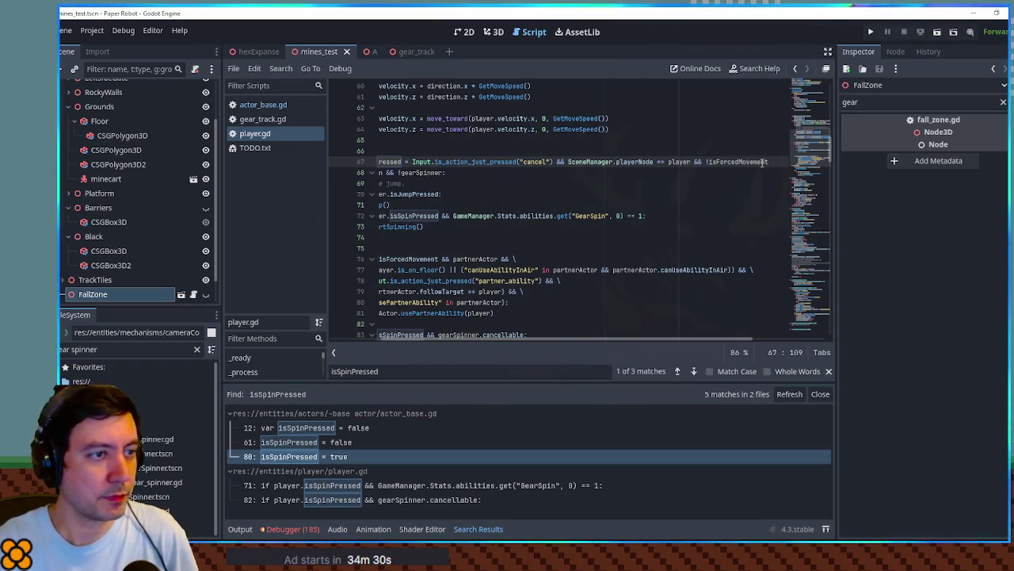
key("Home")
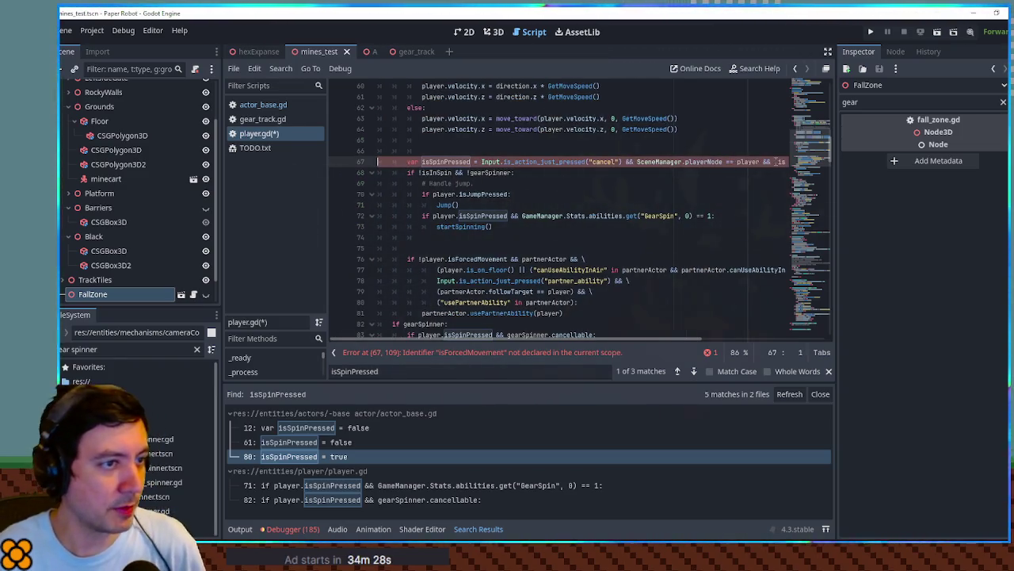
left_click(775, 162)
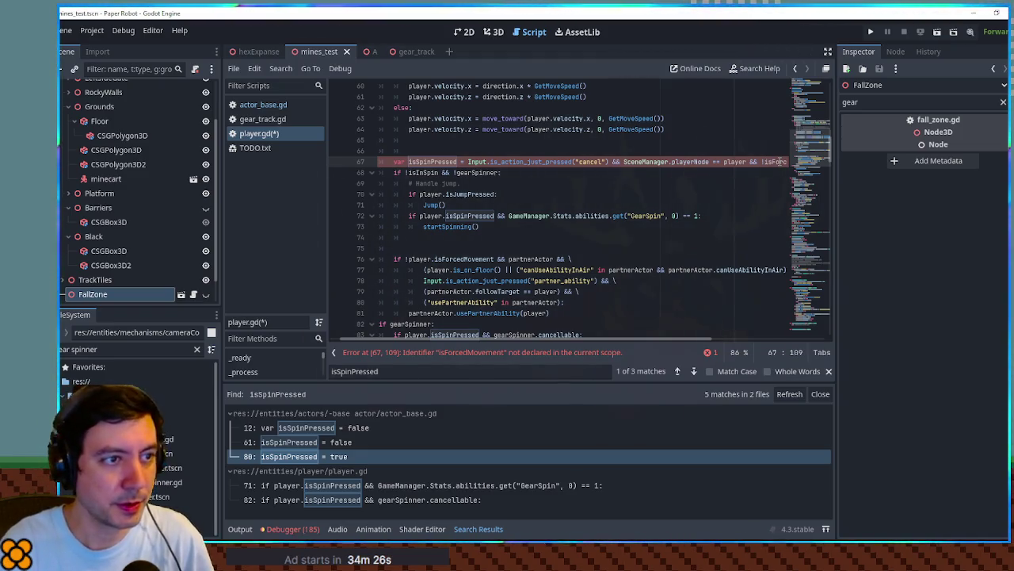
type("player.")
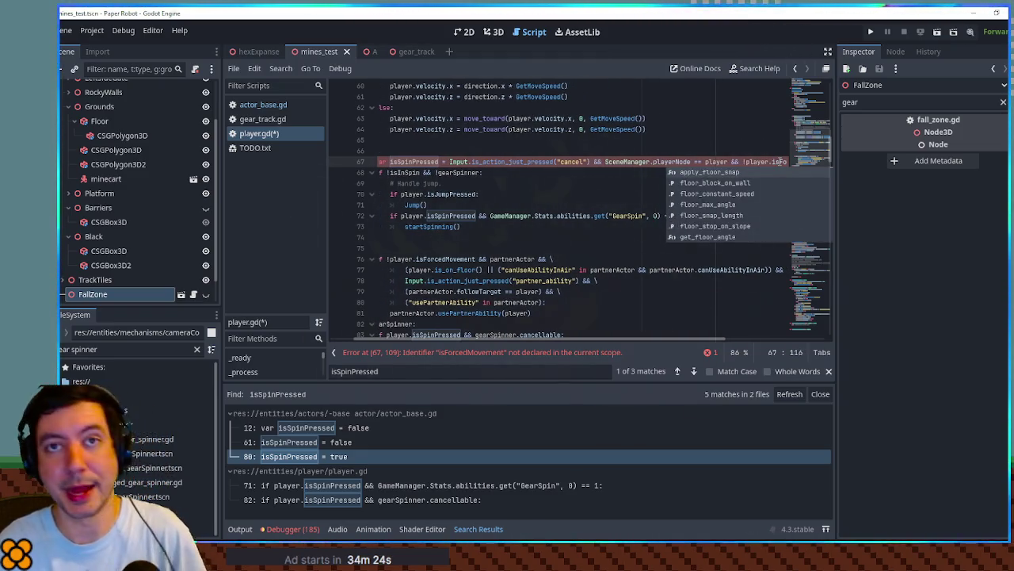
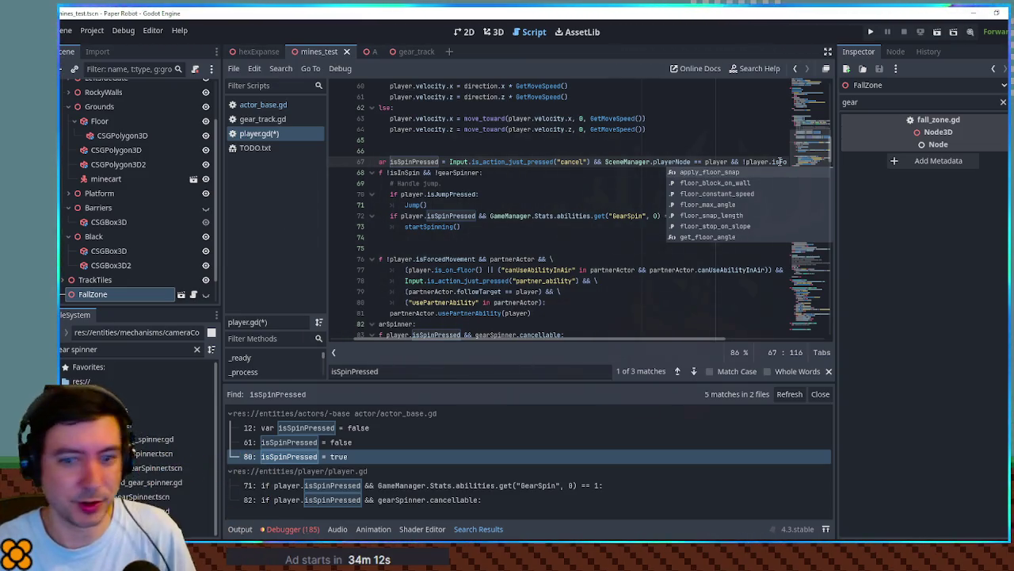
Append '&& player.is_on_floor()' to the gear-spin condition on line 72.
left_click(497, 193)
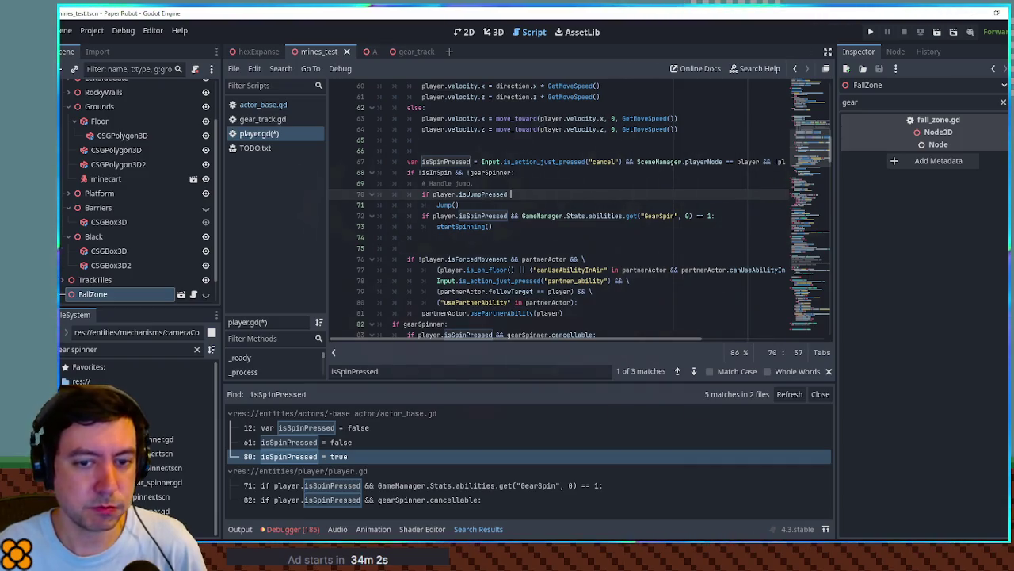
double_click(445, 161)
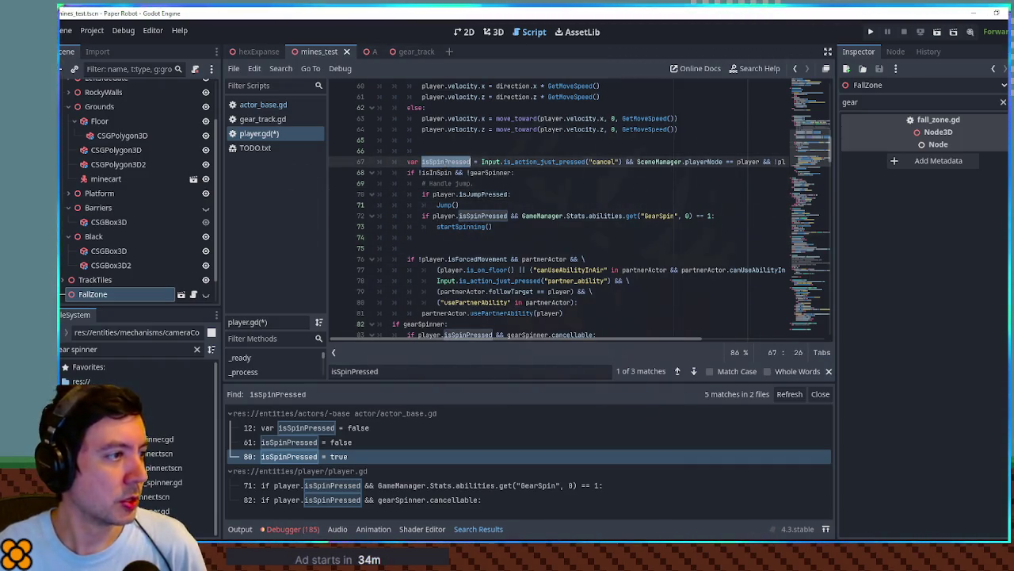
double_click(443, 215)
left_click(508, 215)
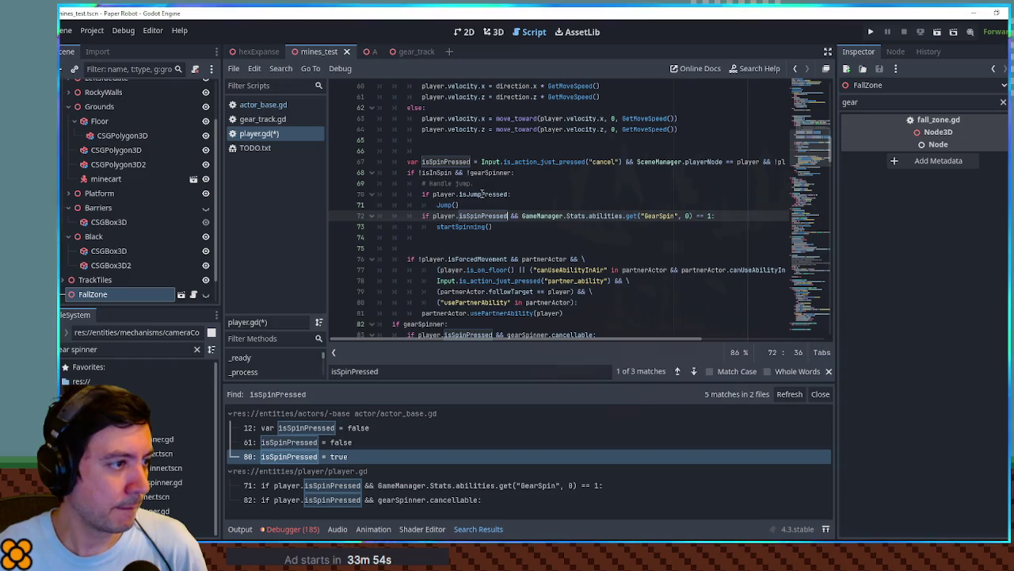
double_click(481, 194)
left_click(509, 216)
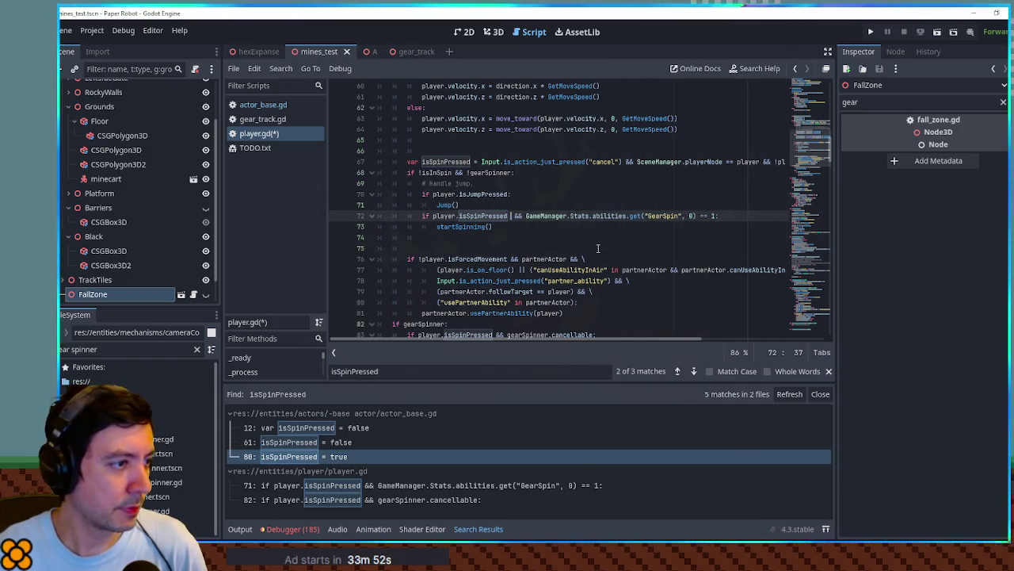
type("&& player.")
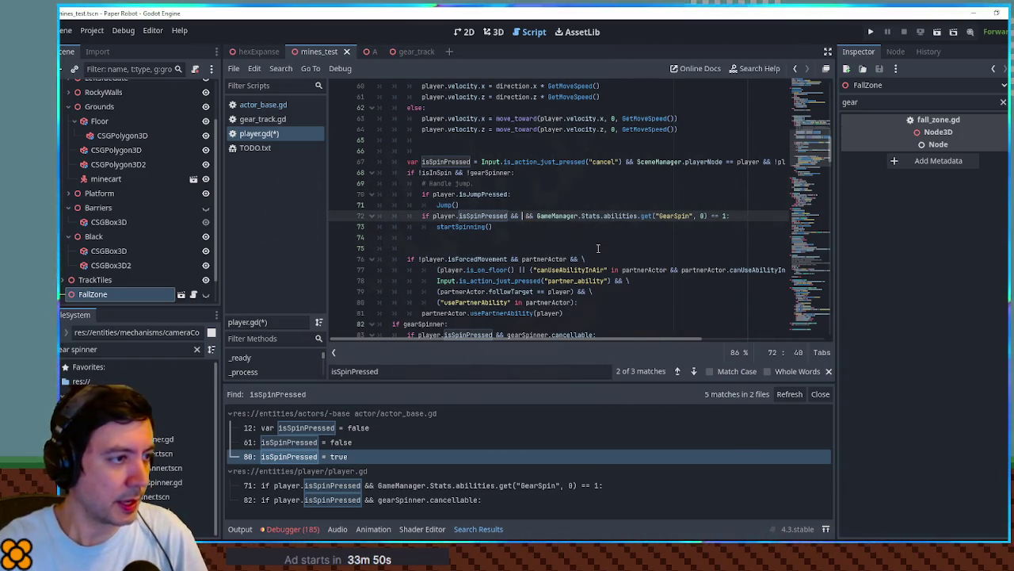
type("is_on")
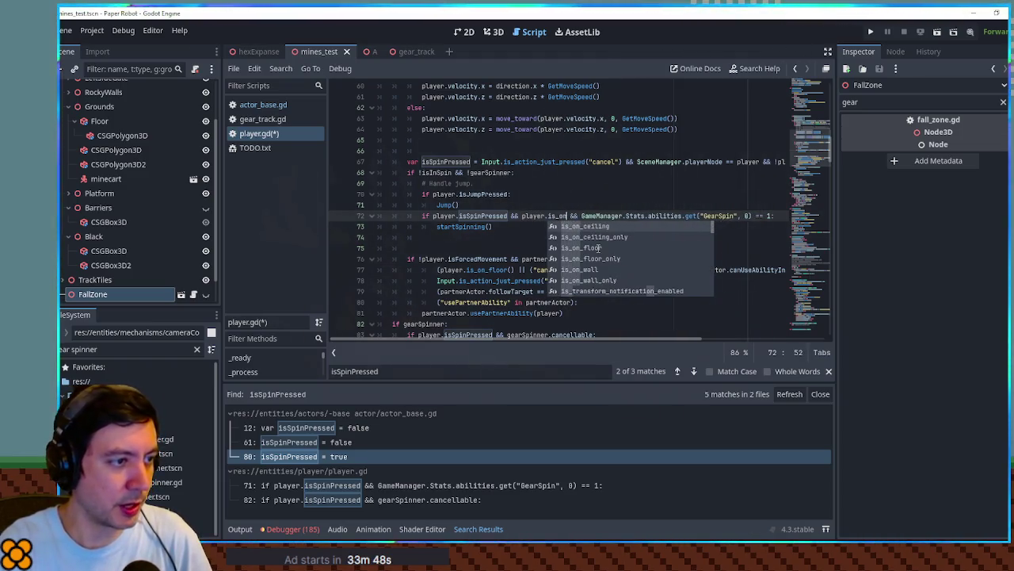
left_click(598, 248)
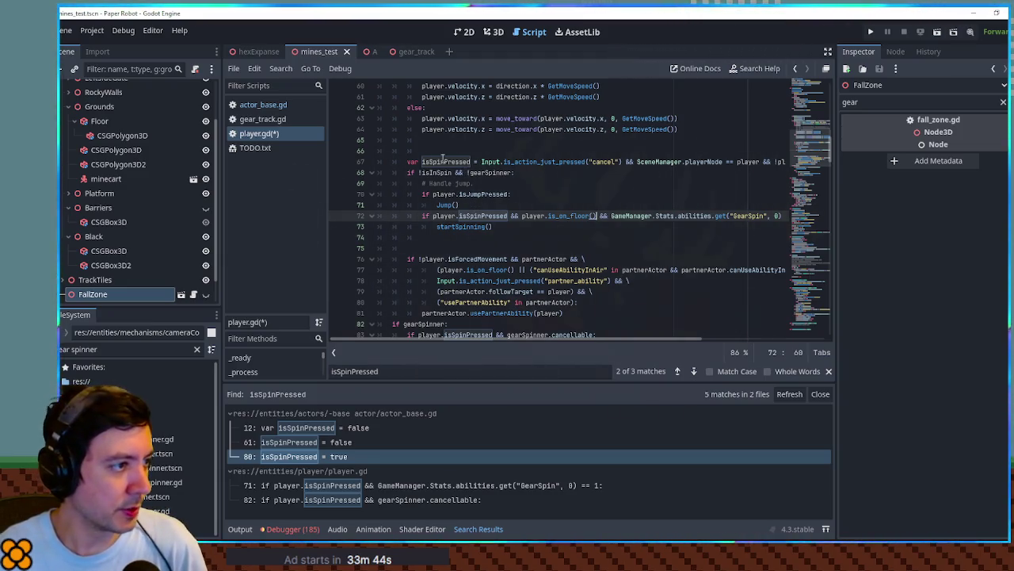
Remove the 'player.' prefix so line 72 checks the local isSpinPressed, and save player.gd.
double_click(444, 161)
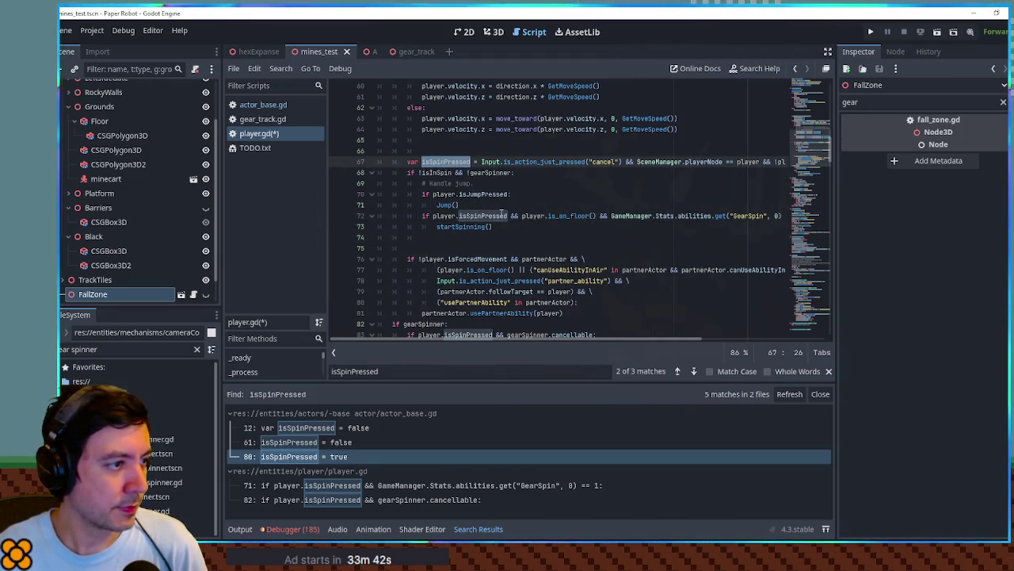
double_click(447, 215)
key("BackSpace")
key("Delete")
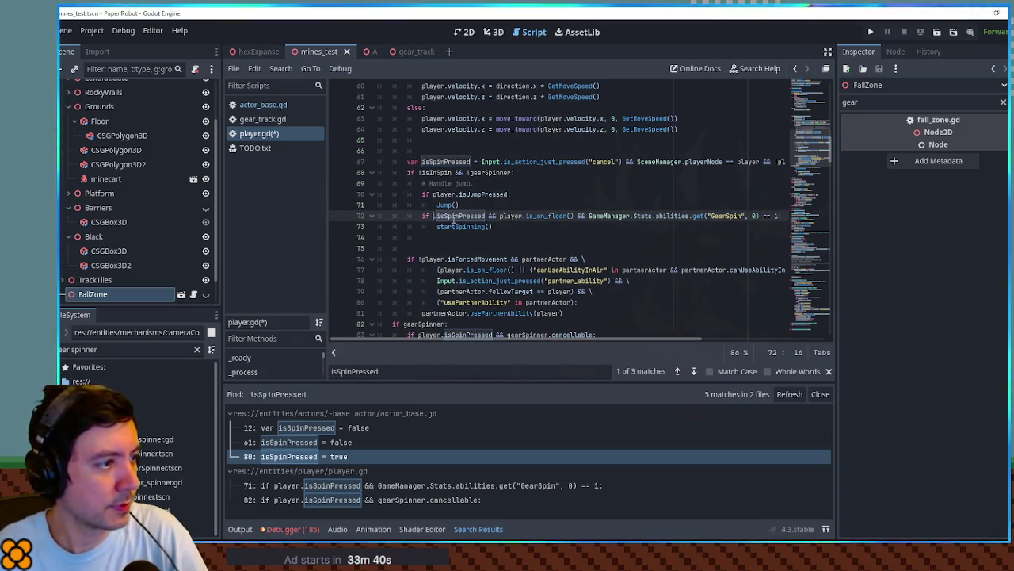
double_click(457, 215)
key("ctrl+s")
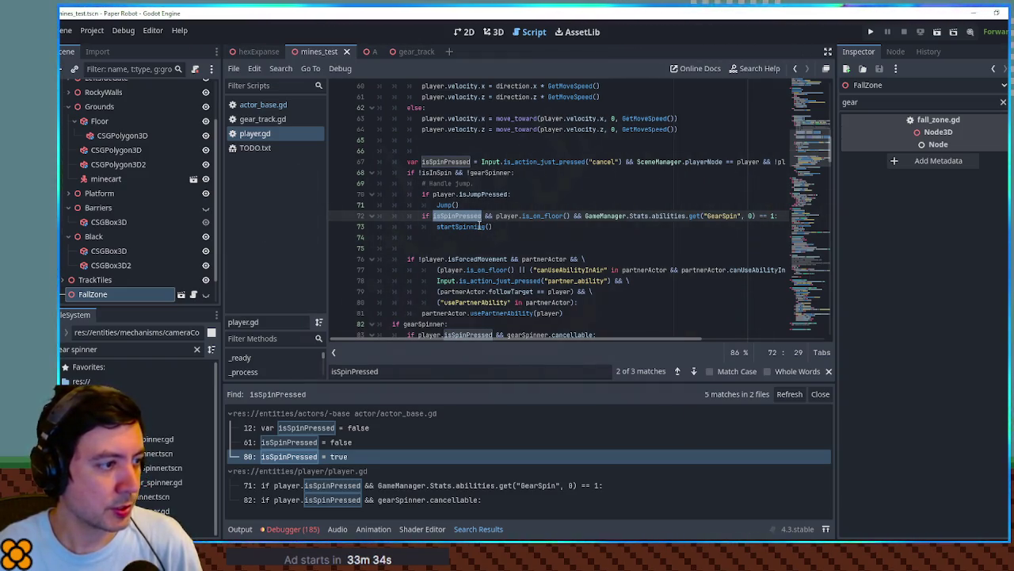
scroll(418, 173, "down", 4)
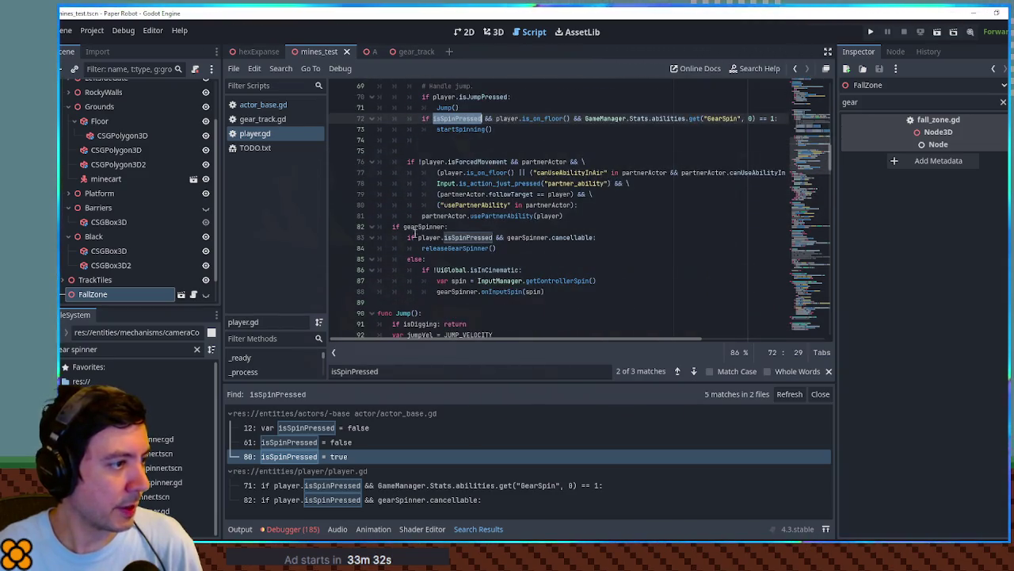
scroll(414, 238, "up", 3)
scroll(415, 238, "up", 1)
left_click(409, 164)
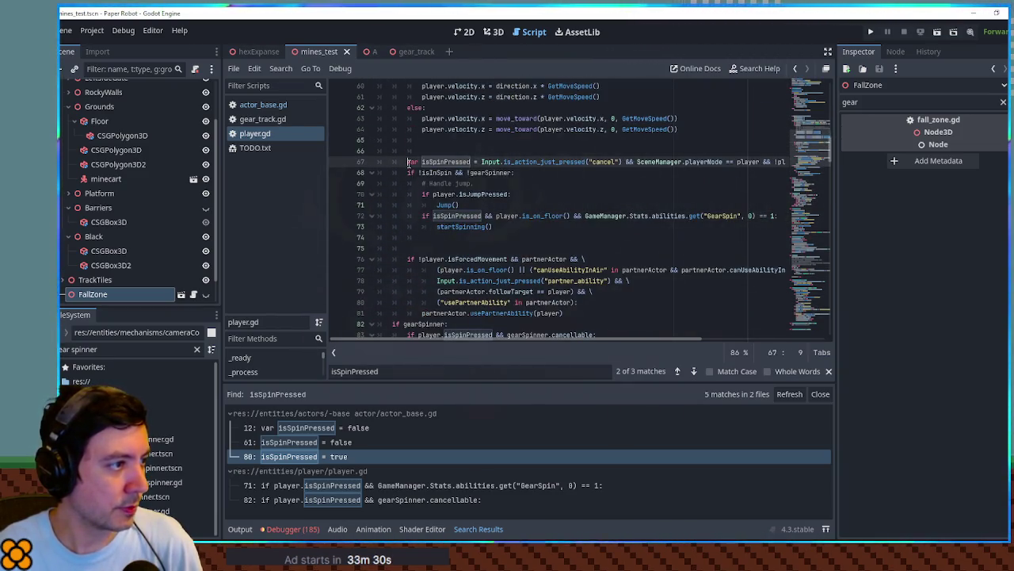
Move the isSpinPressed declaration from line 67 up to line 48.
key("ctrl+x")
scroll(409, 162, "up", 5)
left_click(413, 119)
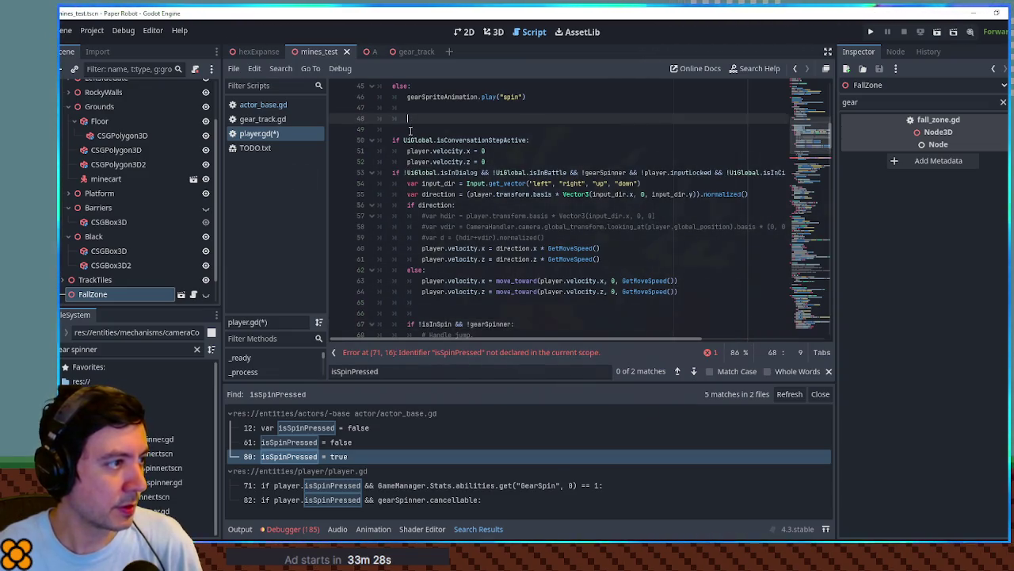
key("ctrl+v")
left_click(419, 118)
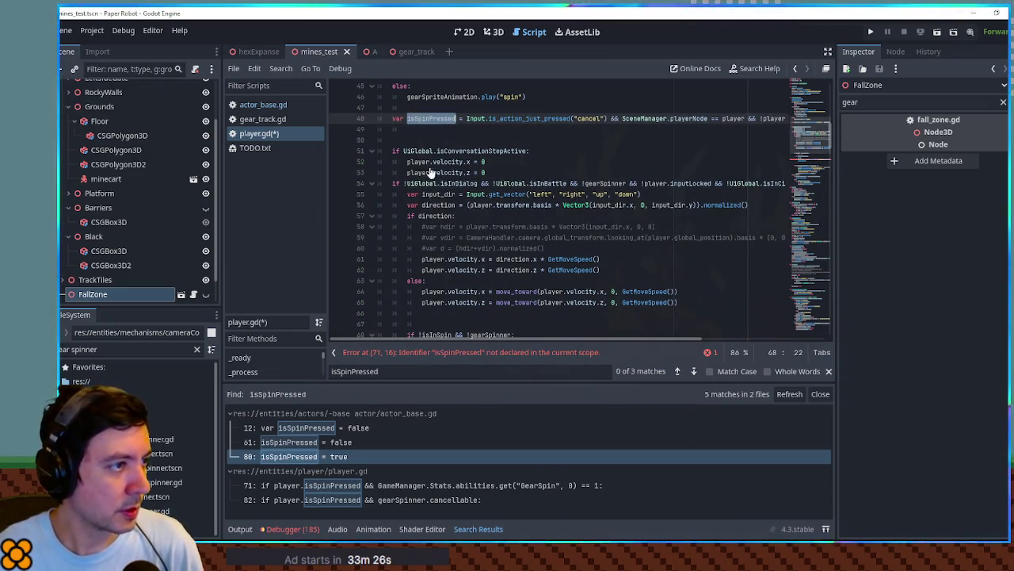
Drop 'player.' from the isSpinPressed check on line 83, save, and switch to scene A.
scroll(427, 166, "down", 3)
scroll(441, 209, "down", 3)
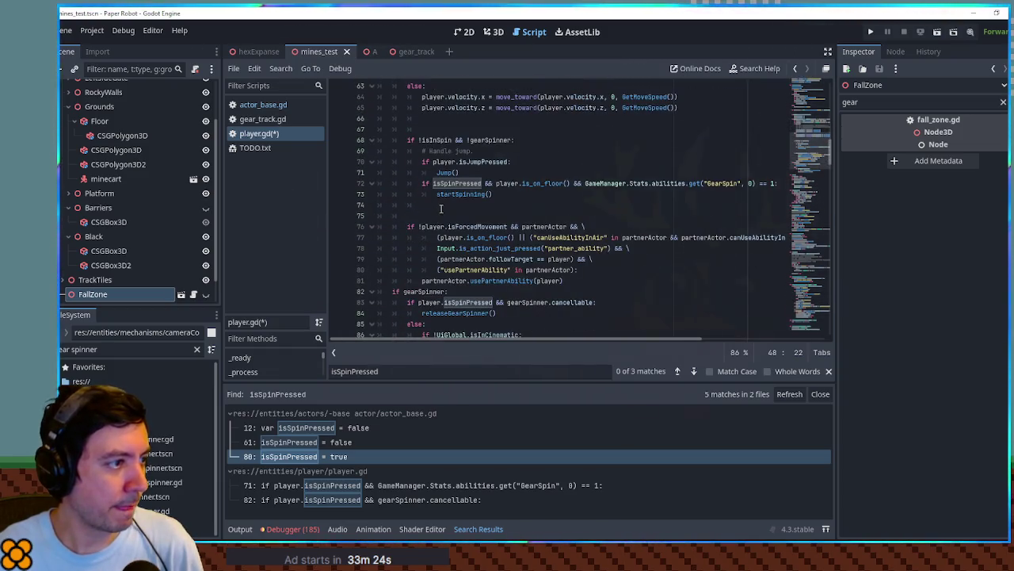
scroll(437, 208, "down", 3)
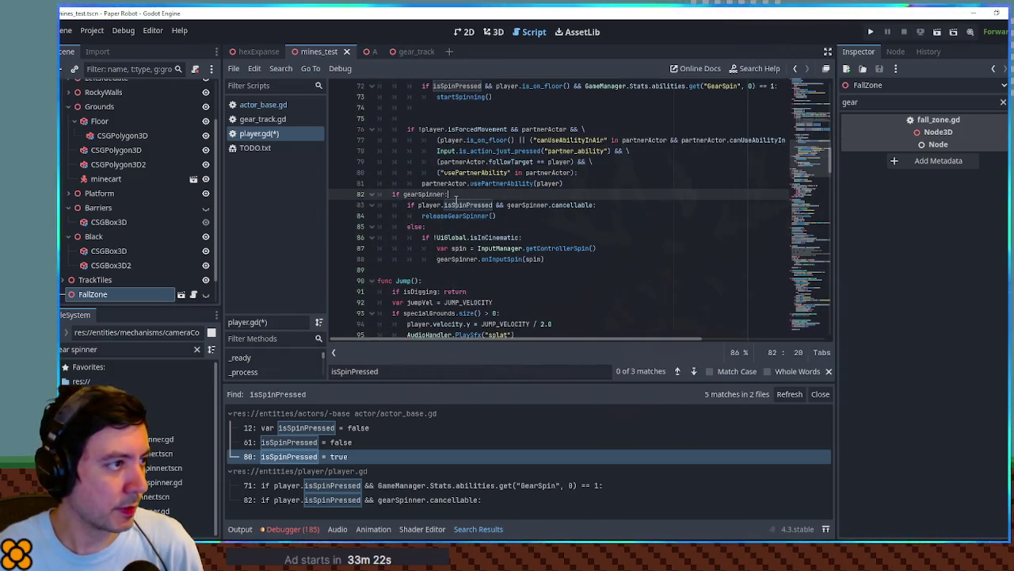
left_click(458, 205)
left_click_drag(379, 205, 493, 204)
key("ctrl+v")
key("ctrl+s")
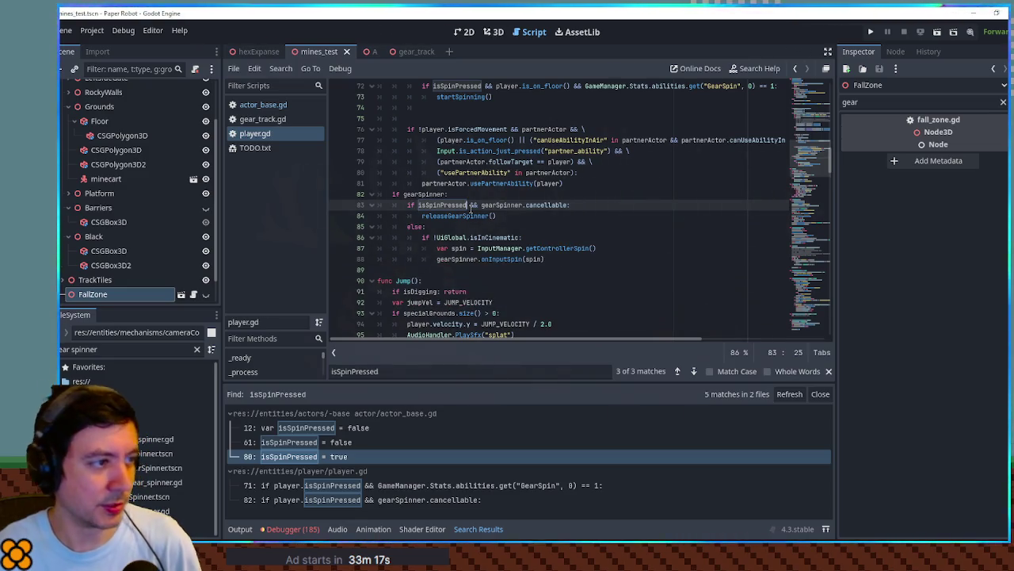
left_click(363, 51)
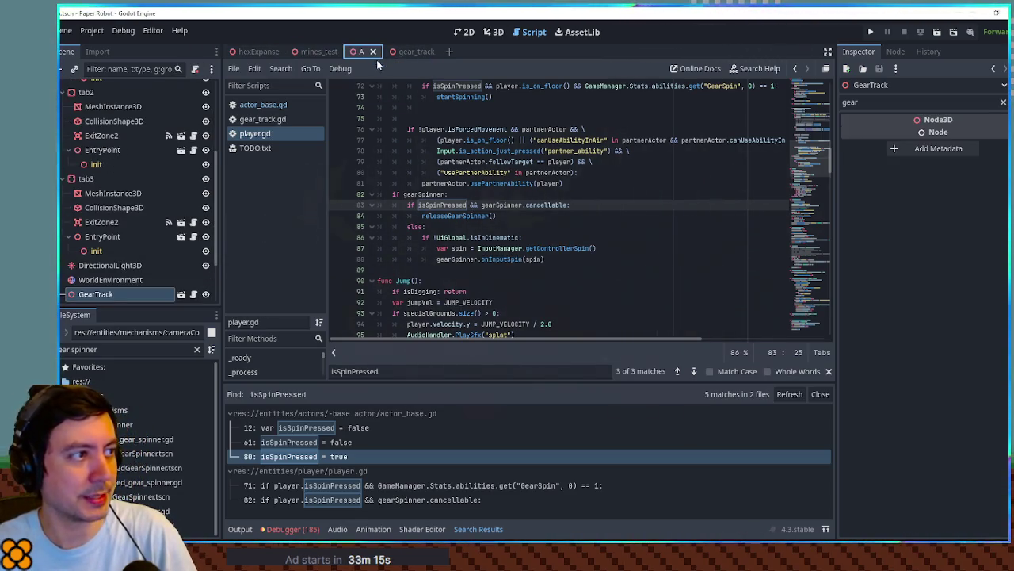
Run the game with F6 and walk the fox around the level toward the chest.
key("F6")
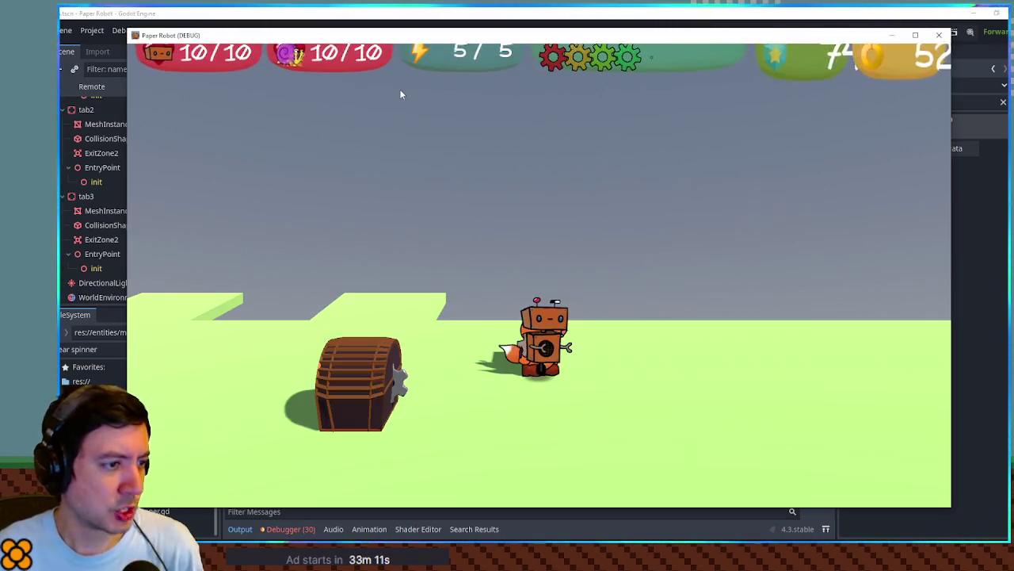
key("d")
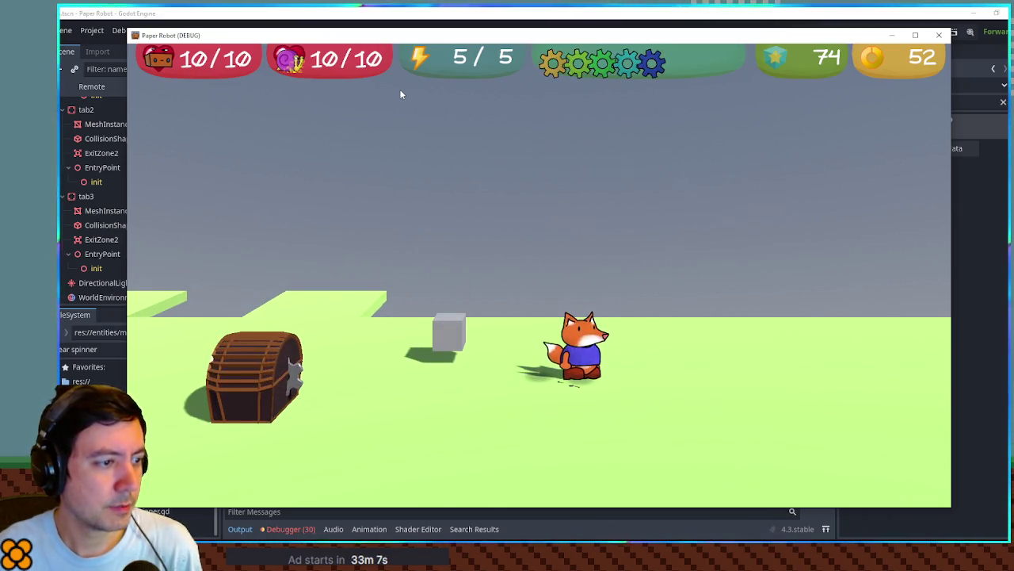
key("d")
key("a")
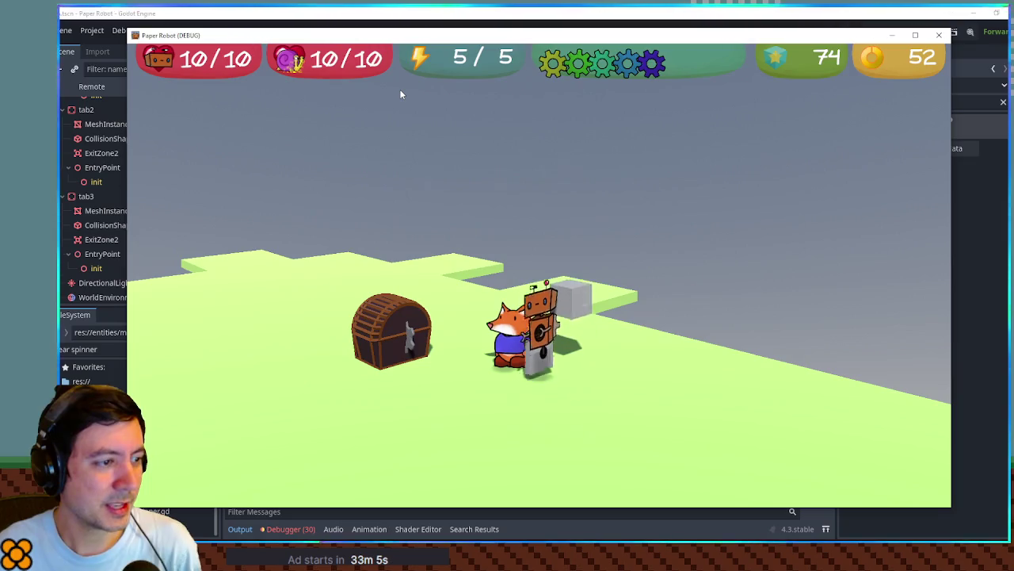
key("a")
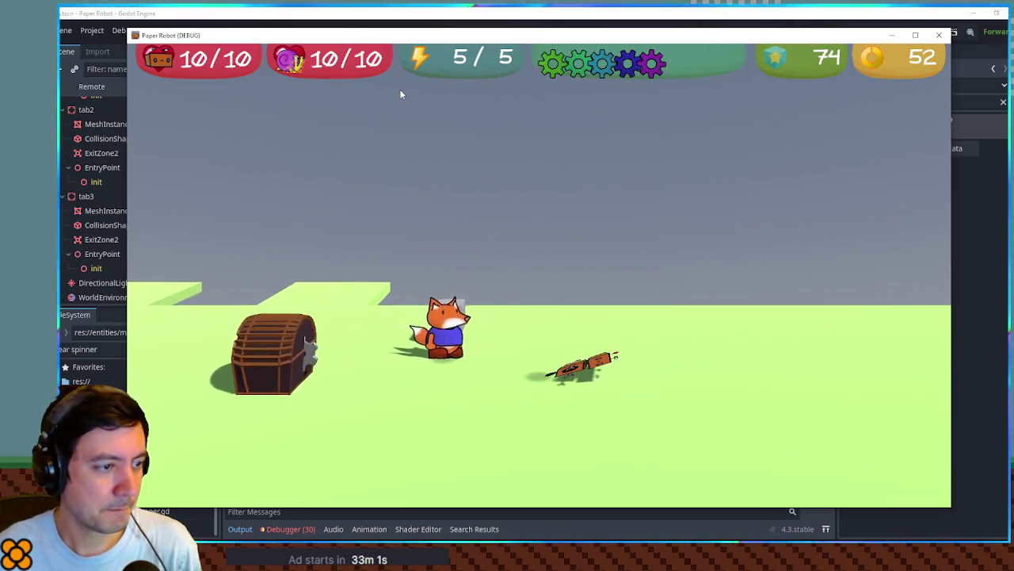
key("d")
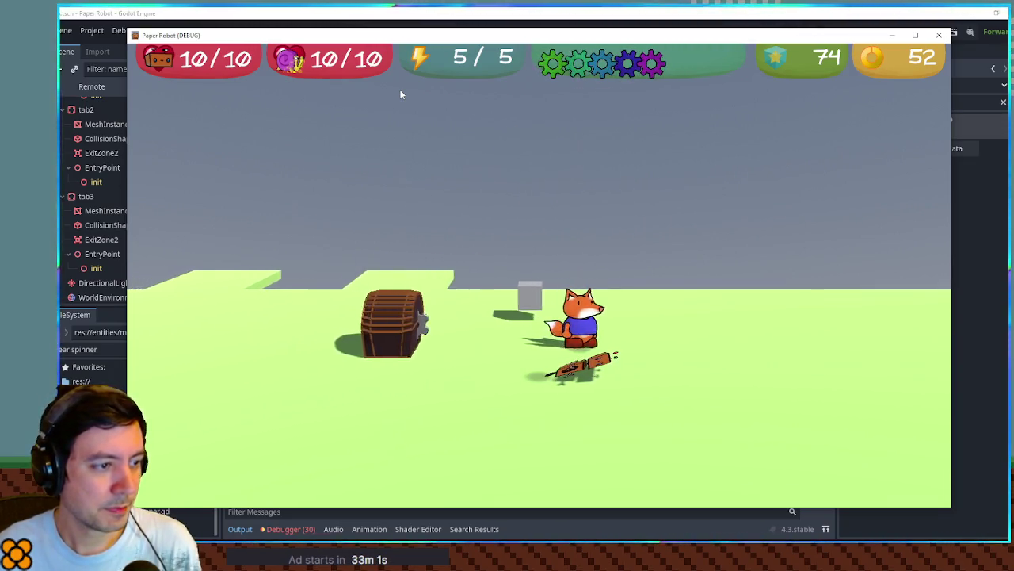
key("a")
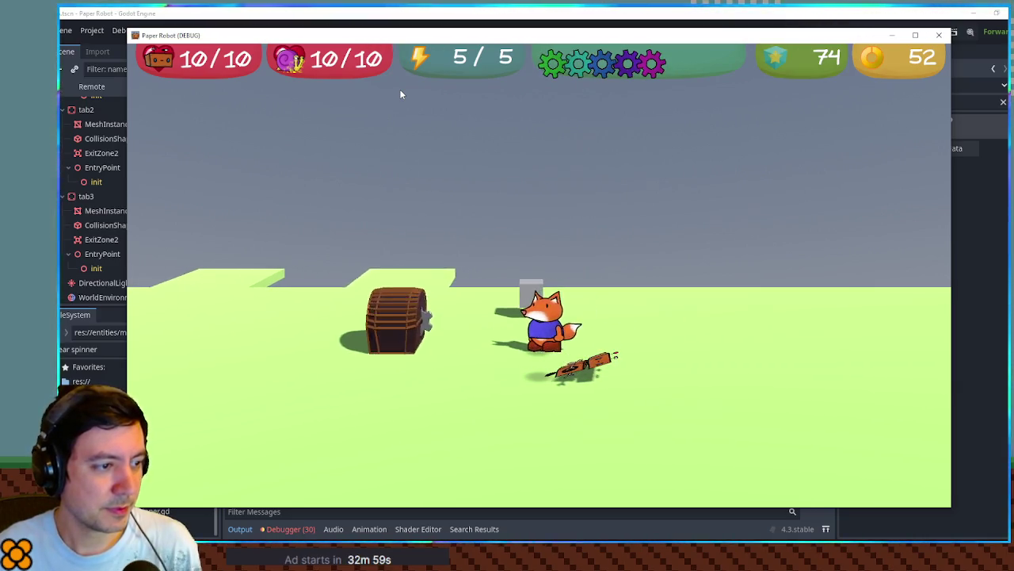
key("a")
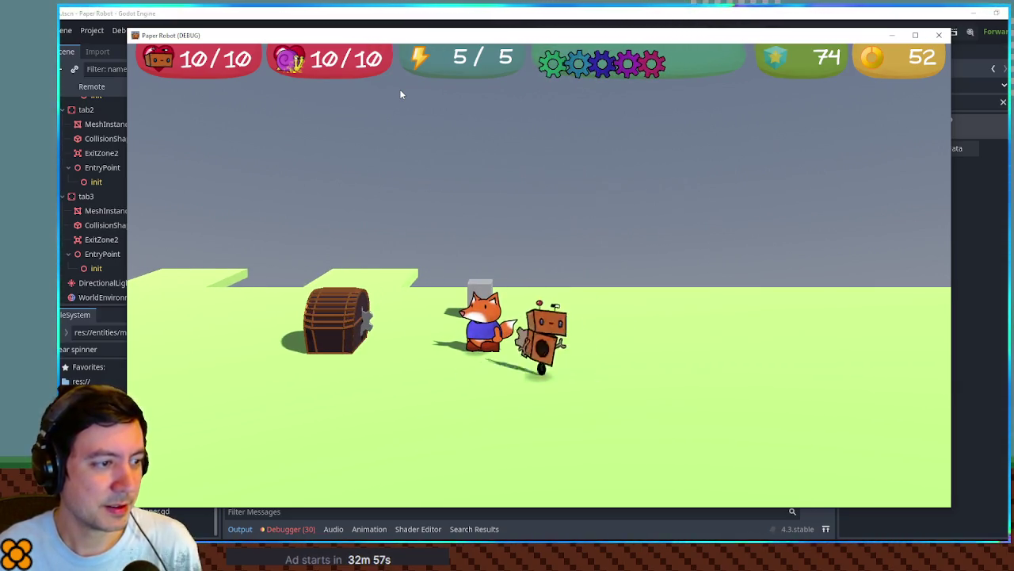
key("d")
key("s")
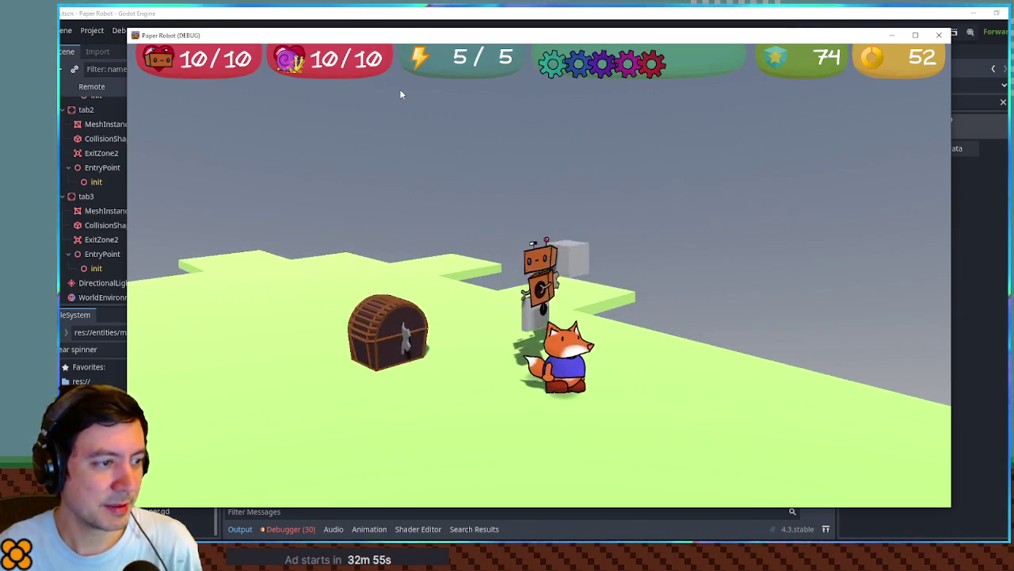
Toss the robot, jump past the chest, use the gear spinner, then close the game.
key("d")
key("a")
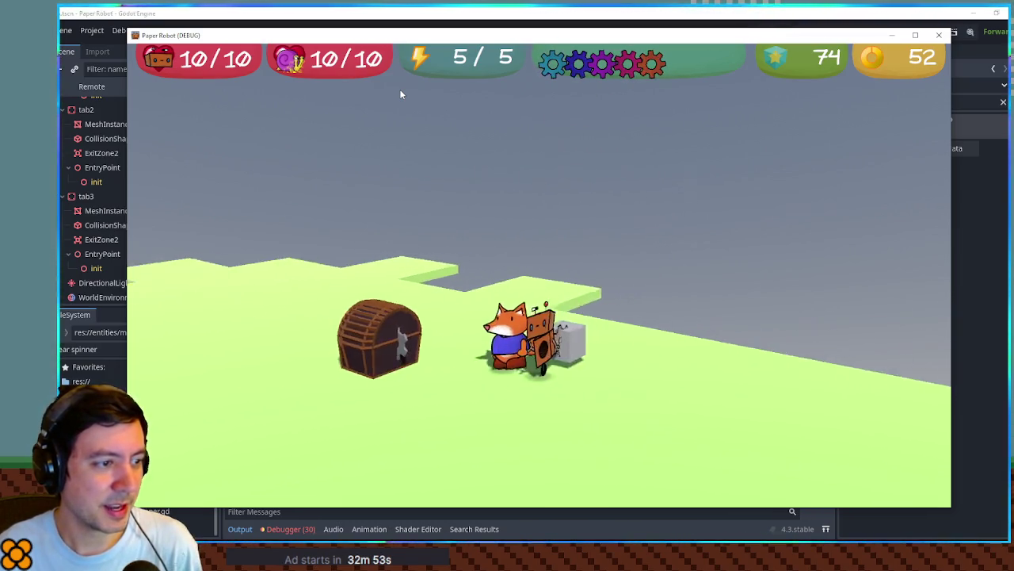
key("d")
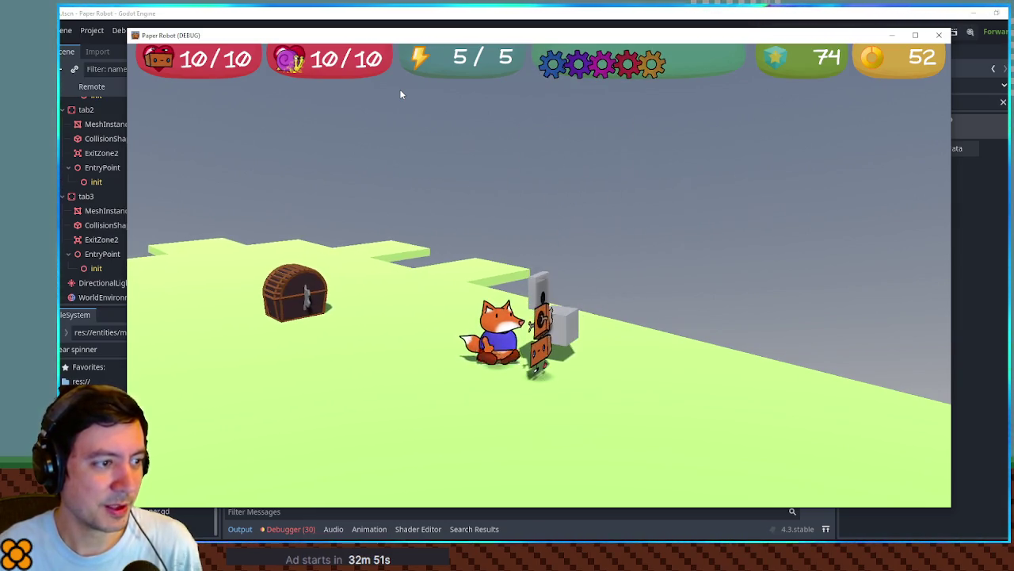
key("d")
key("space")
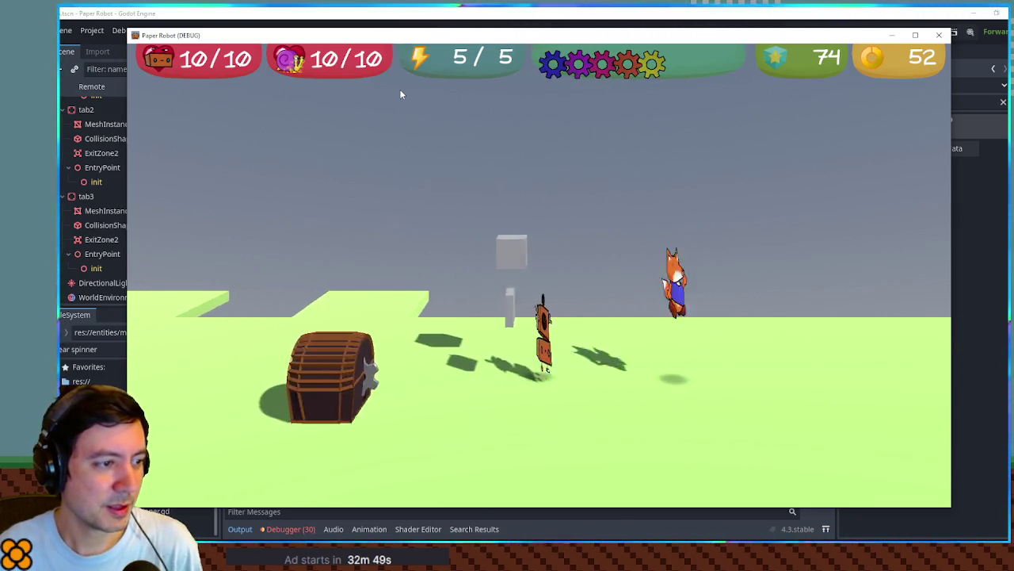
key("a")
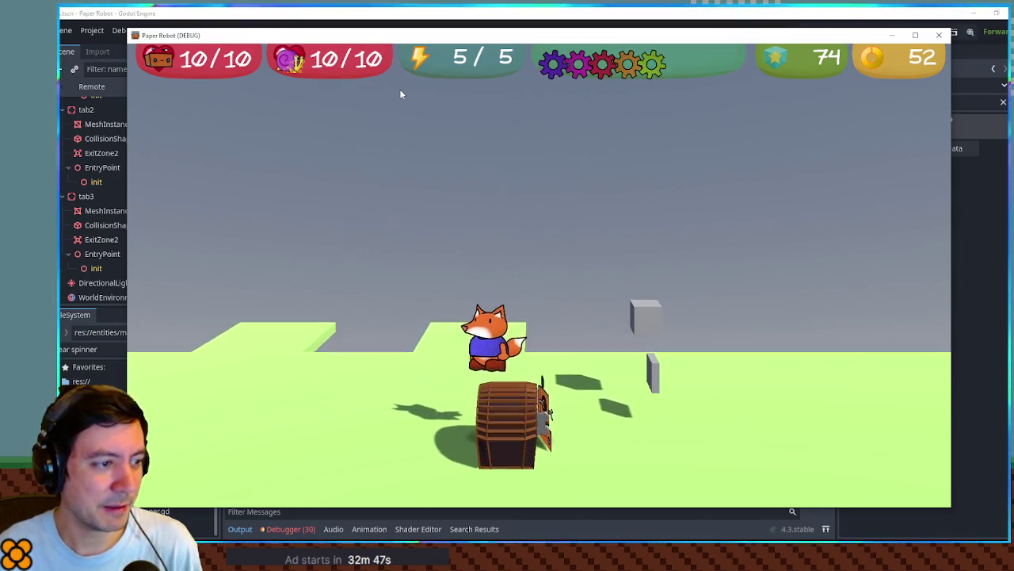
key("w")
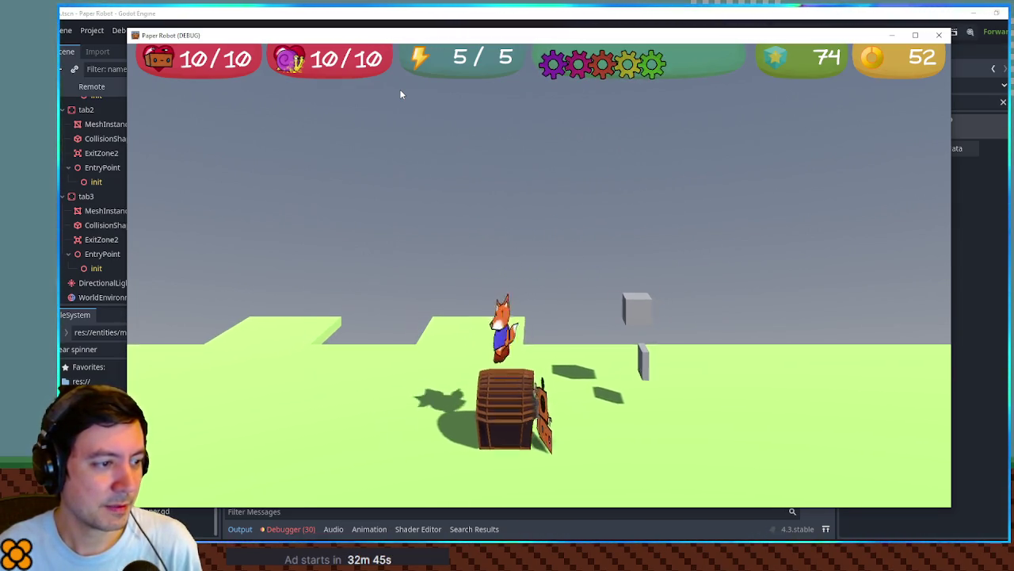
key("d")
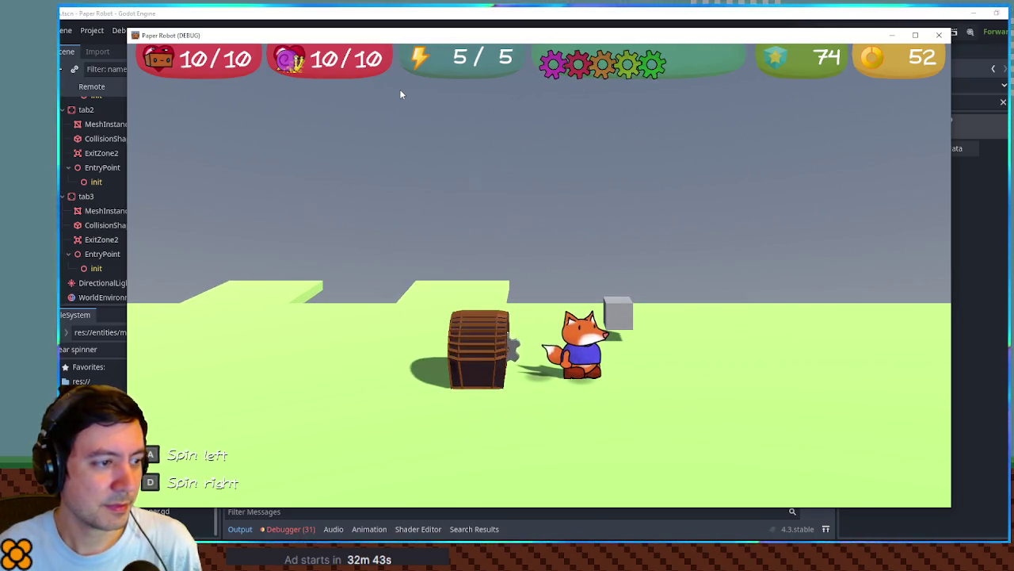
key("d")
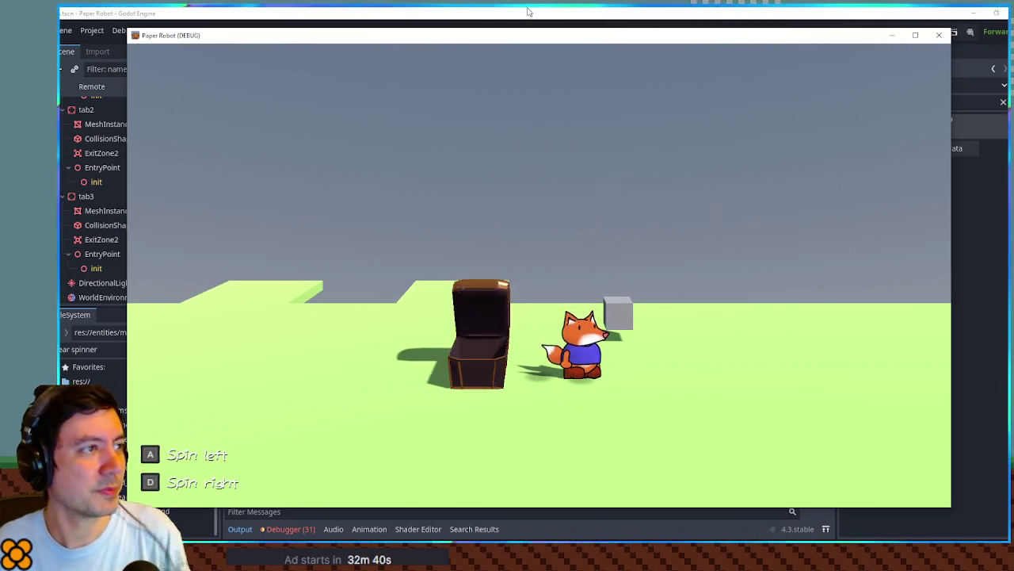
left_click(939, 35)
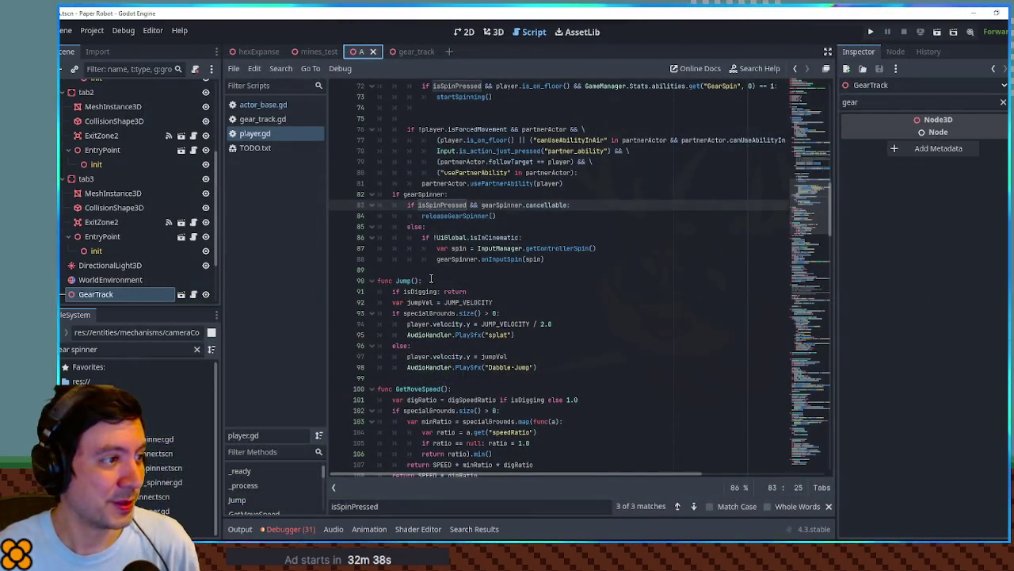
Open gear_track.gd and inspect the follow_target and playerFollower lines.
left_click(263, 119)
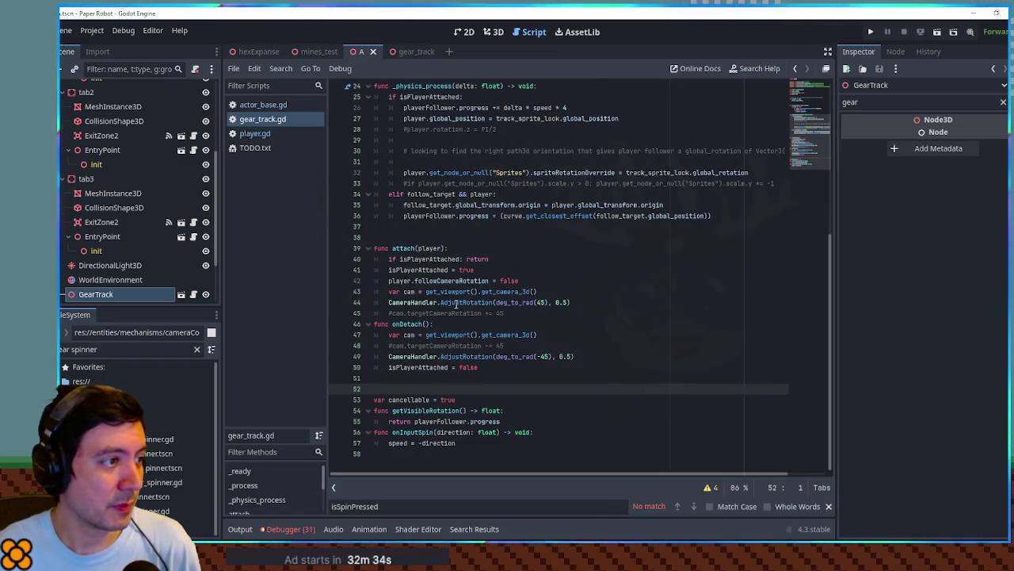
left_click_drag(403, 204, 664, 205)
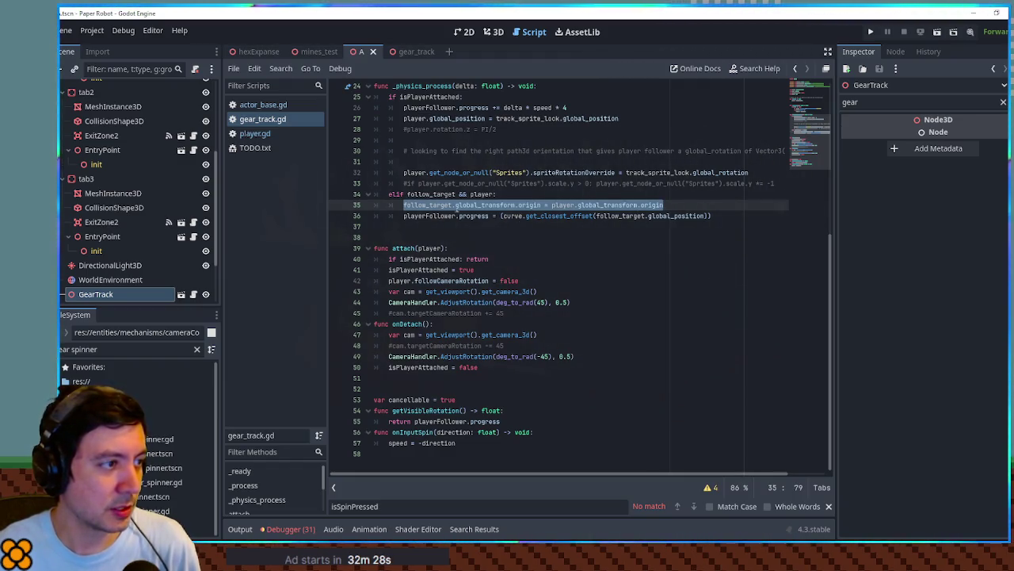
double_click(432, 206)
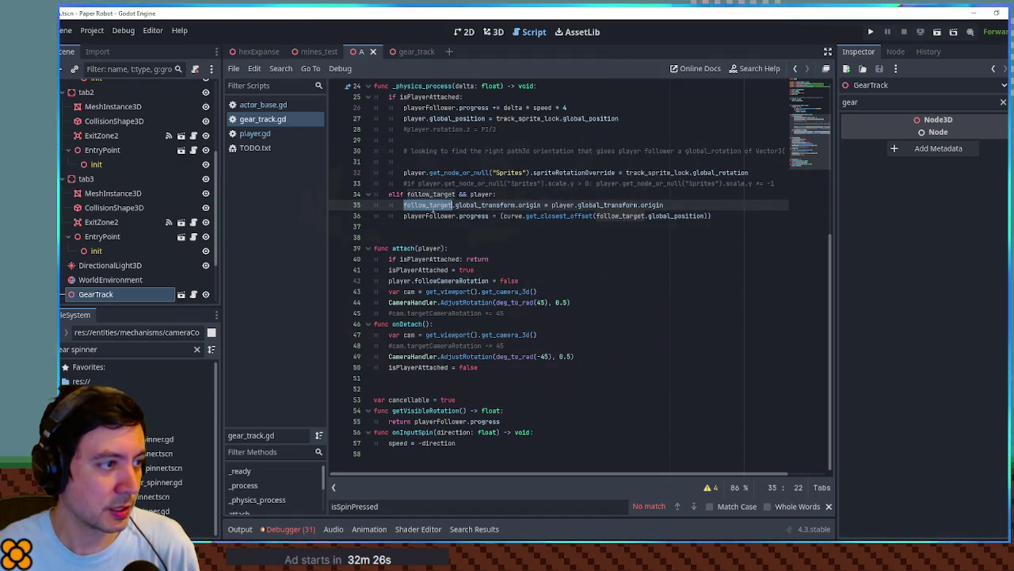
mouse_move(433, 213)
left_mouse_down()
mouse_move(527, 211)
mouse_move(453, 206)
left_mouse_up()
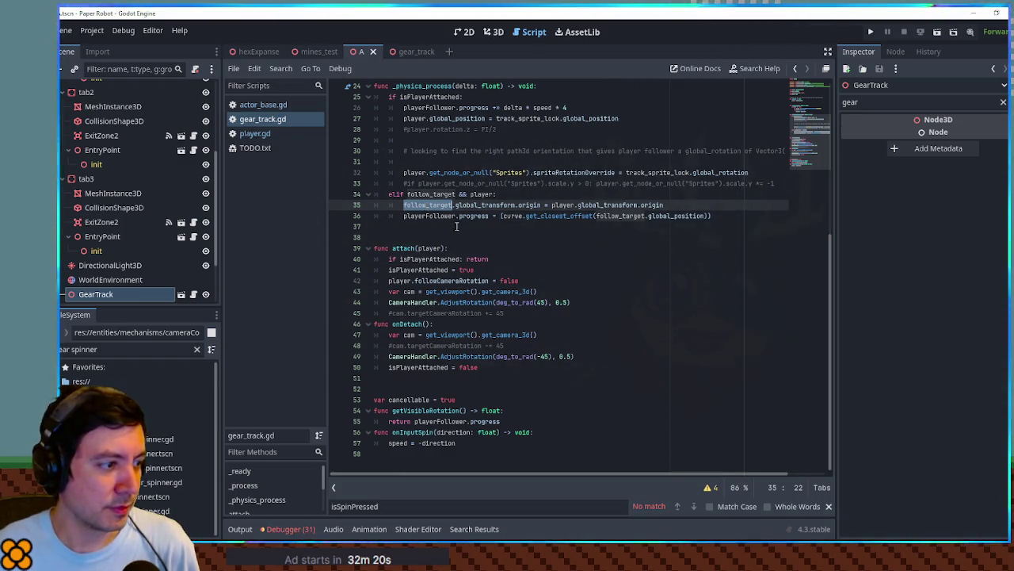
scroll(453, 222, "up", 4)
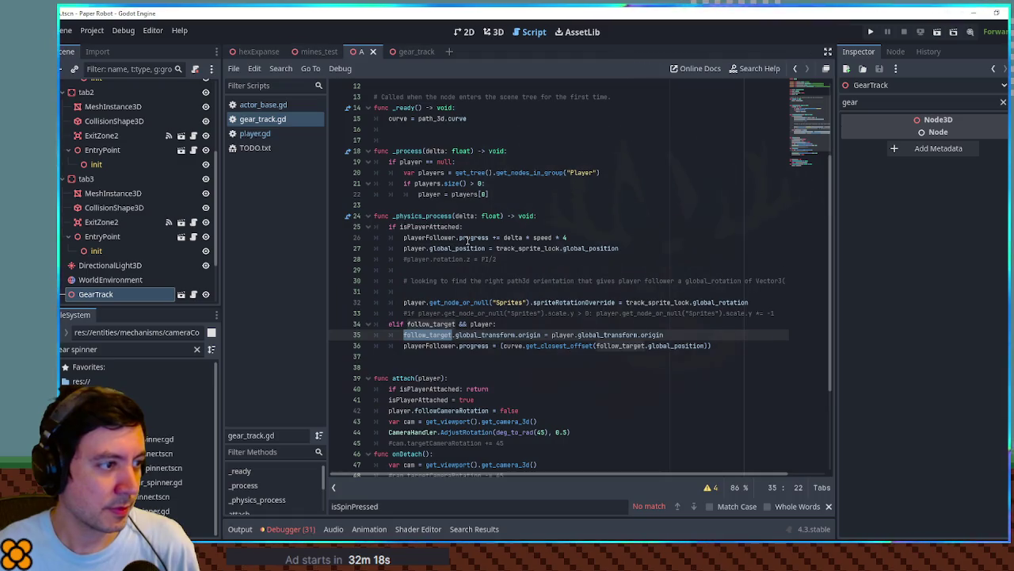
double_click(441, 236)
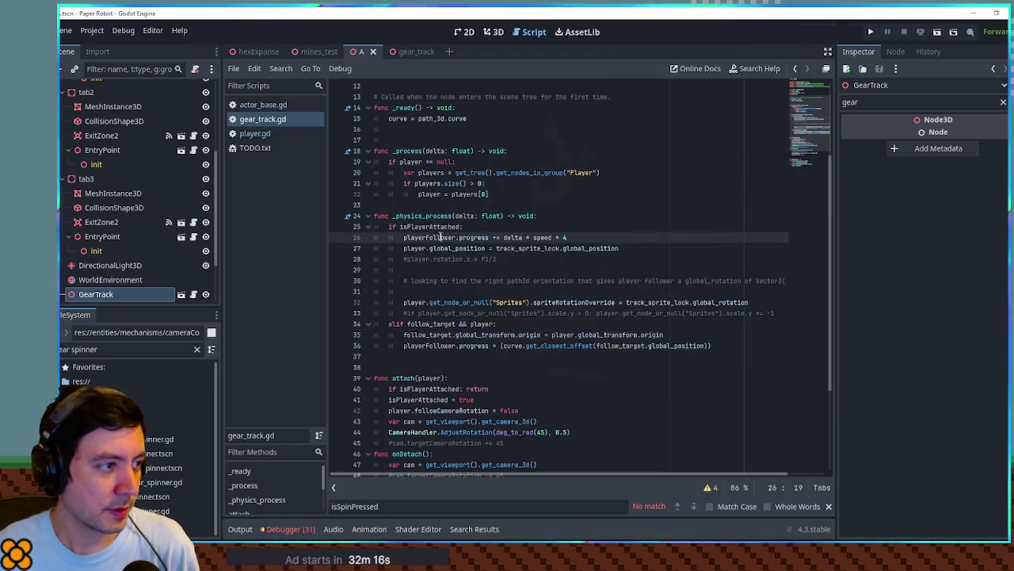
double_click(446, 247)
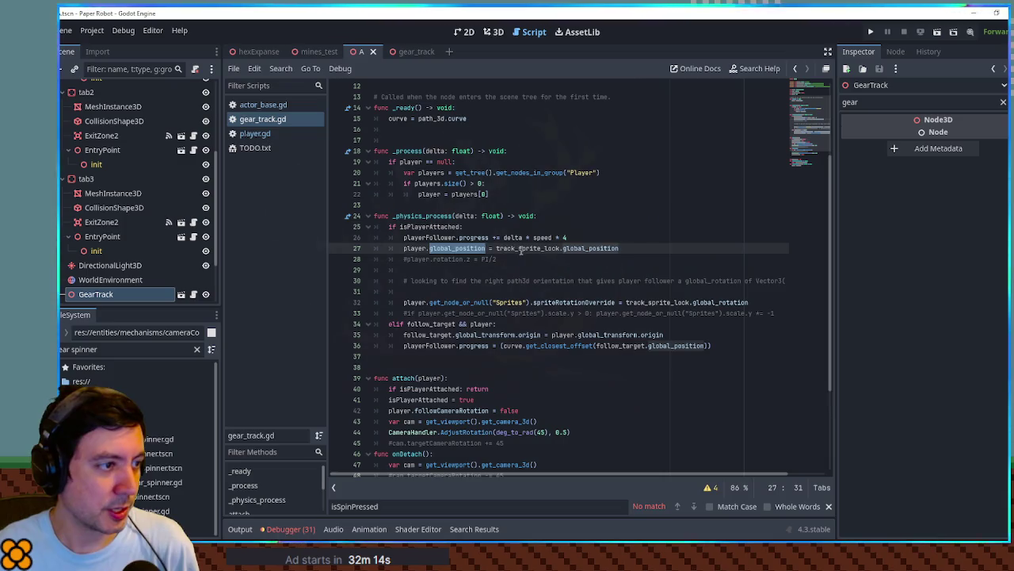
double_click(527, 248)
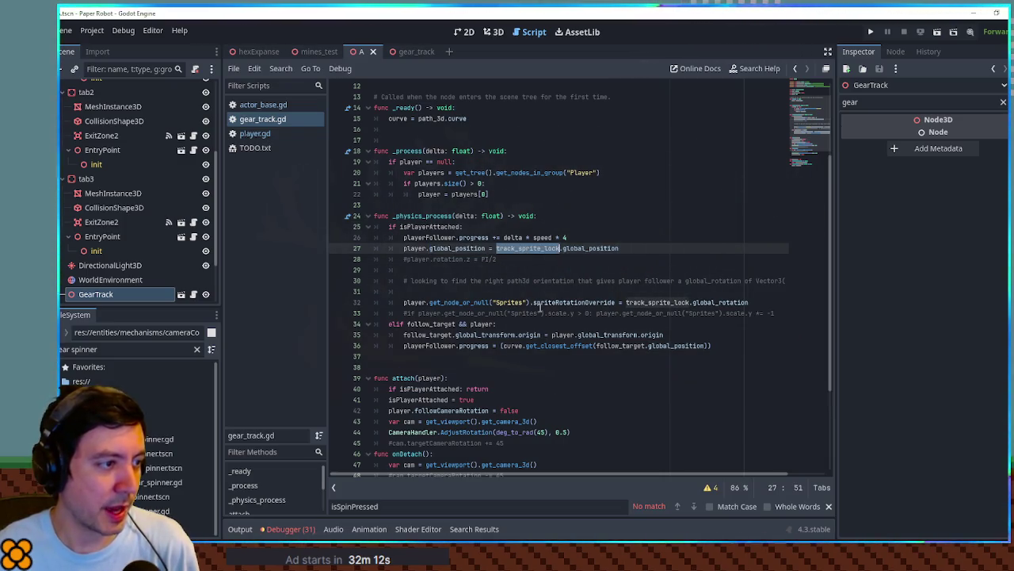
Start a Find in Files search for spriteRotationOverride from line 32.
mouse_move(403, 302)
left_mouse_down()
mouse_move(750, 303)
mouse_move(616, 303)
left_mouse_up()
double_click(574, 302)
key("ctrl+shift+f")
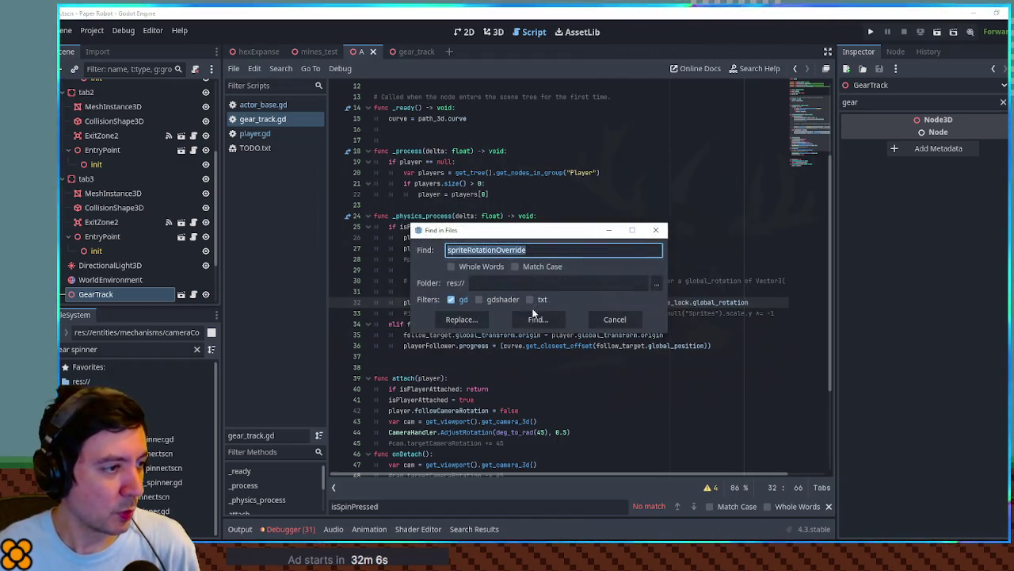
Add a line setting the sprite's spriteRotationOverride to null in onDetach, then run the game with F5.
key("Return")
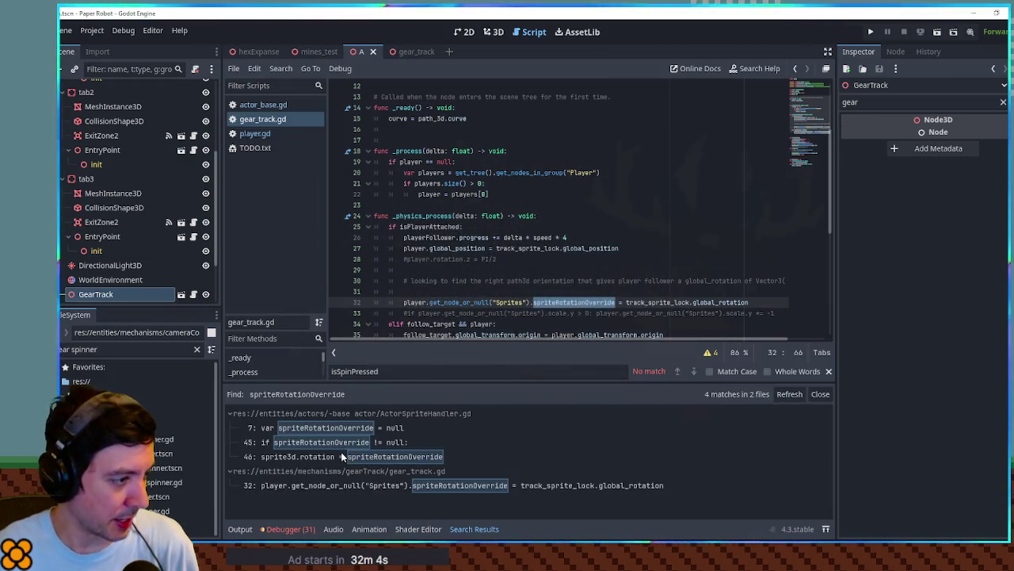
scroll(494, 285, "down", 4)
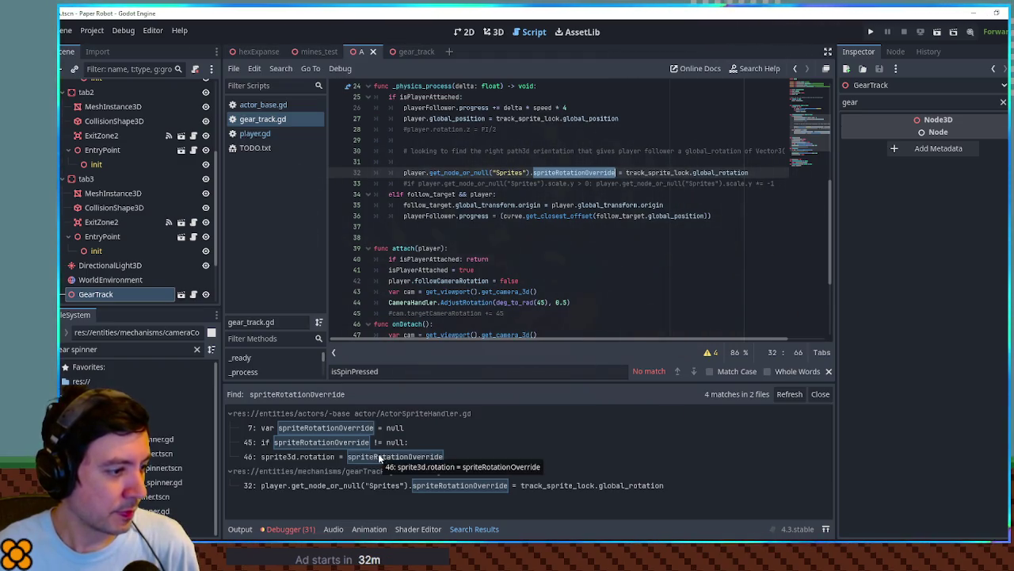
mouse_move(403, 172)
left_mouse_down()
mouse_move(713, 172)
mouse_move(625, 172)
left_mouse_up()
key("ctrl+c")
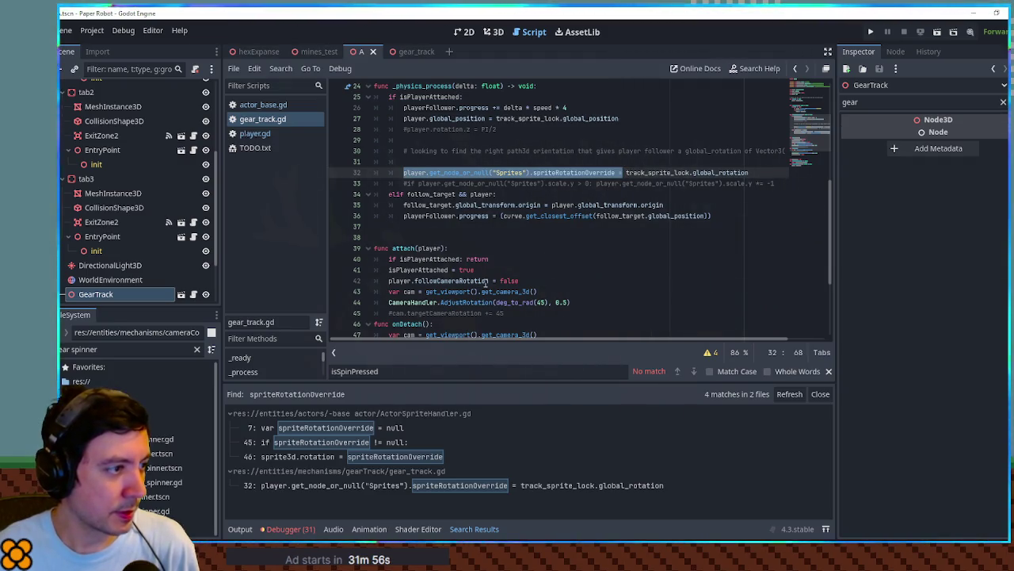
scroll(426, 248, "down", 3)
left_click(465, 227)
key("Return")
key("ctrl+v")
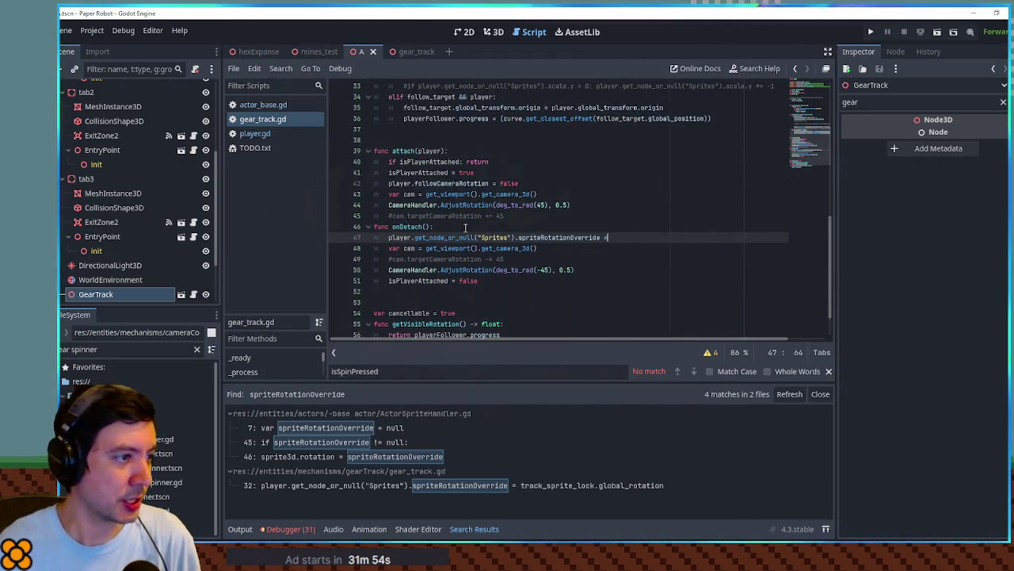
type(" null")
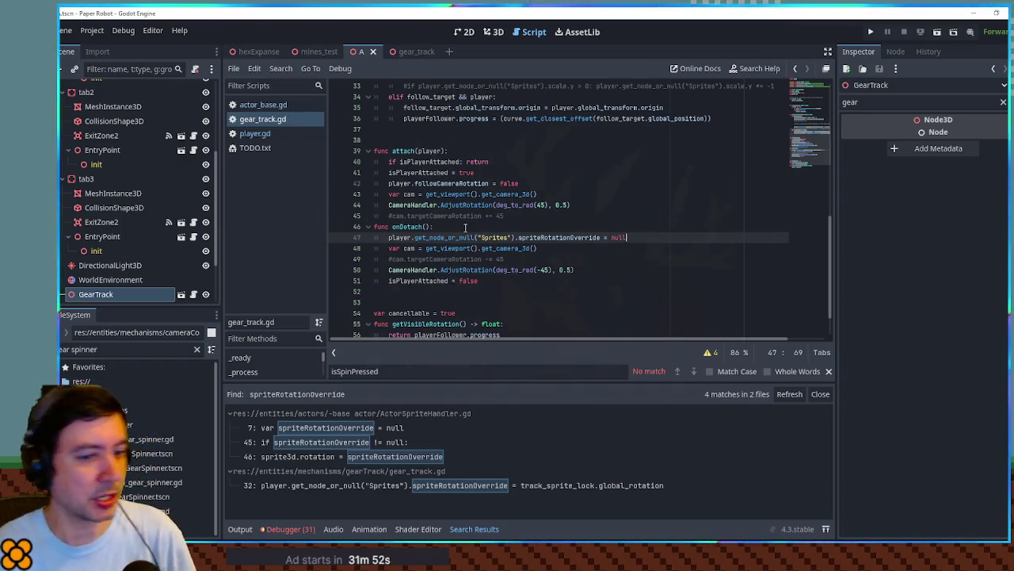
key("F5")
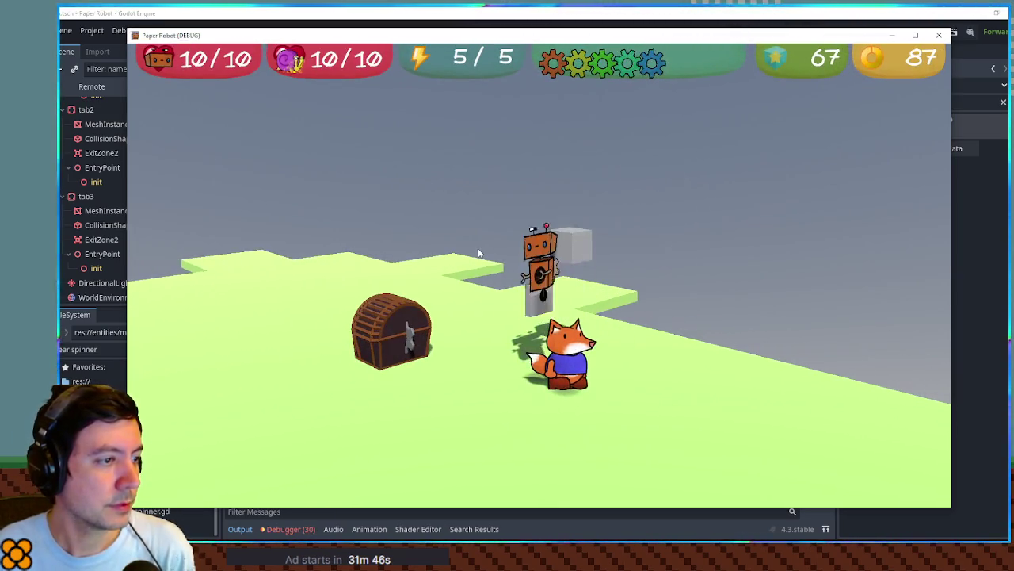
Walk and jump the fox to the chest, spin the gear spinner to spill coins, then close the game.
key("d")
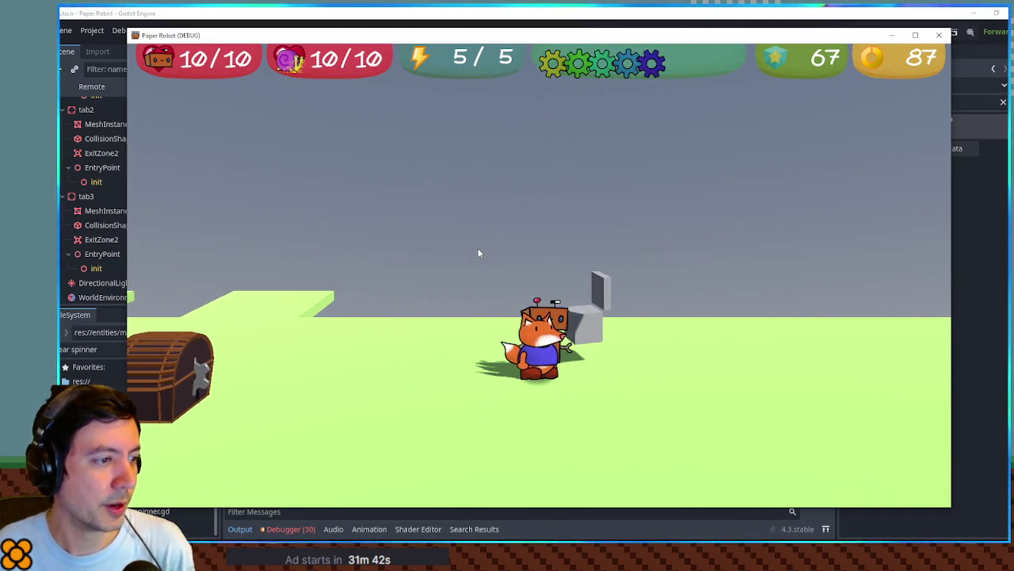
key("a")
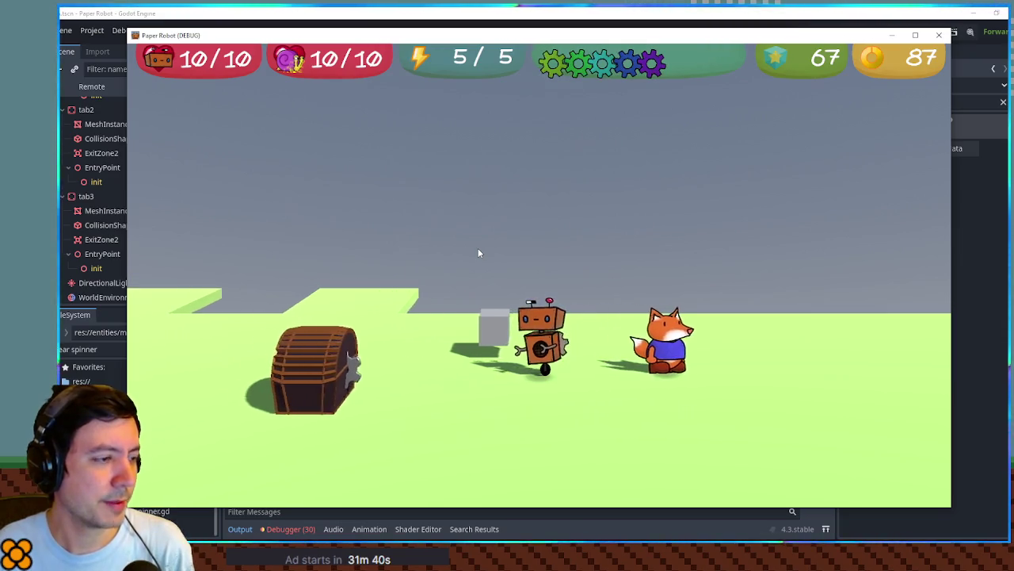
key("space")
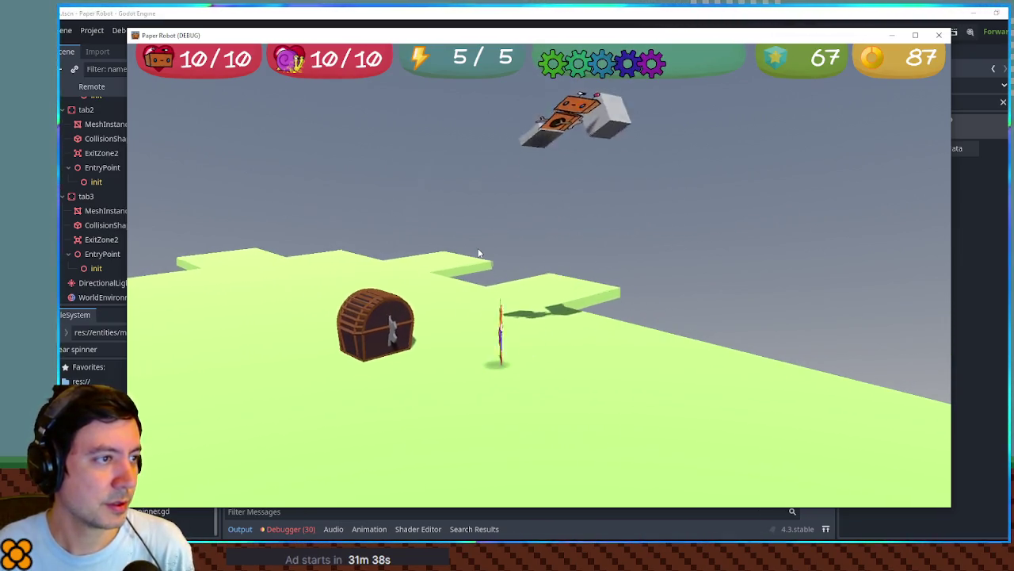
key("space")
key("d")
key("space")
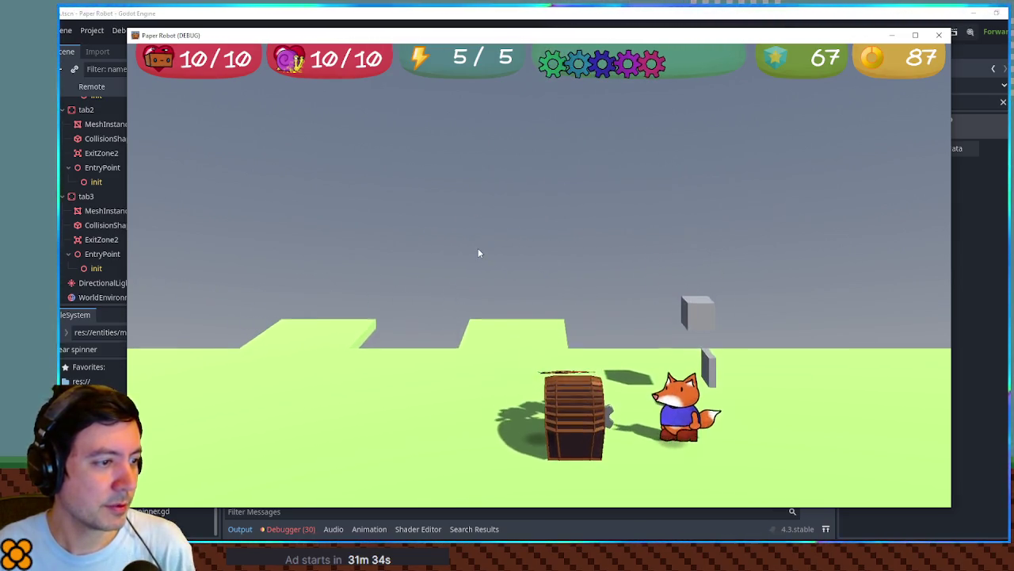
key("w")
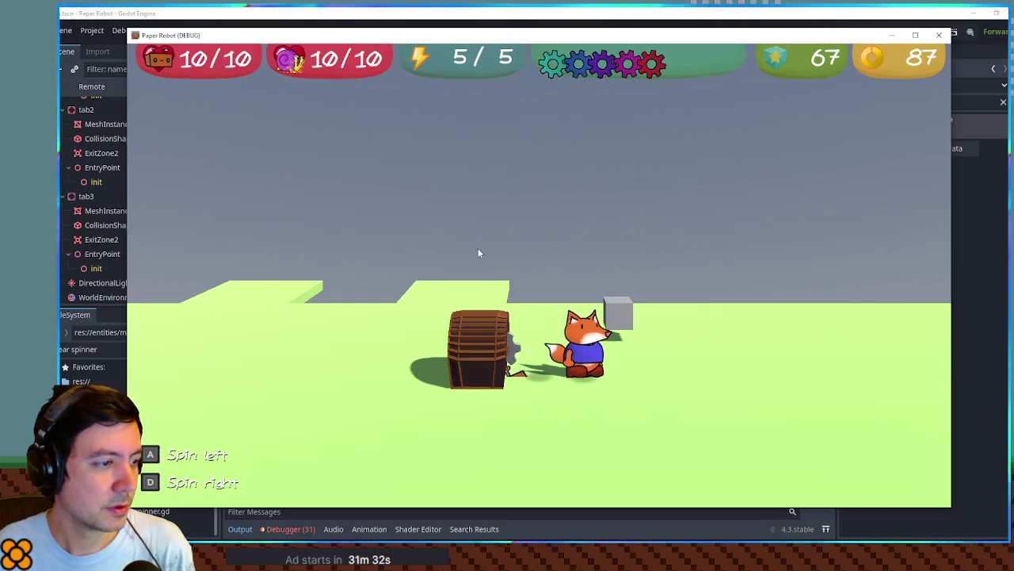
key("d")
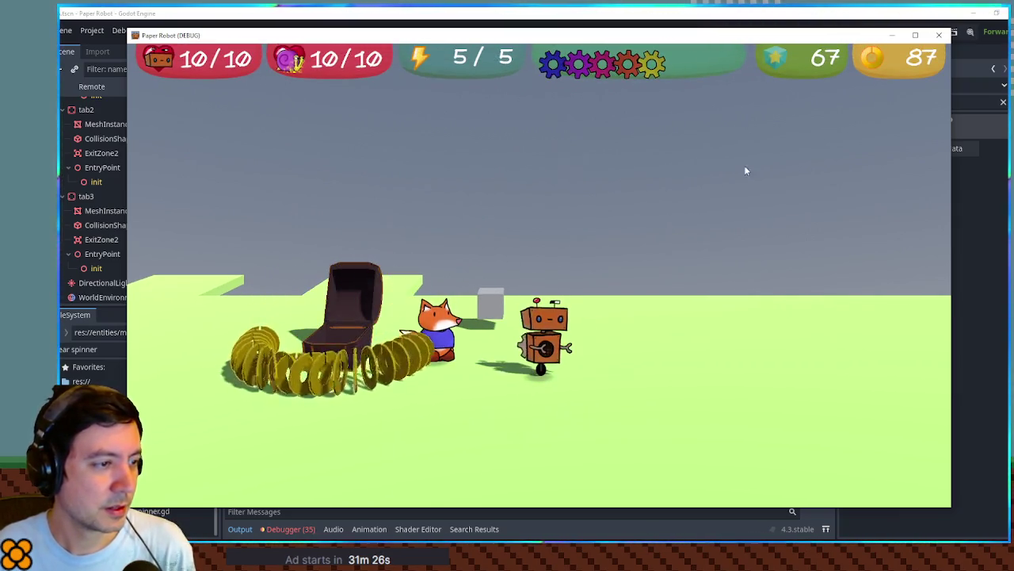
left_click(939, 35)
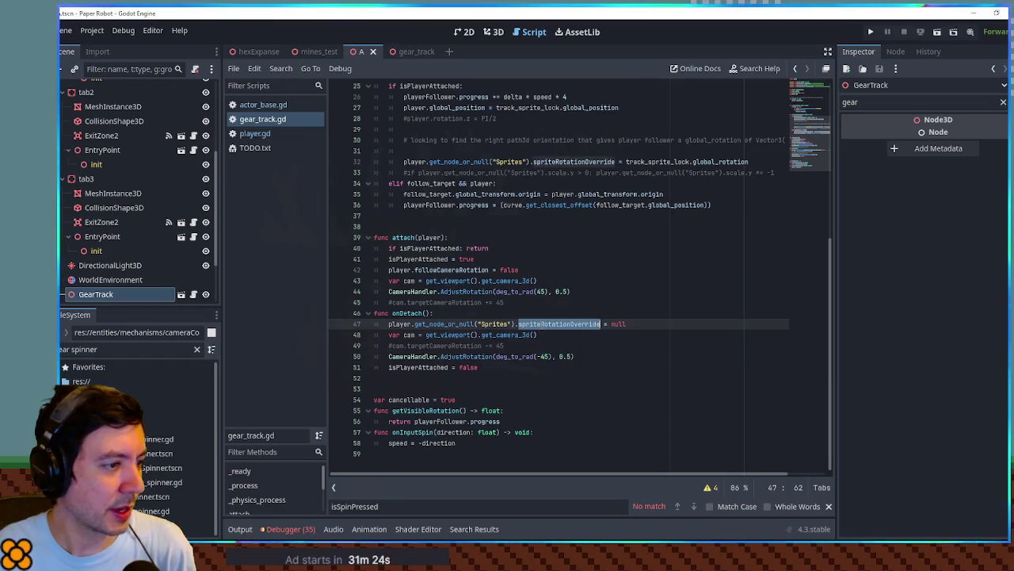
Find spriteRotationOverride across the project and open its check in ActorSpriteHandler.gd.
key("ctrl+shift+f")
key("Return")
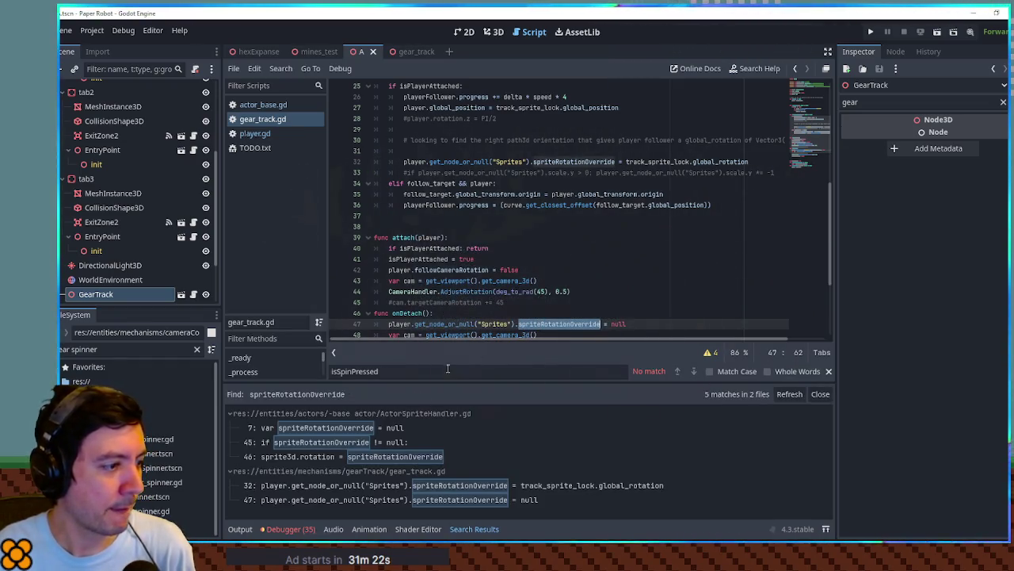
left_click(319, 439)
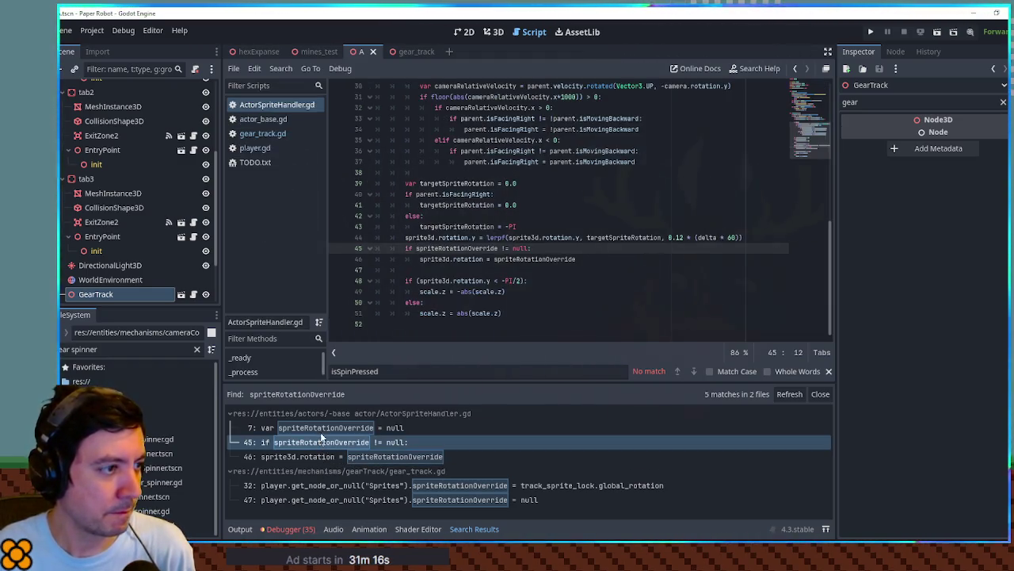
left_click_drag(511, 248, 527, 248)
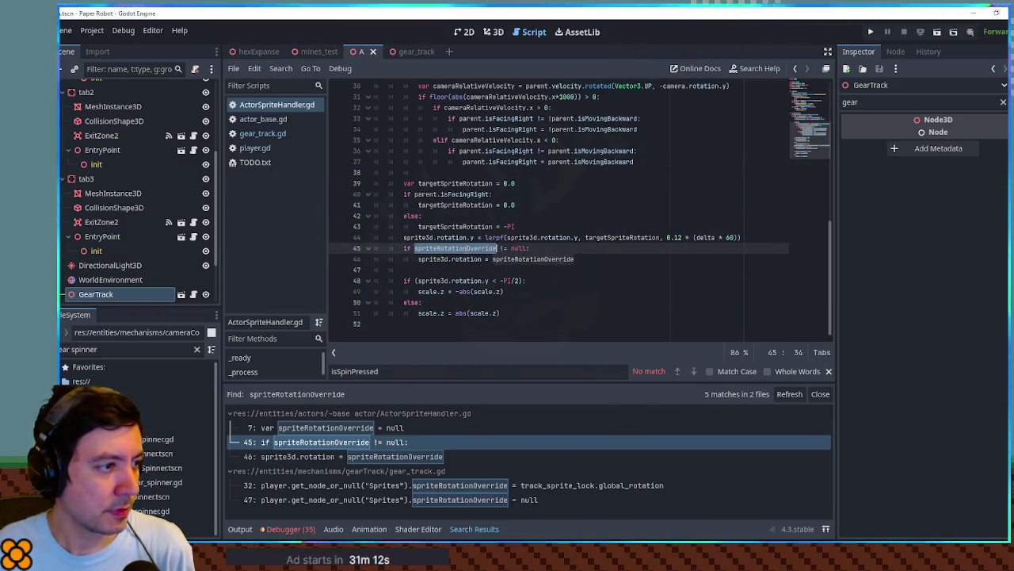
left_click(465, 259)
double_click(464, 259)
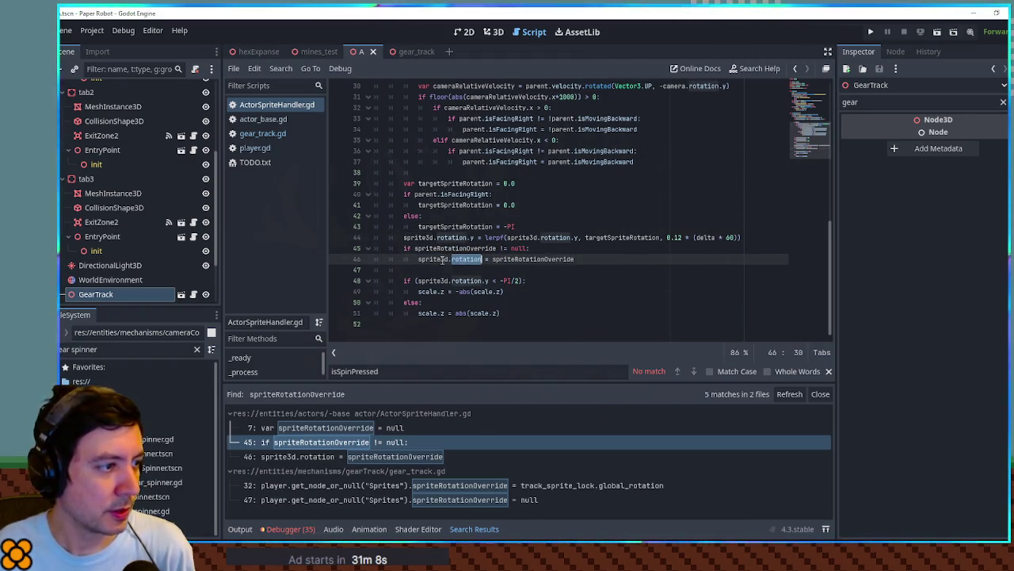
double_click(438, 259)
double_click(470, 259)
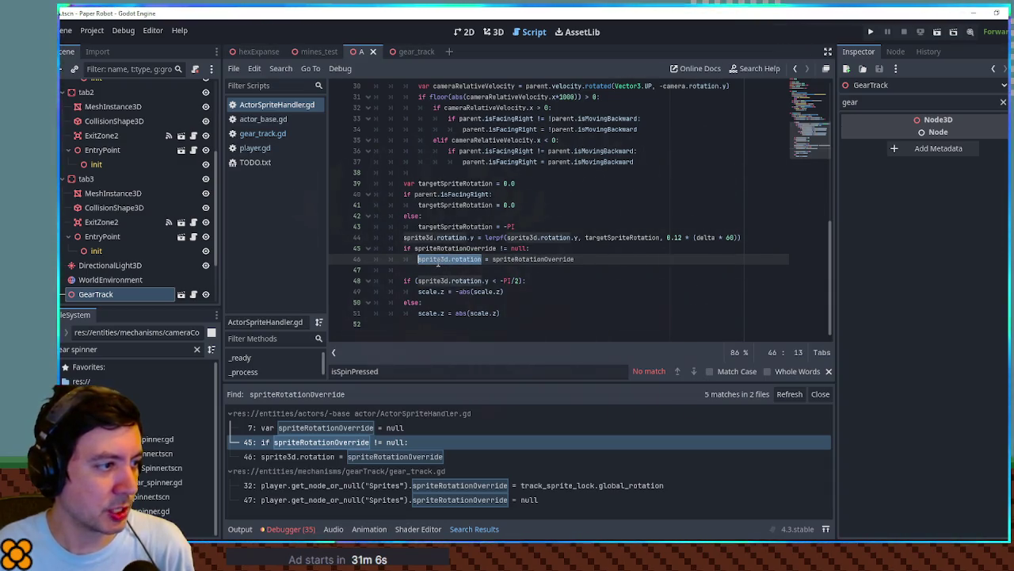
key("ctrl+f")
double_click(531, 260)
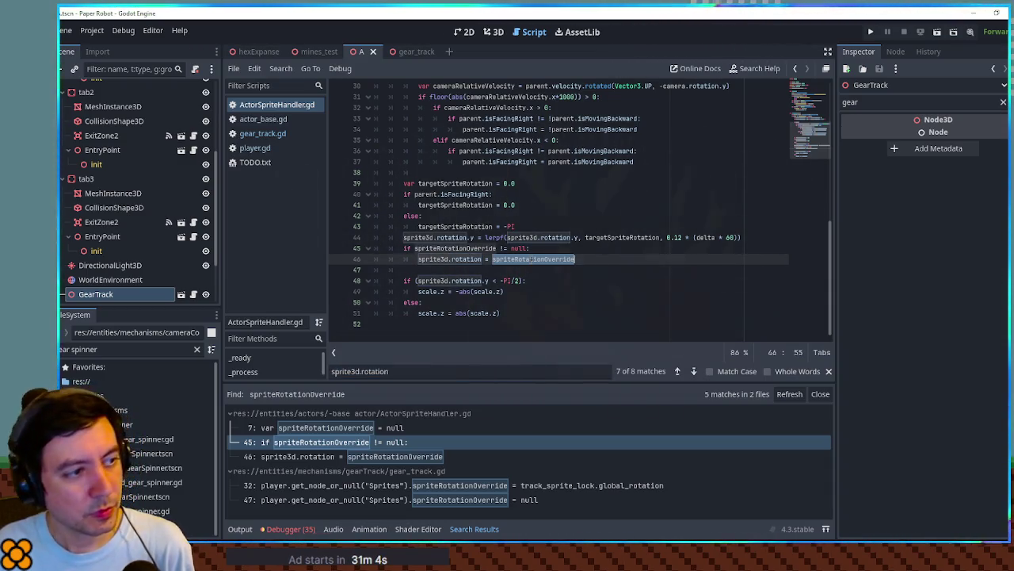
left_click(531, 259)
Add sprite3d.rotation.x and .z = 0.0 above the lerp line, save, and run with F5.
scroll(435, 246, "up", 4)
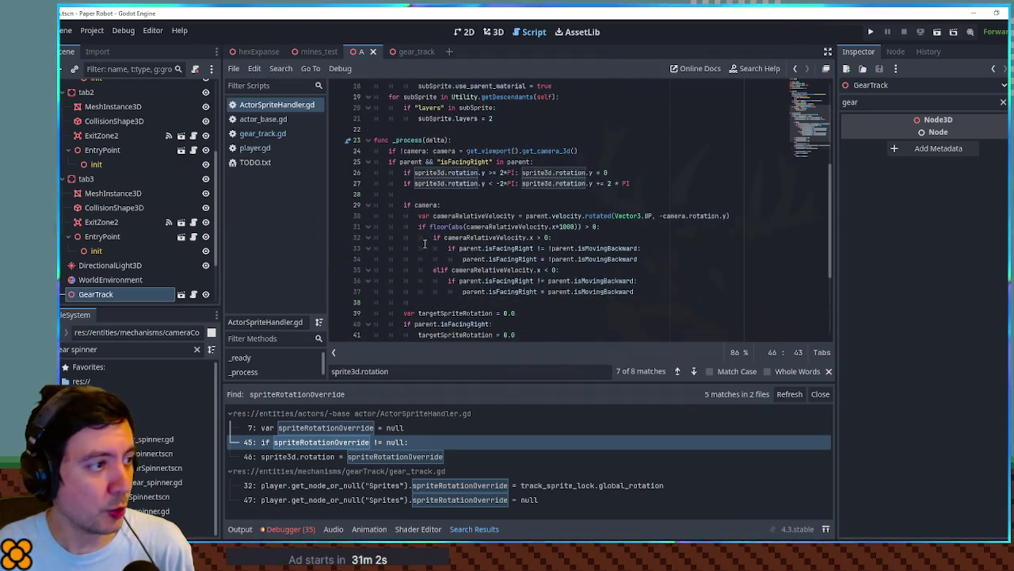
scroll(428, 248, "up", 2)
scroll(431, 245, "down", 7)
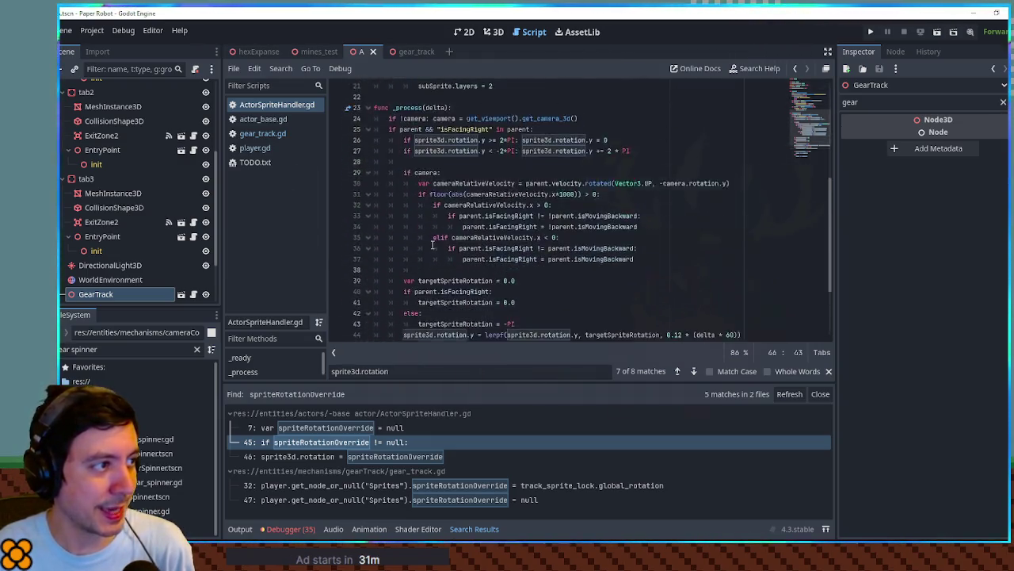
left_click_drag(405, 237, 468, 238)
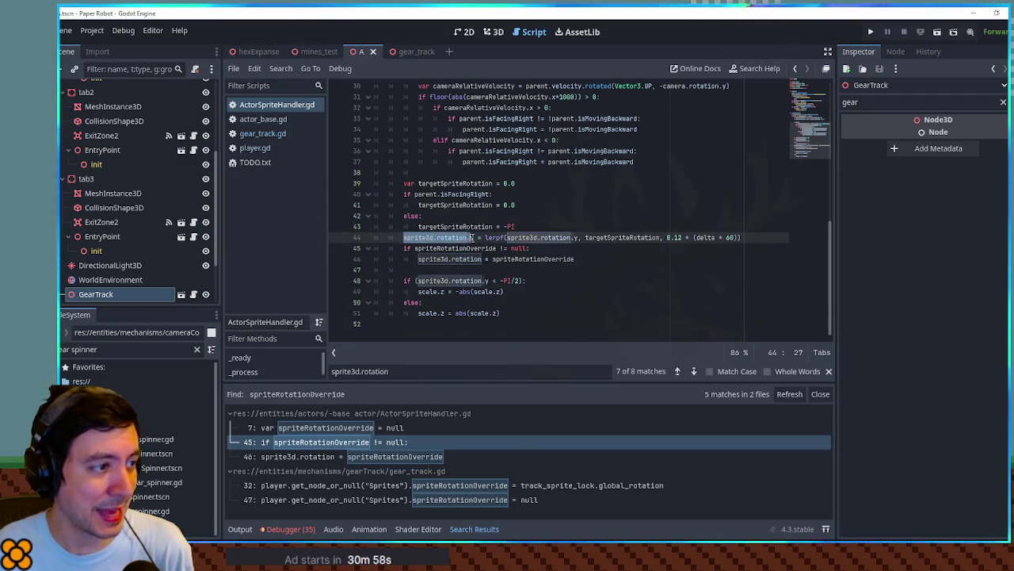
left_click(533, 230)
key("Return")
key("ctrl+v")
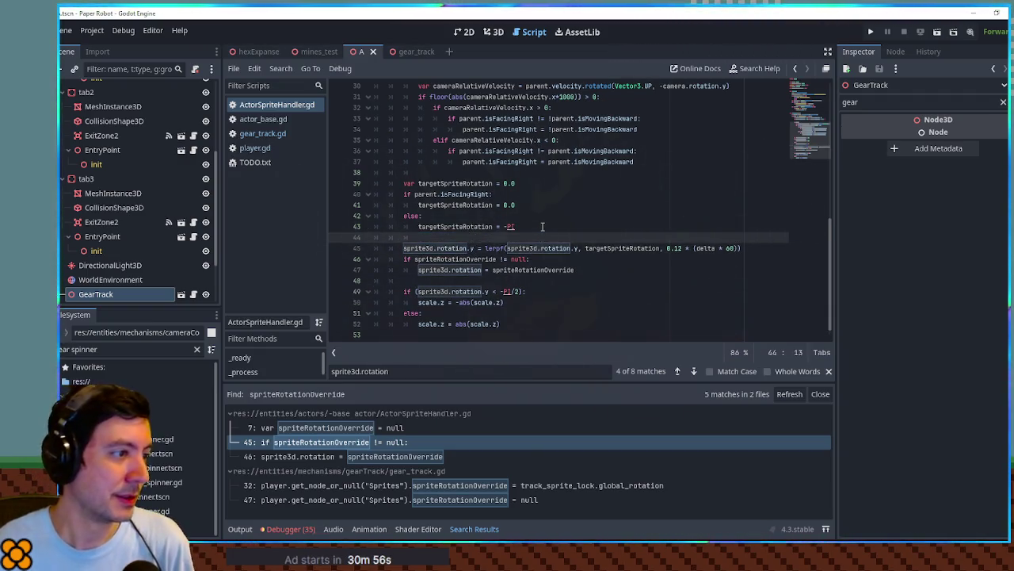
type(".x = 0.0")
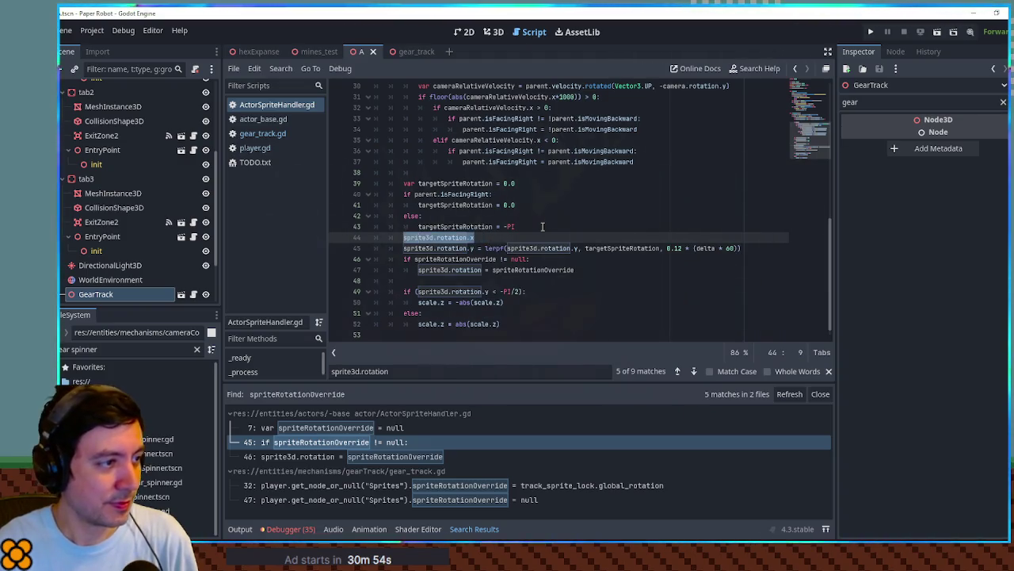
key("End")
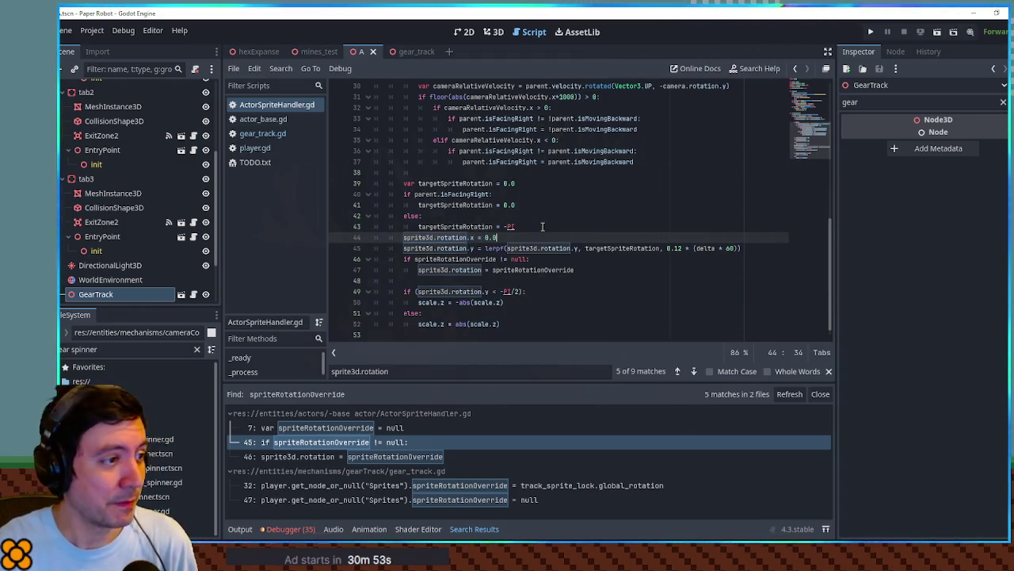
key("ctrl+shift+d")
key("ctrl+s")
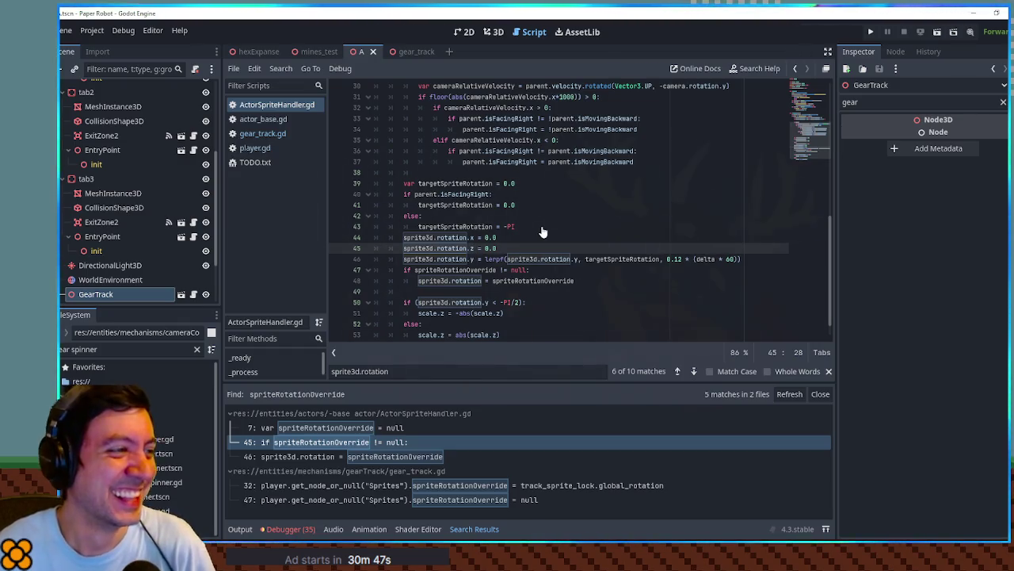
key("F5")
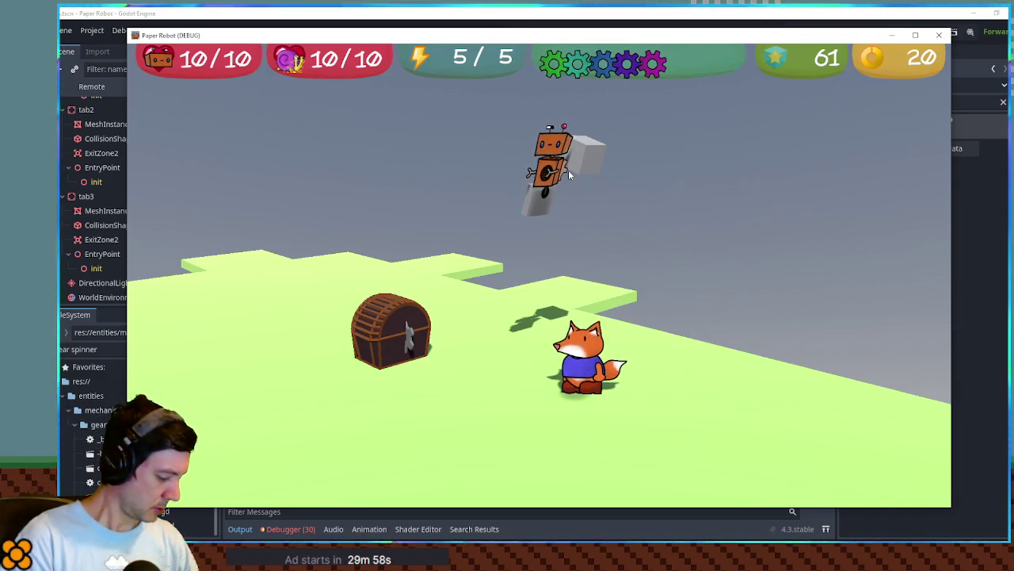
Walk the fox left and right beside the robot near the chest.
key("a")
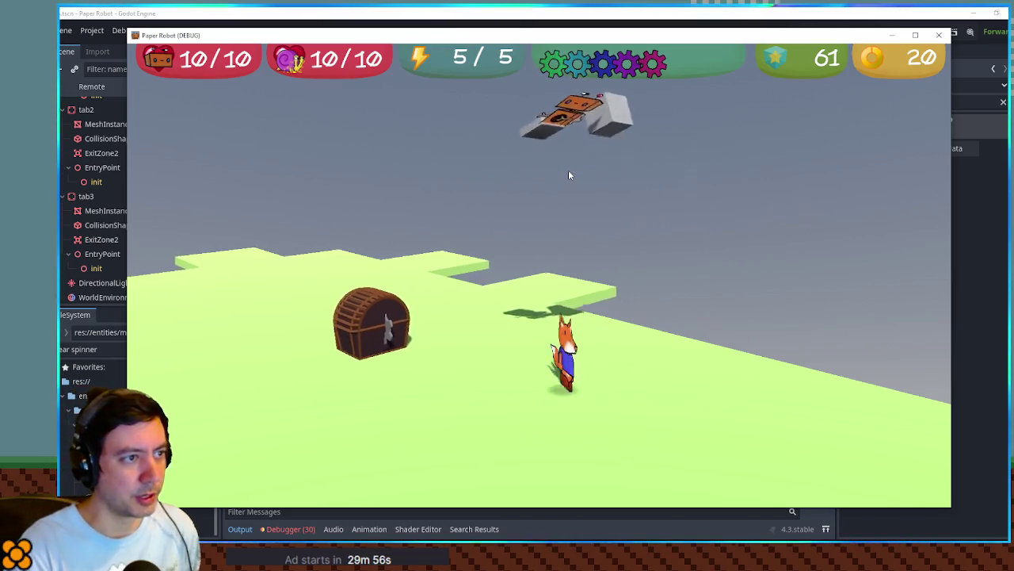
key("d")
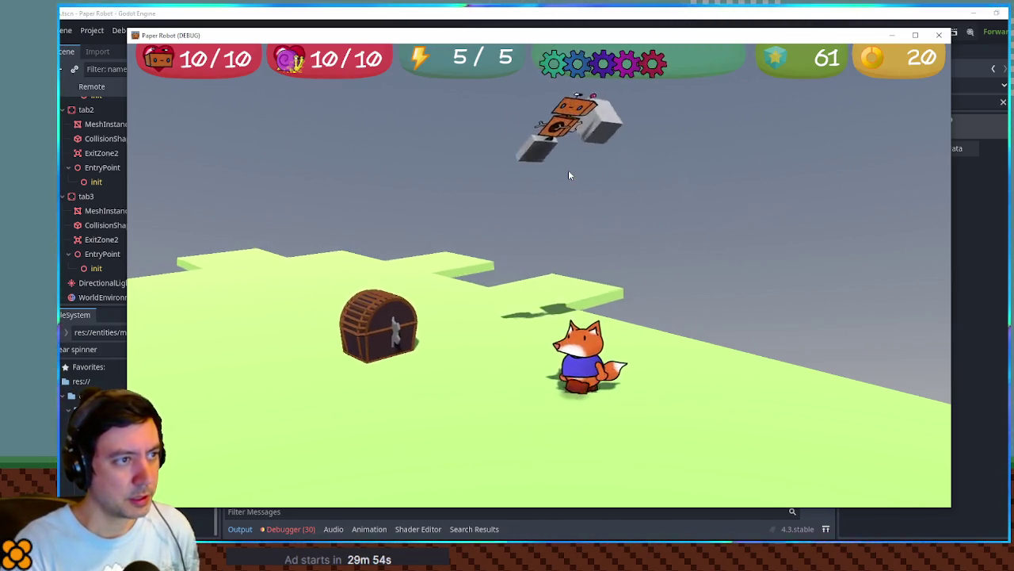
key("d")
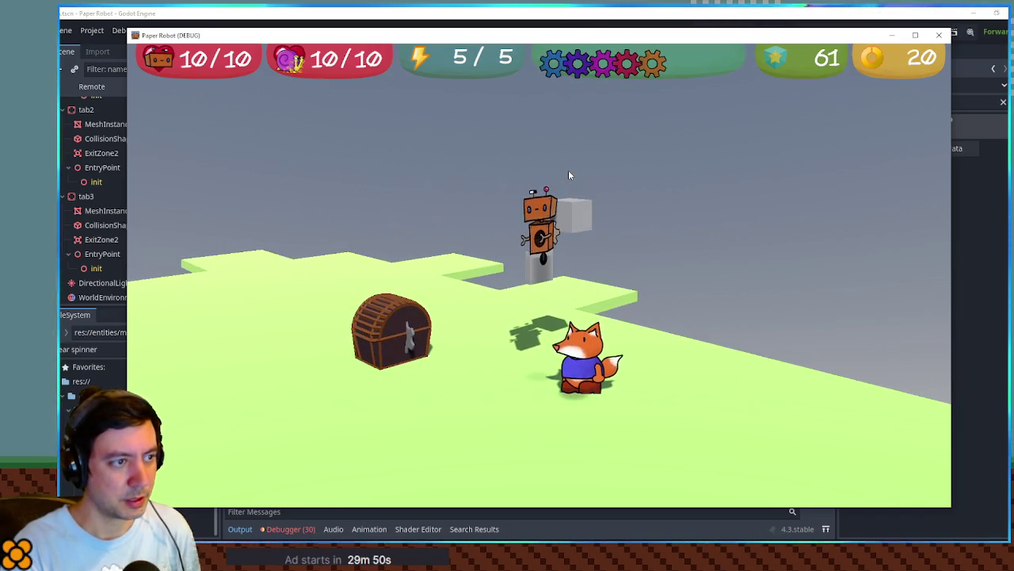
key("a")
key("a")
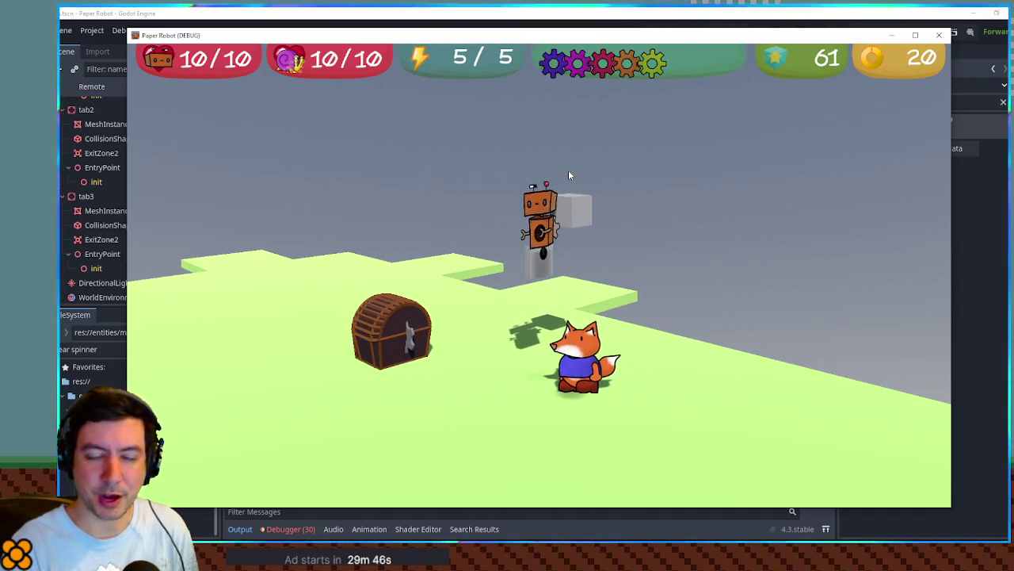
key("d")
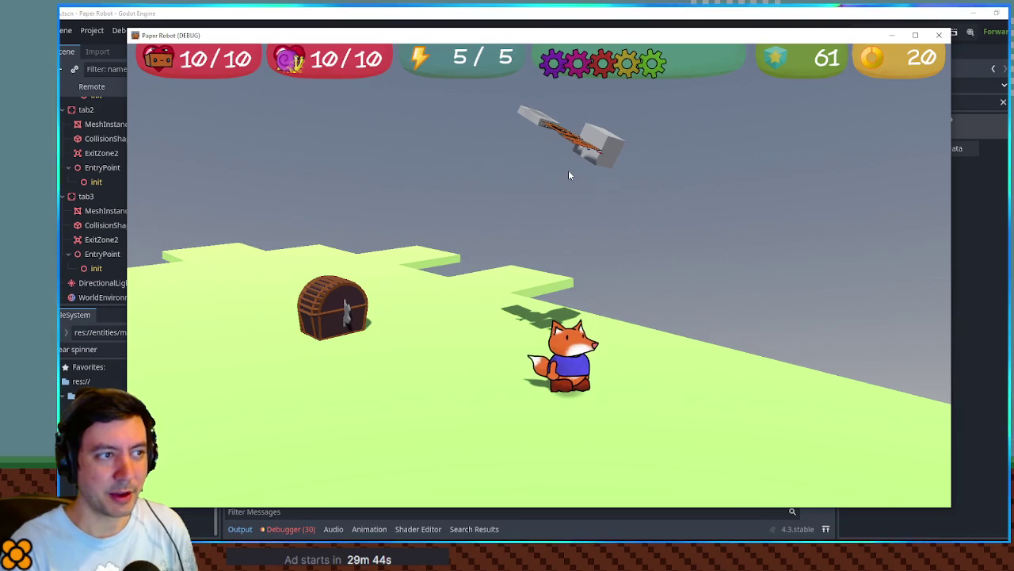
key("a")
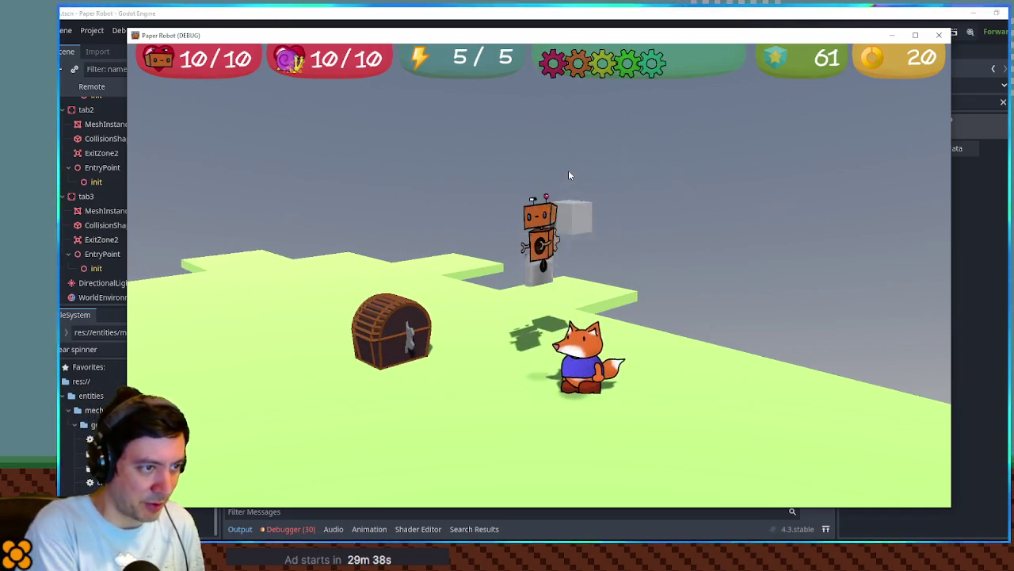
key("d")
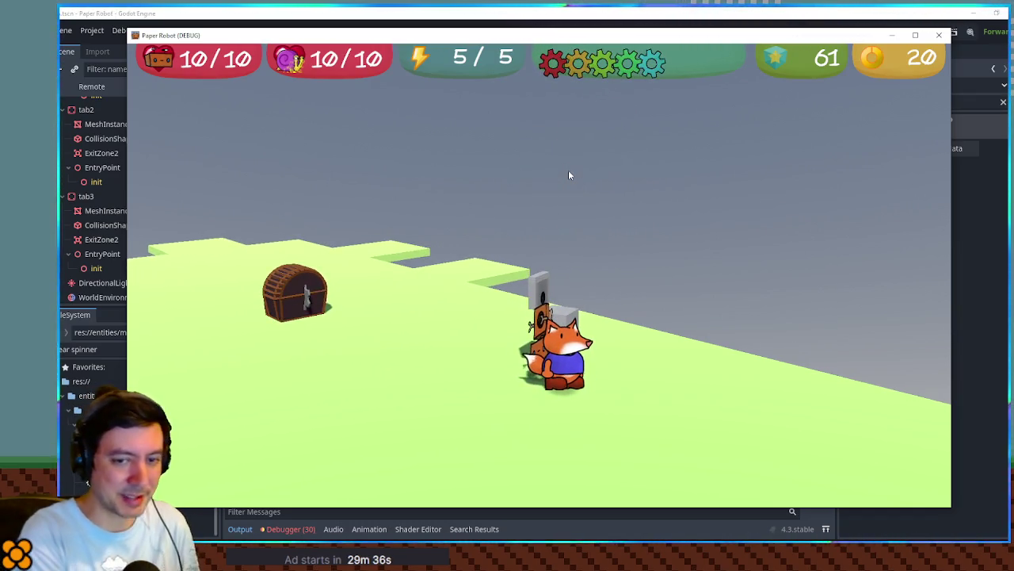
key("a")
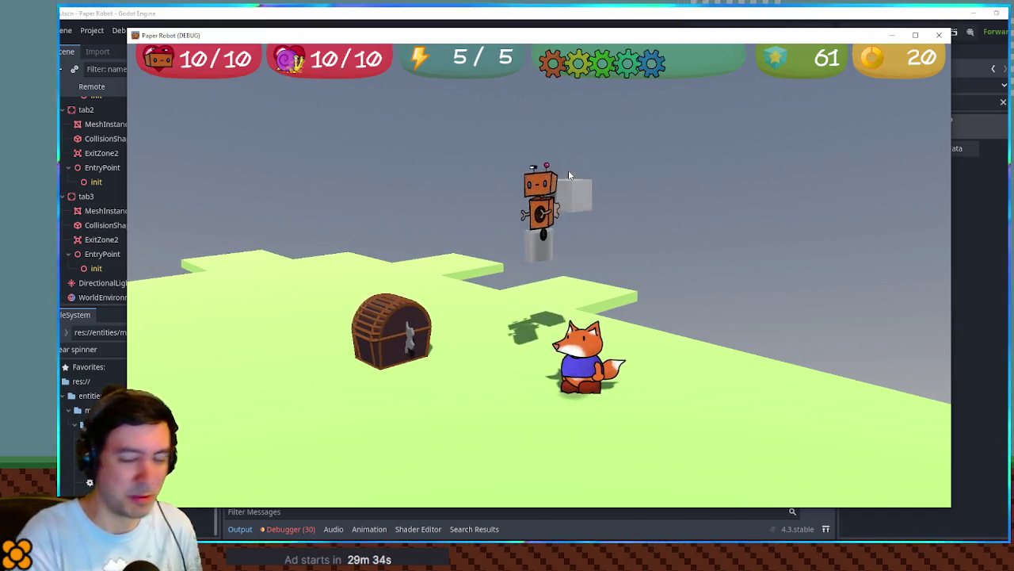
Orbit the game camera around the fox with E and Q, then close the game window.
key("e")
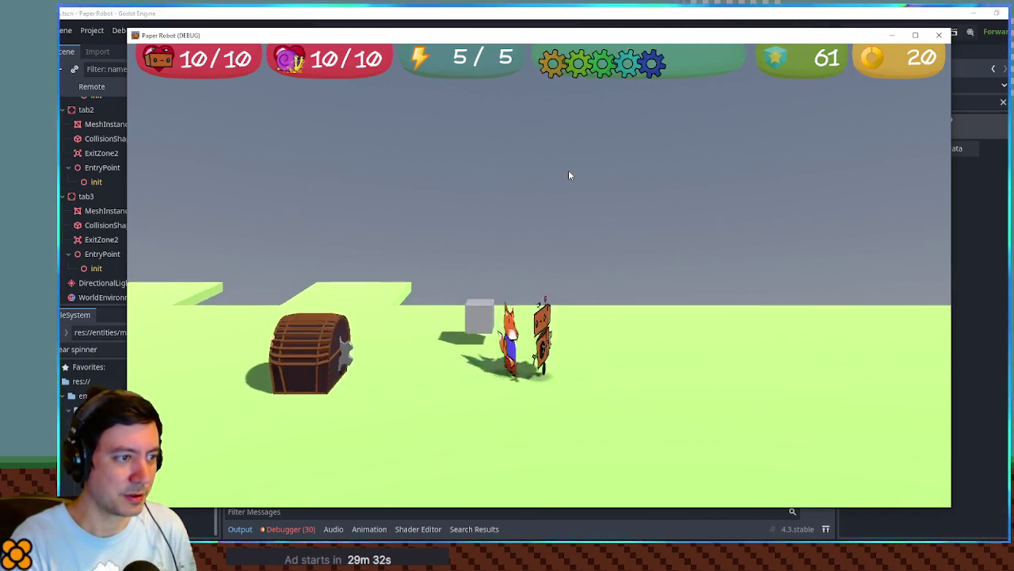
key("q")
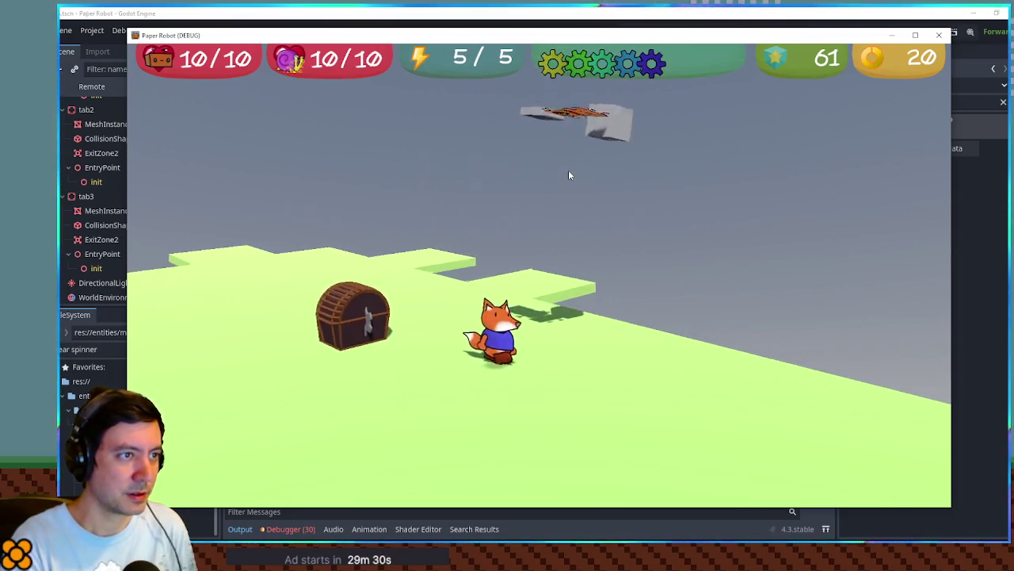
key("e")
key("q")
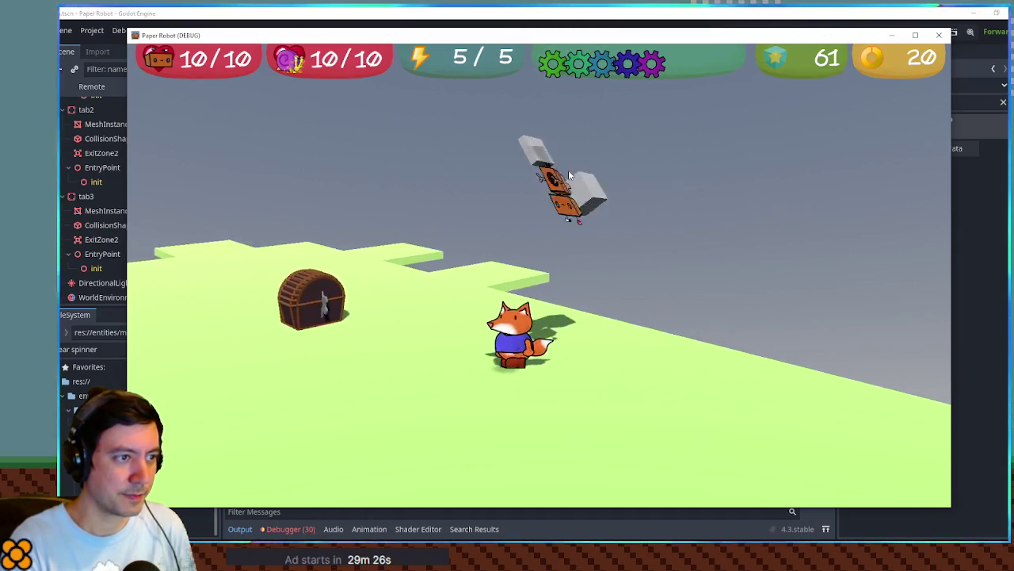
key("e")
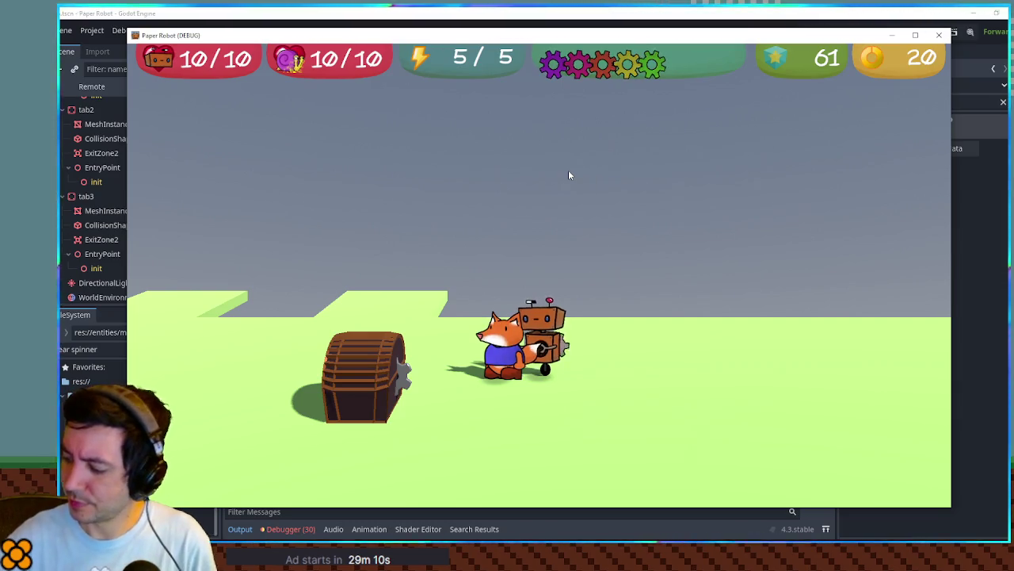
left_click(942, 35)
Select the GearTrack in level A's 3D view and open the gear_track scene to view its arch.
left_click(491, 32)
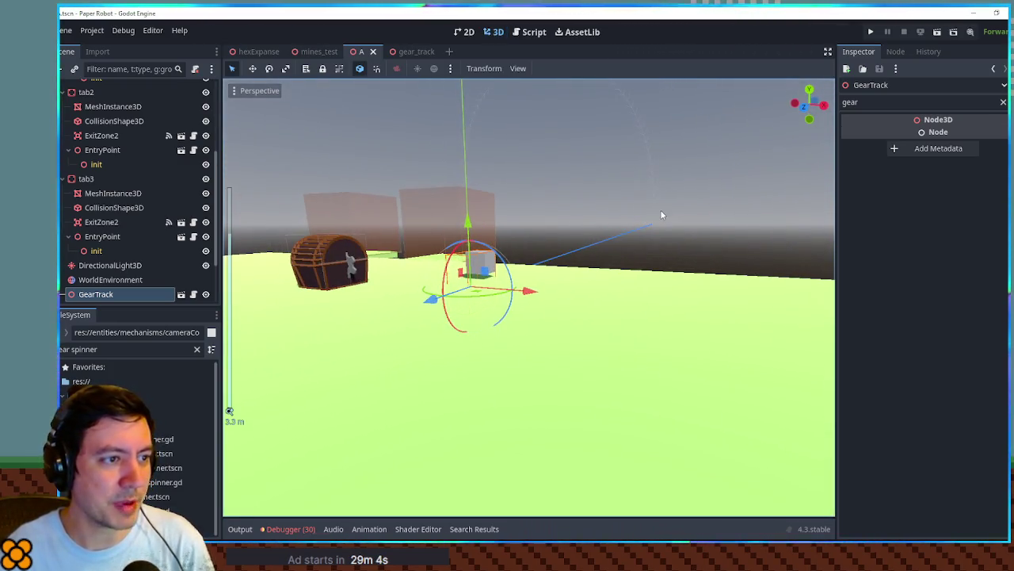
left_click(660, 215)
left_click(657, 219)
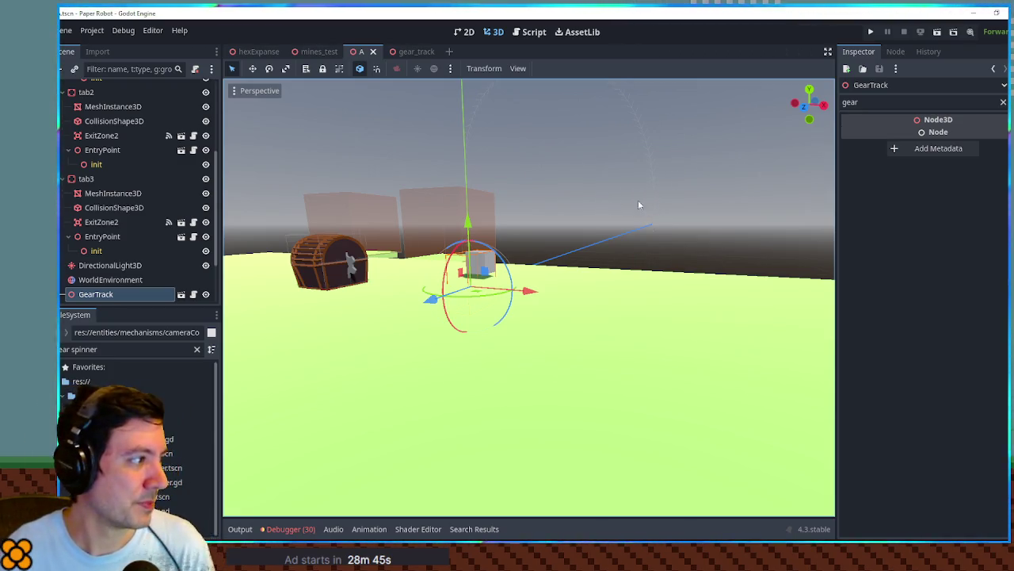
left_click(180, 295)
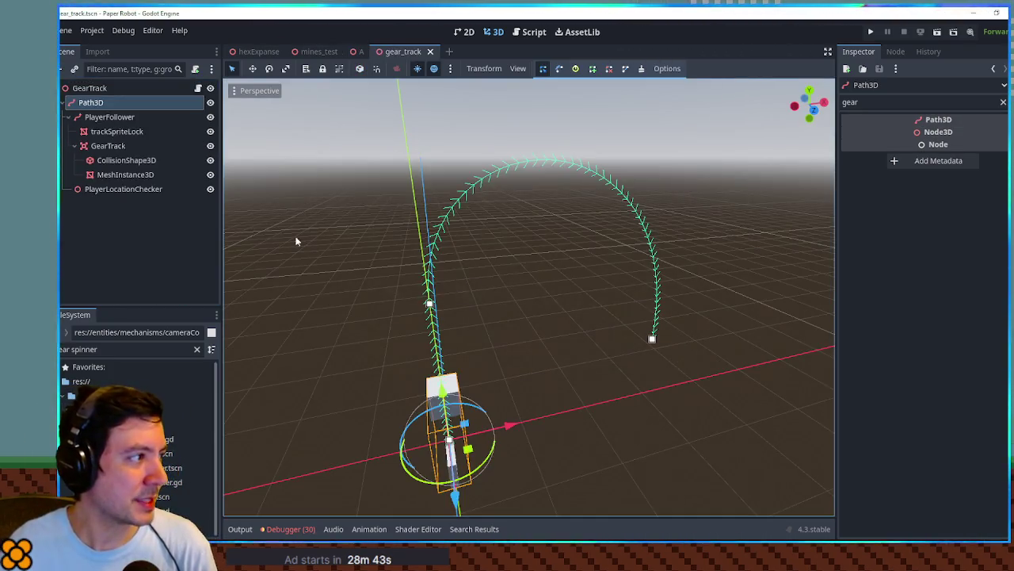
mouse_move(435, 263)
left_mouse_down()
mouse_move(623, 238)
mouse_move(389, 222)
mouse_move(283, 227)
mouse_move(804, 227)
mouse_move(444, 233)
mouse_move(432, 222)
mouse_move(440, 215)
left_mouse_up()
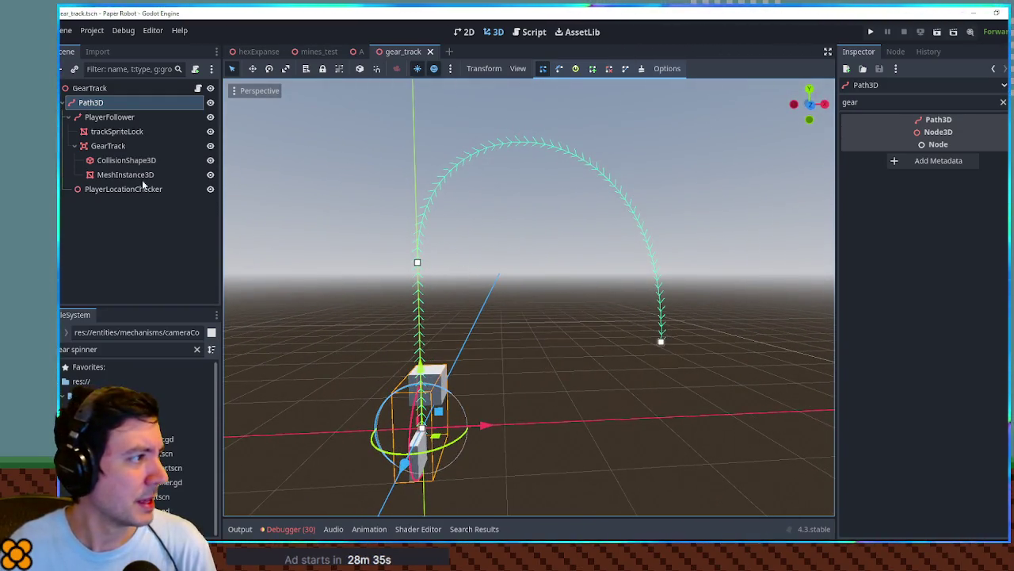
Hide the trackSpriteLock node, collapse PlayerFollower, and select the GearTrack root node.
left_click(211, 147)
left_click(211, 147)
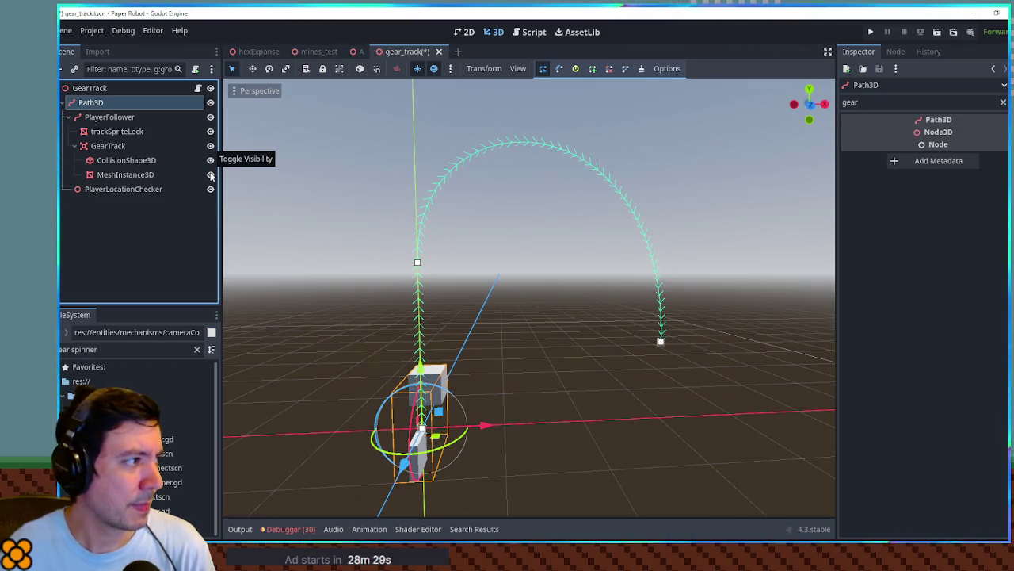
left_click(211, 132)
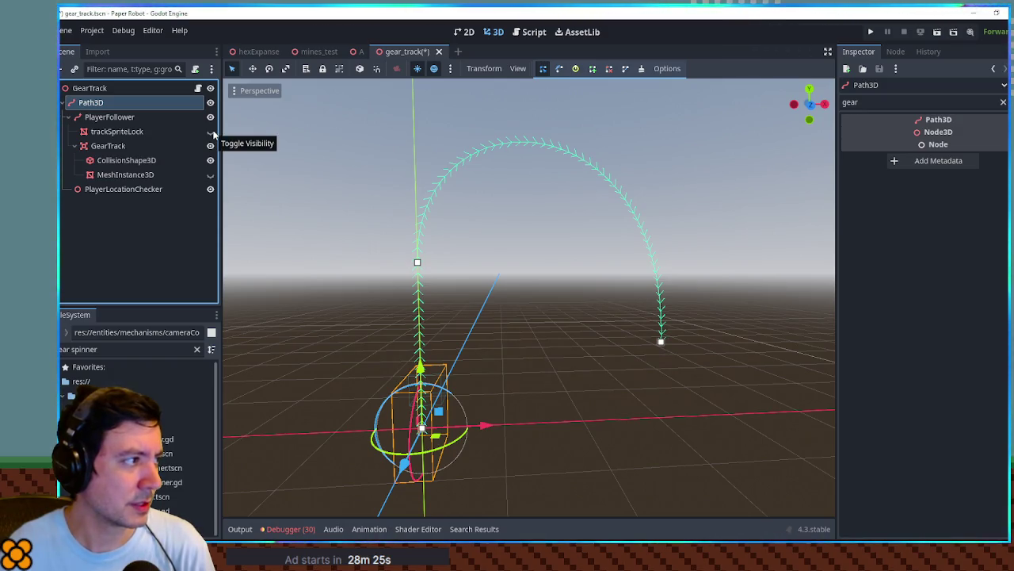
left_click(70, 117)
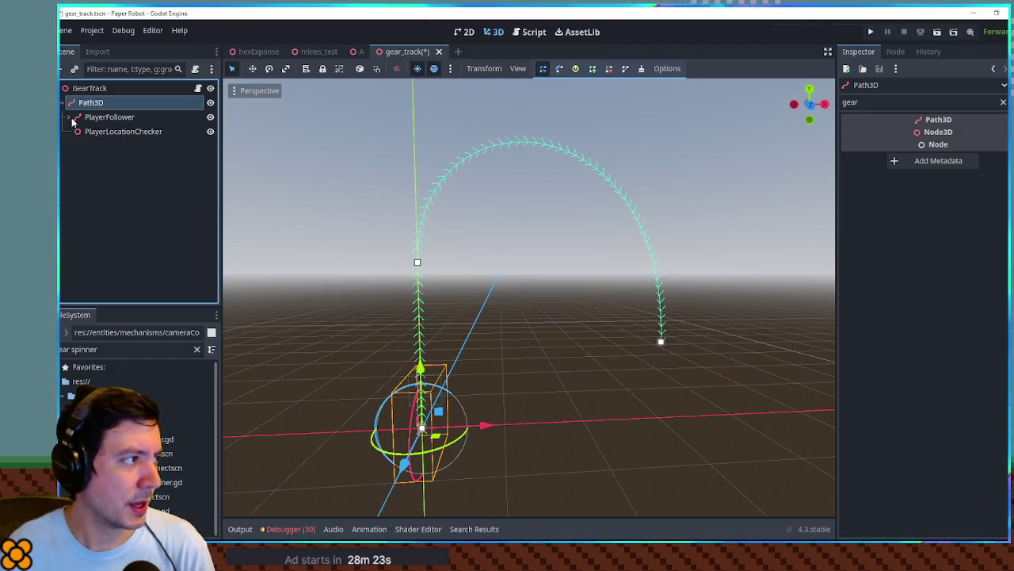
left_click(86, 90)
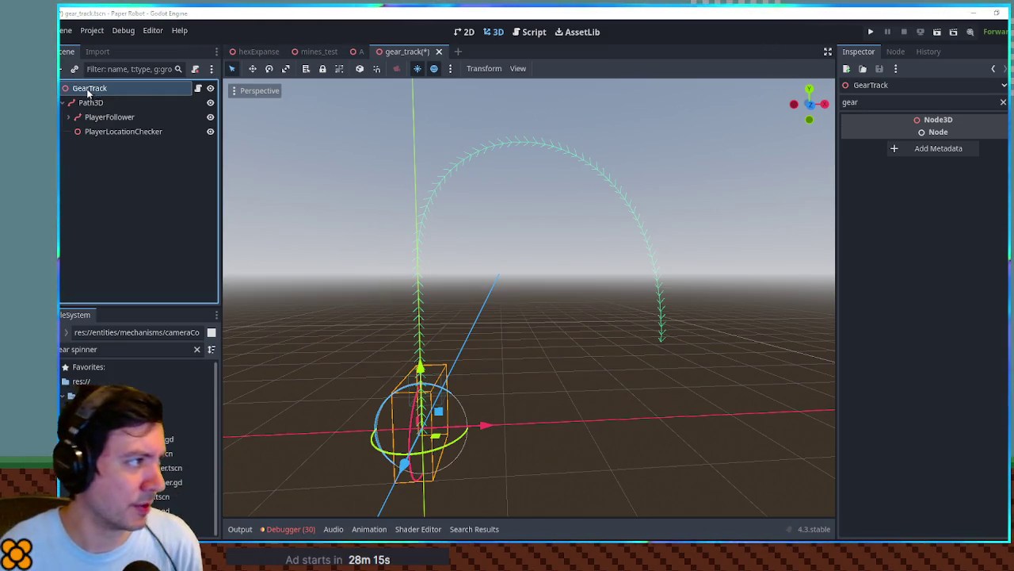
Add a CSGPolygon3D in Path mode that extrudes along the Path3D.
key("ctrl+a")
type("csgpoly")
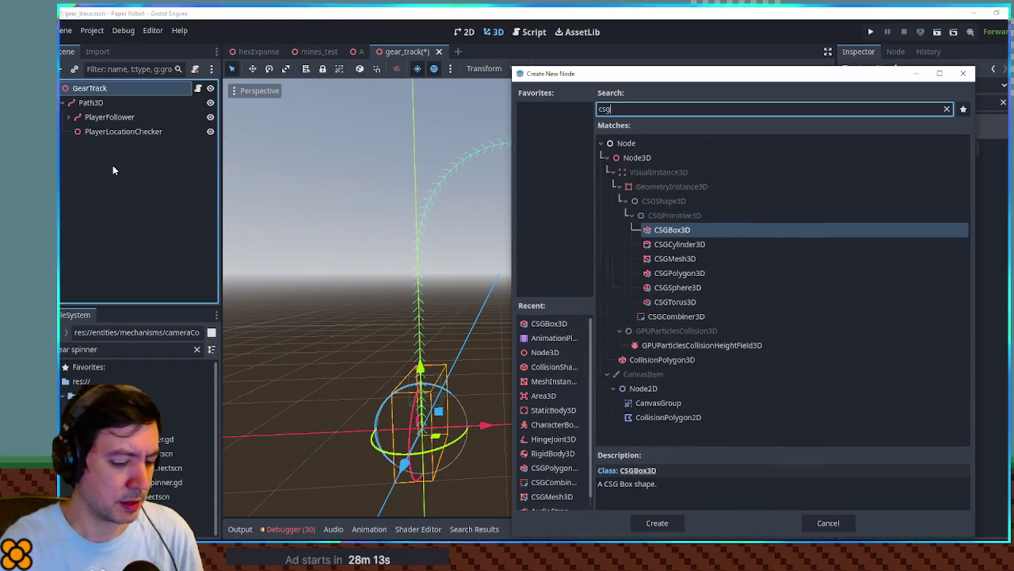
key("Return")
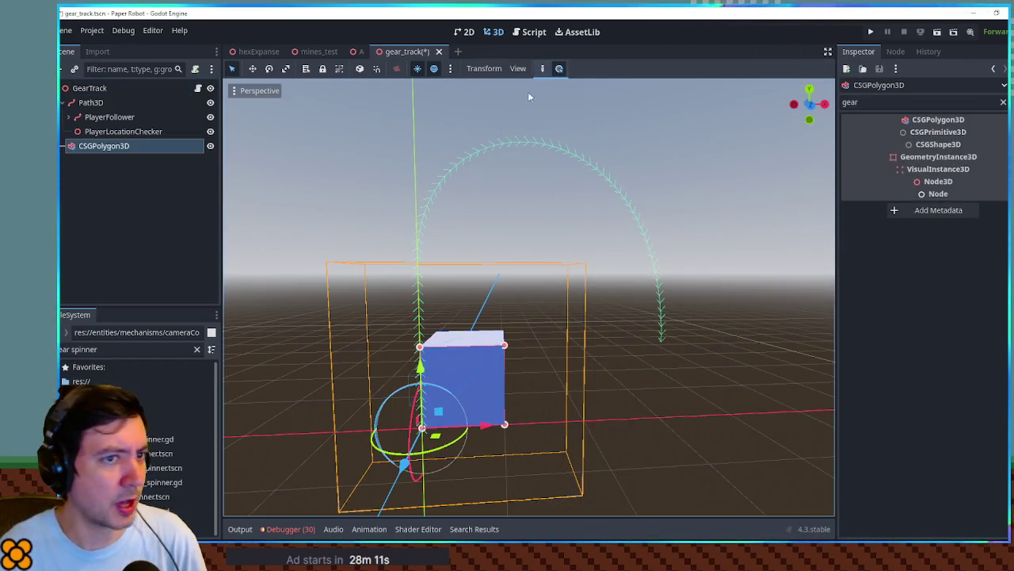
left_click(1002, 104)
left_click(1003, 103)
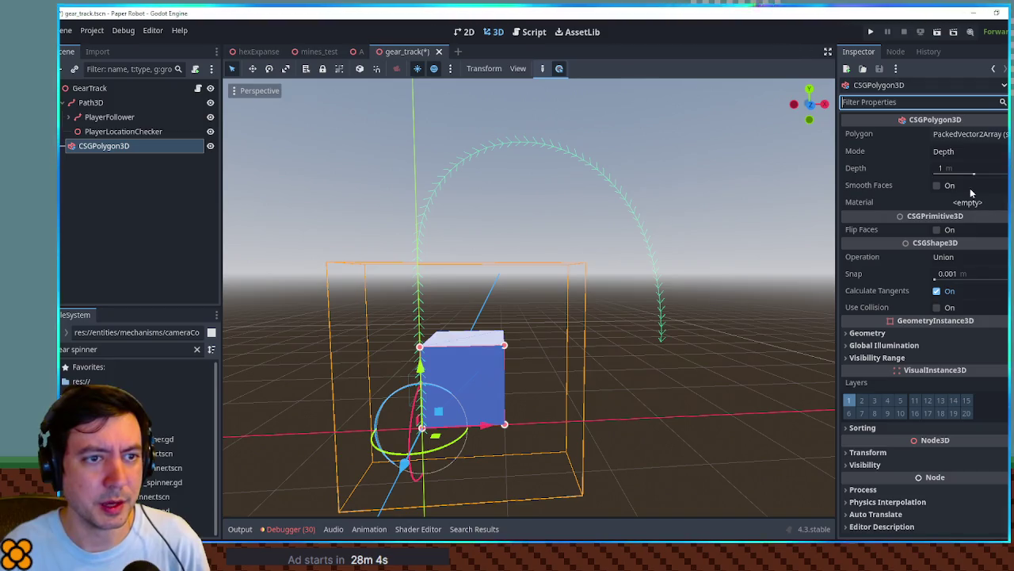
left_click(944, 151)
left_click(953, 191)
mouse_move(89, 103)
left_mouse_down()
mouse_move(515, 158)
mouse_move(967, 169)
left_mouse_up()
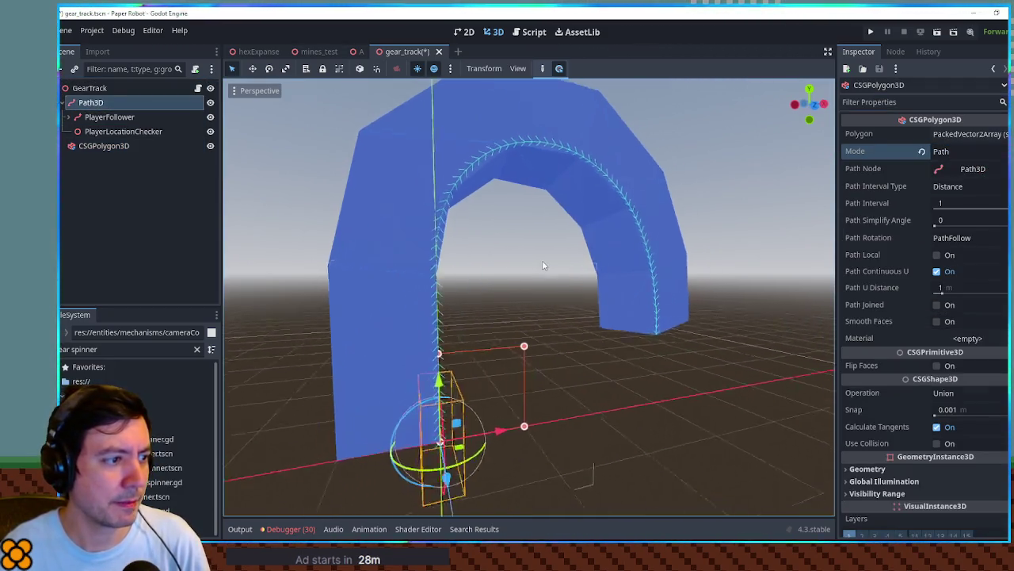
In front view, redraw the polygon's points as a half-round cross-section.
scroll(498, 337, "up", 5)
key("KP_1")
scroll(501, 132, "down", 2)
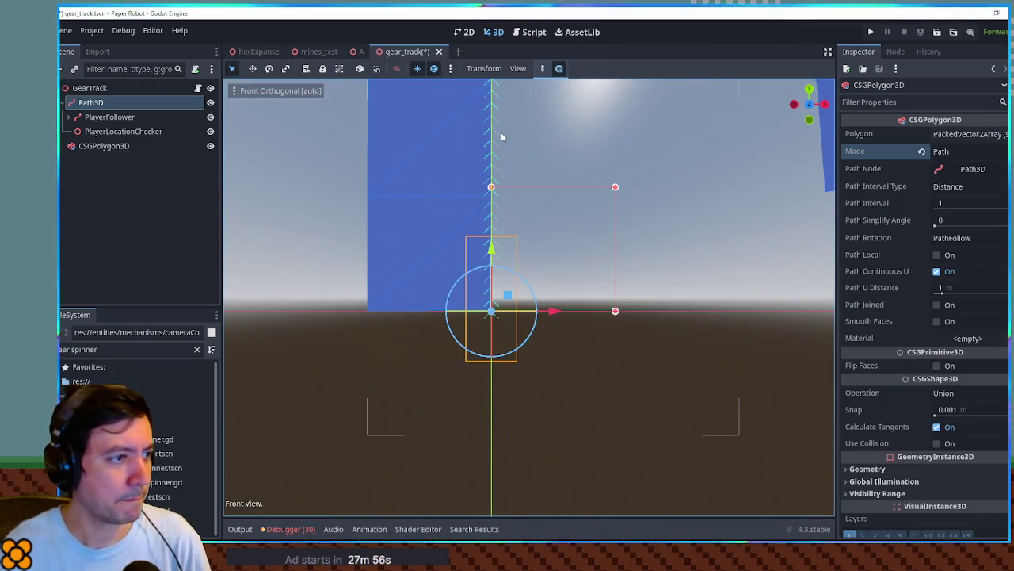
scroll(500, 137, "up", 3)
key("f")
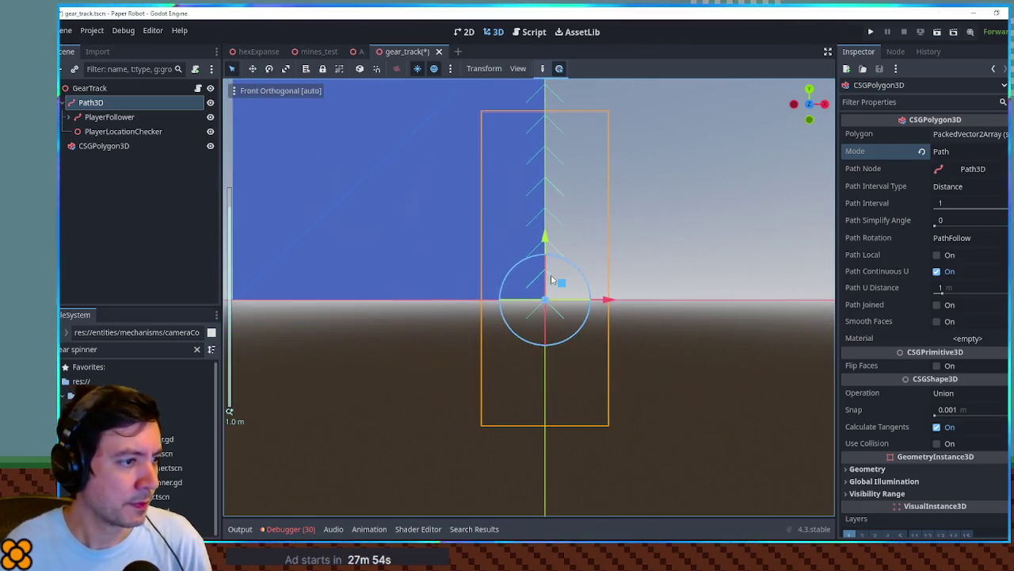
scroll(562, 245, "down", 4)
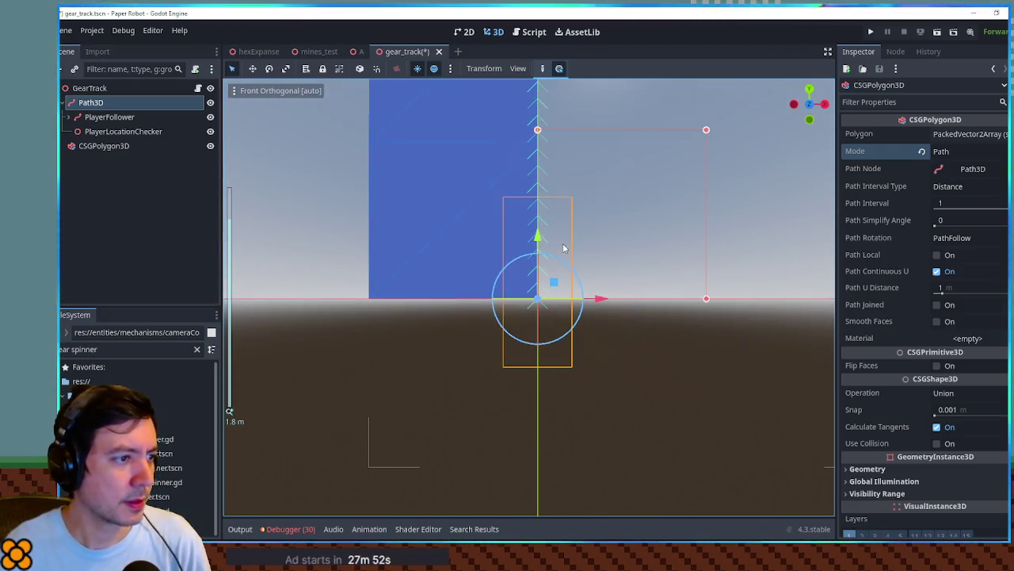
scroll(564, 248, "down", 5)
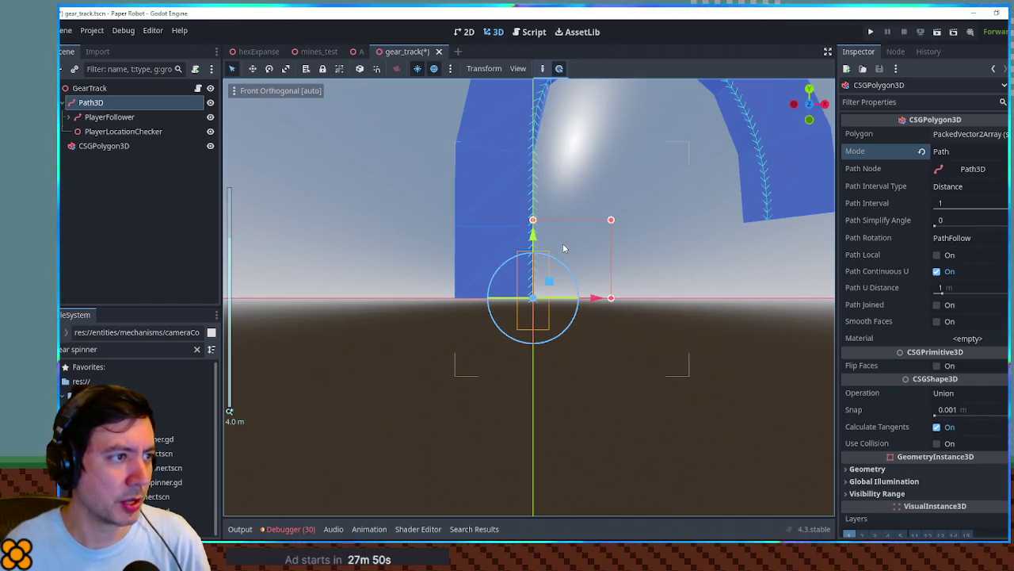
scroll(564, 248, "up", 8)
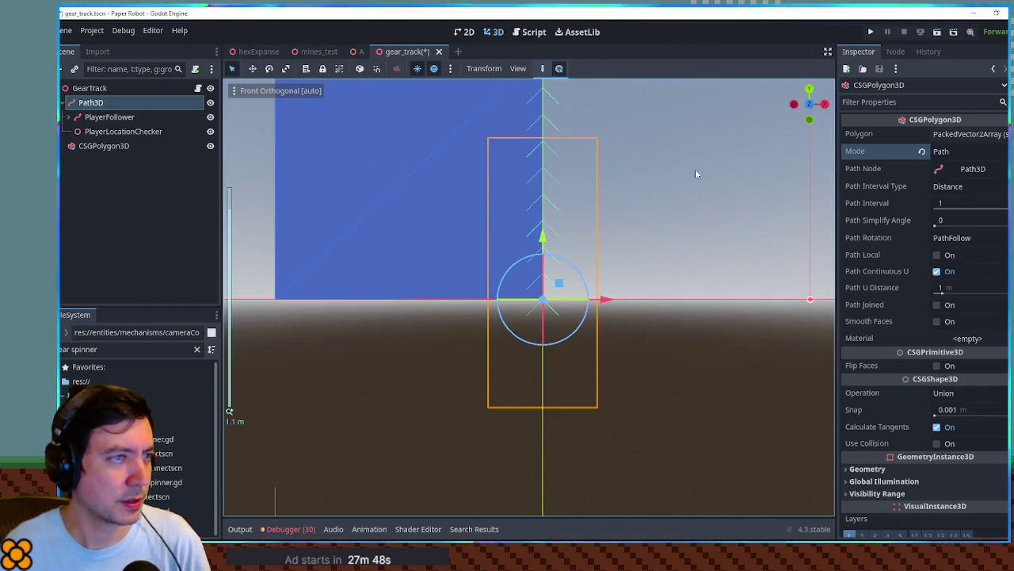
left_click(113, 148)
left_click(559, 70)
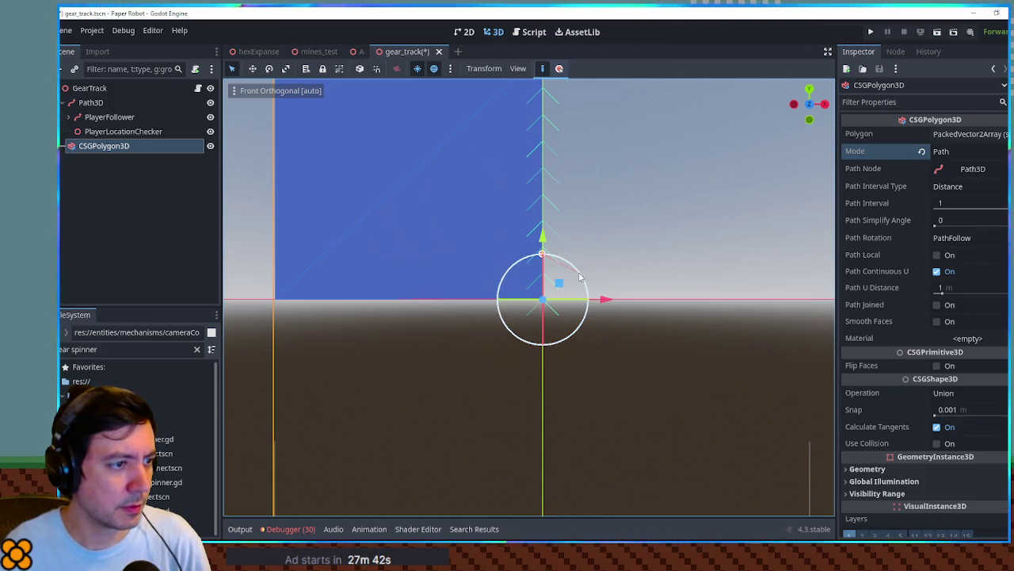
left_click(575, 332)
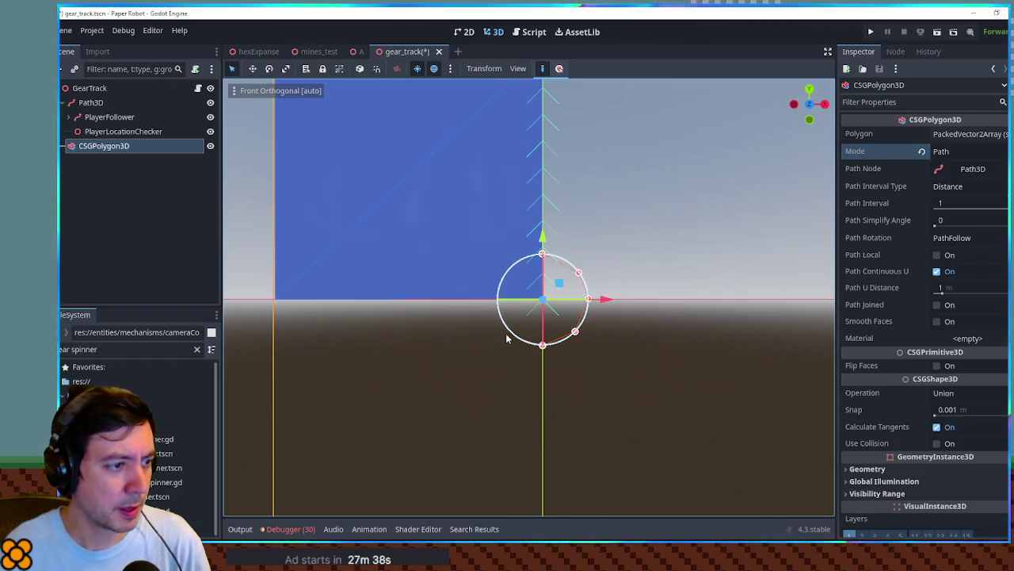
left_click(511, 333)
left_click(497, 299)
left_click(588, 299)
Orbit to check the extruded arch in perspective, then switch to the level A scene.
scroll(650, 210, "down", 5)
mouse_move(649, 209)
left_mouse_down()
mouse_move(647, 278)
mouse_move(539, 233)
mouse_move(655, 211)
left_mouse_up()
scroll(560, 311, "up", 4)
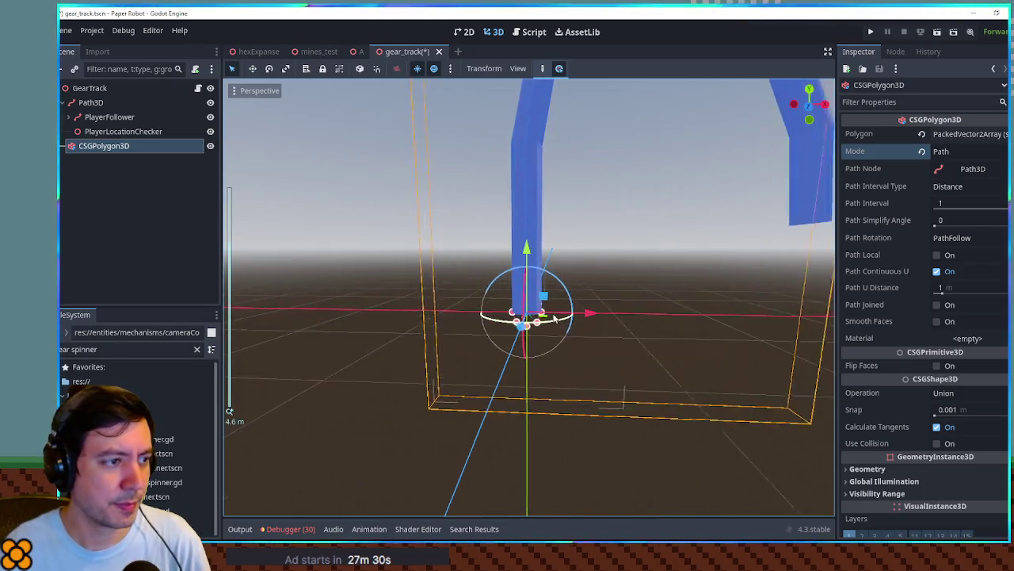
scroll(560, 313, "down", 6)
left_click(358, 51)
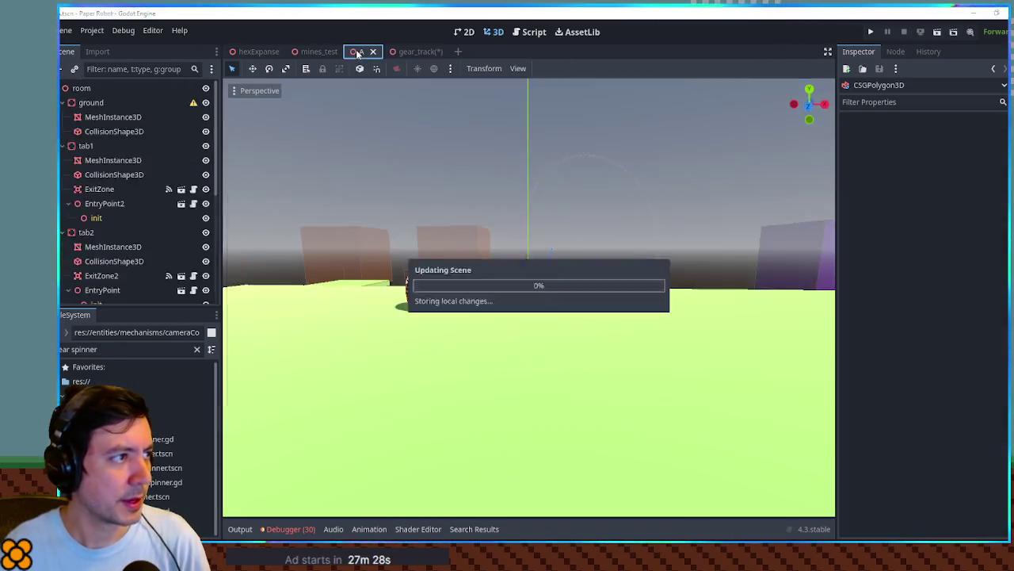
Save the gear_track scene and preview the arch in level A.
left_click(415, 51)
key("ctrl+s")
left_click(358, 52)
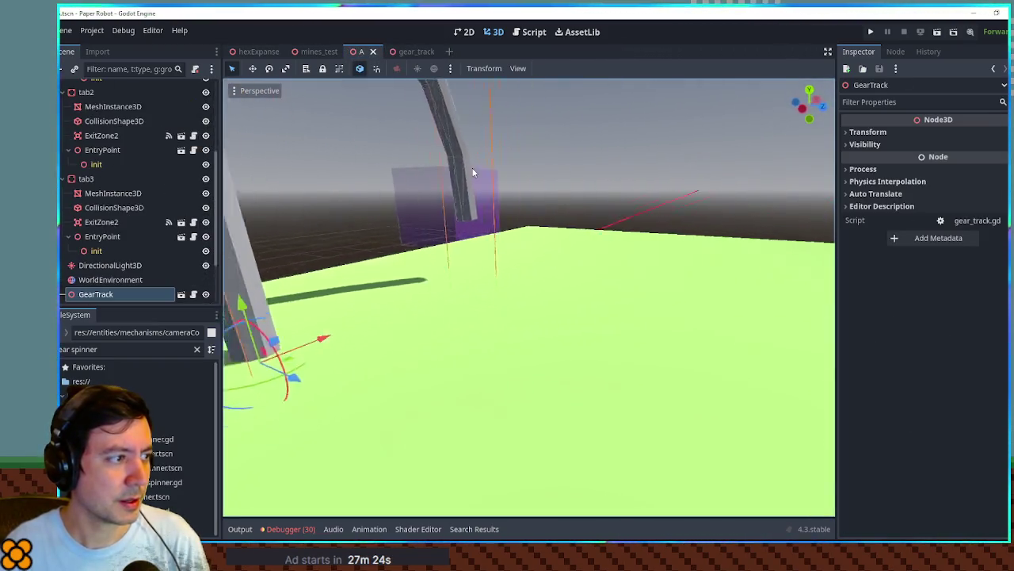
Rotate the CSGPolygon3D profile around Z in front view, narrowing the arch, and recheck it in level A.
left_click(405, 52)
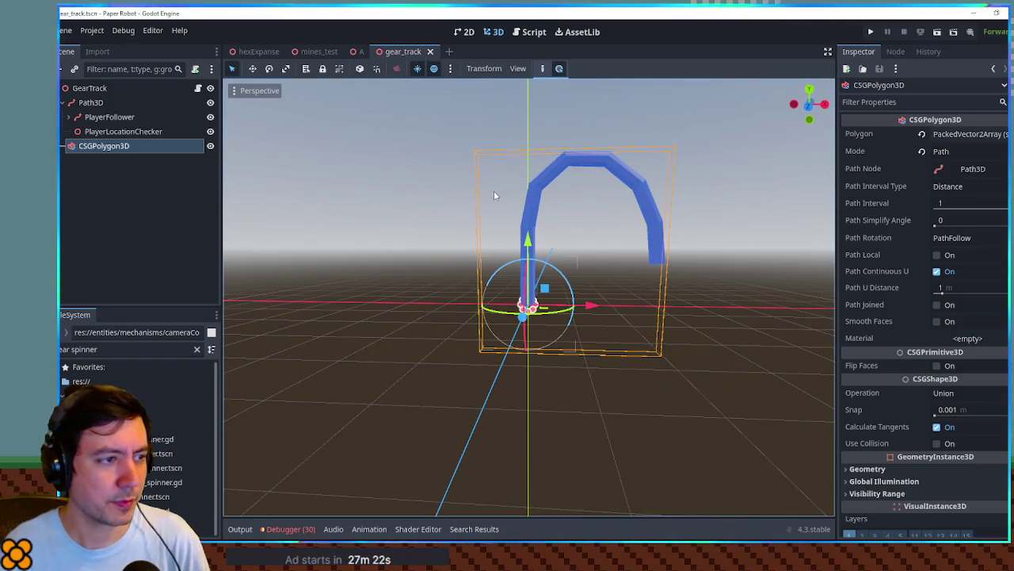
scroll(507, 202, "up", 5)
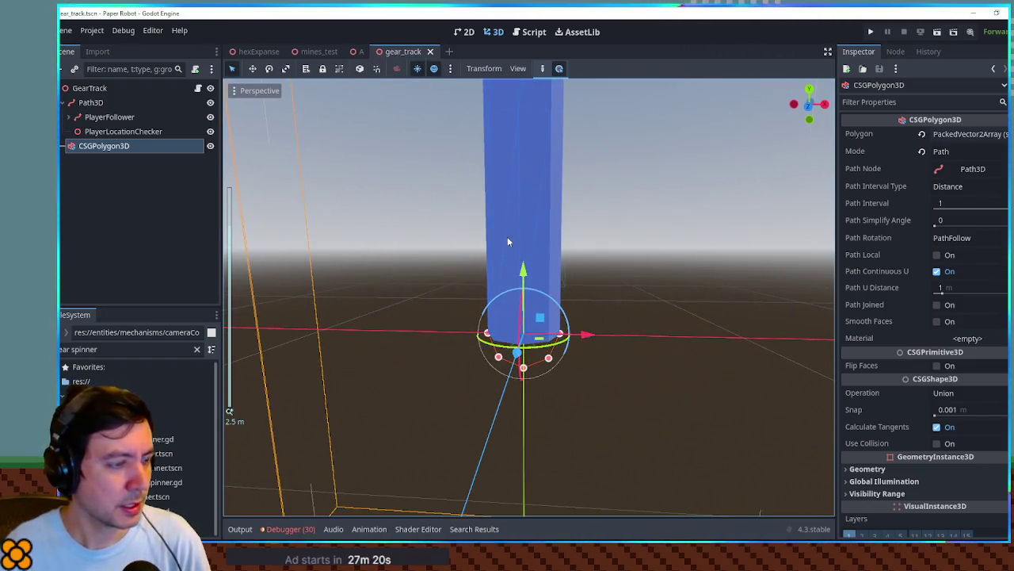
key("KP_7")
key("KP_1")
scroll(580, 268, "up", 5)
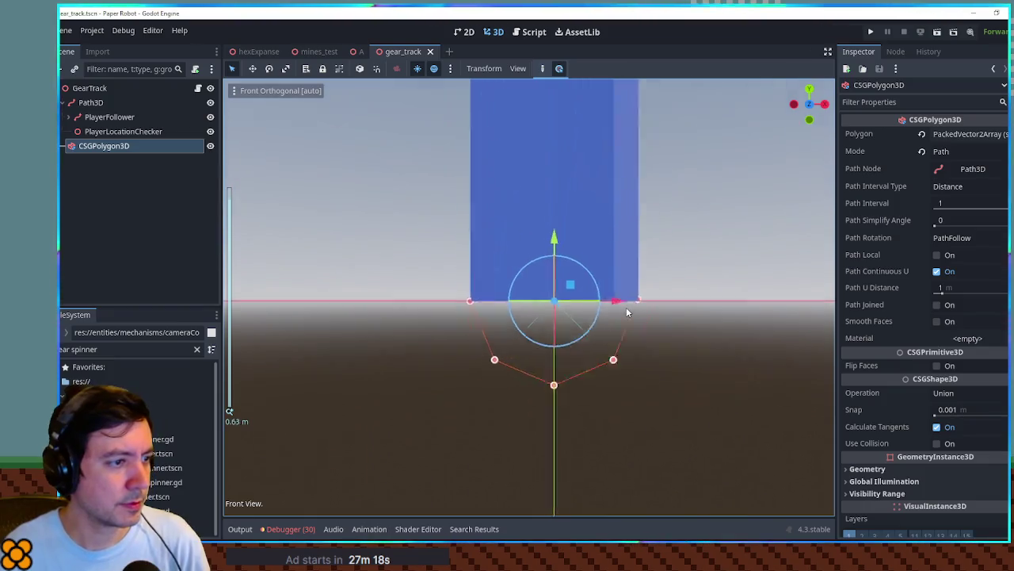
left_click(544, 70)
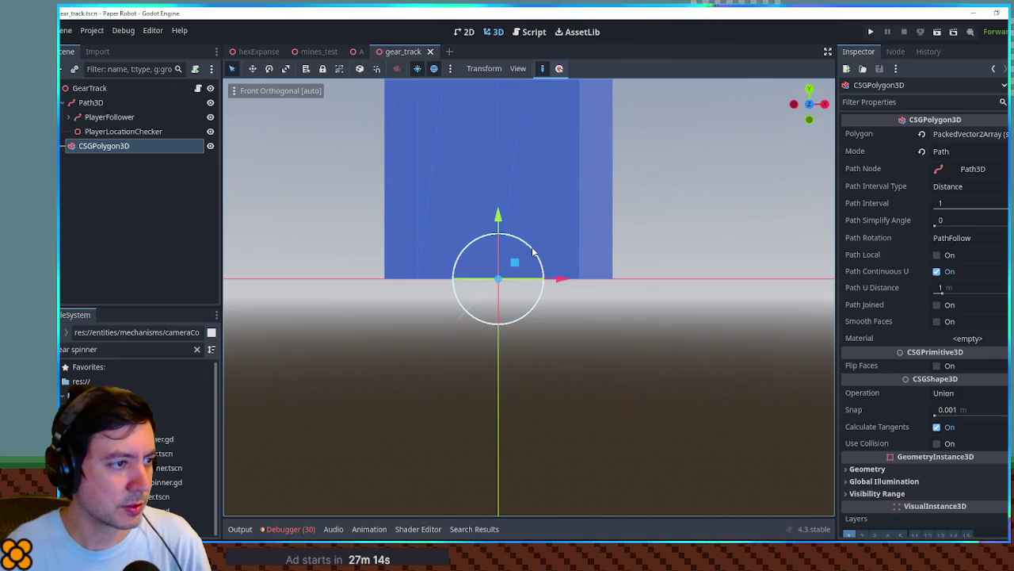
left_click_drag(528, 311, 498, 328)
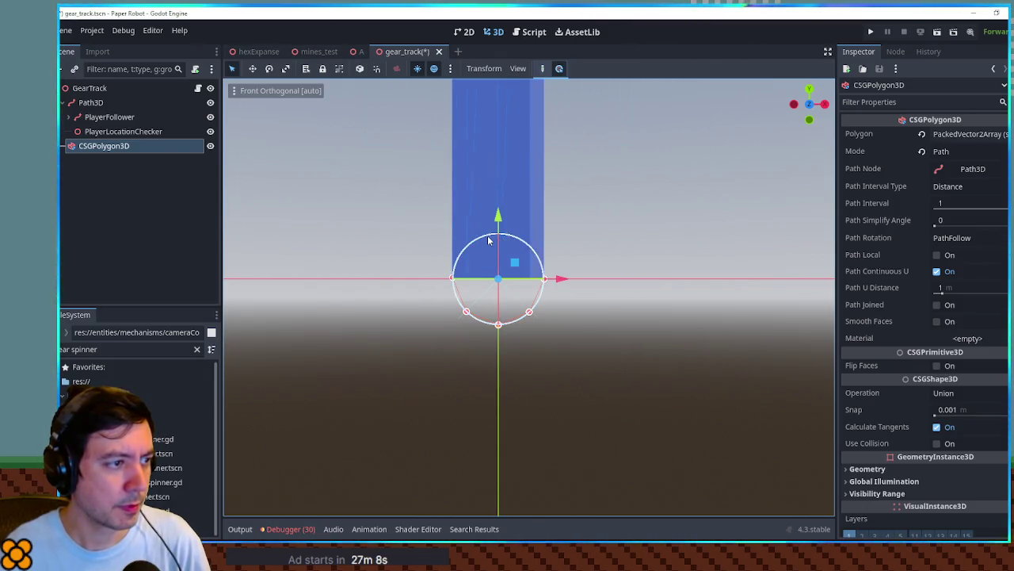
scroll(594, 223, "down", 3)
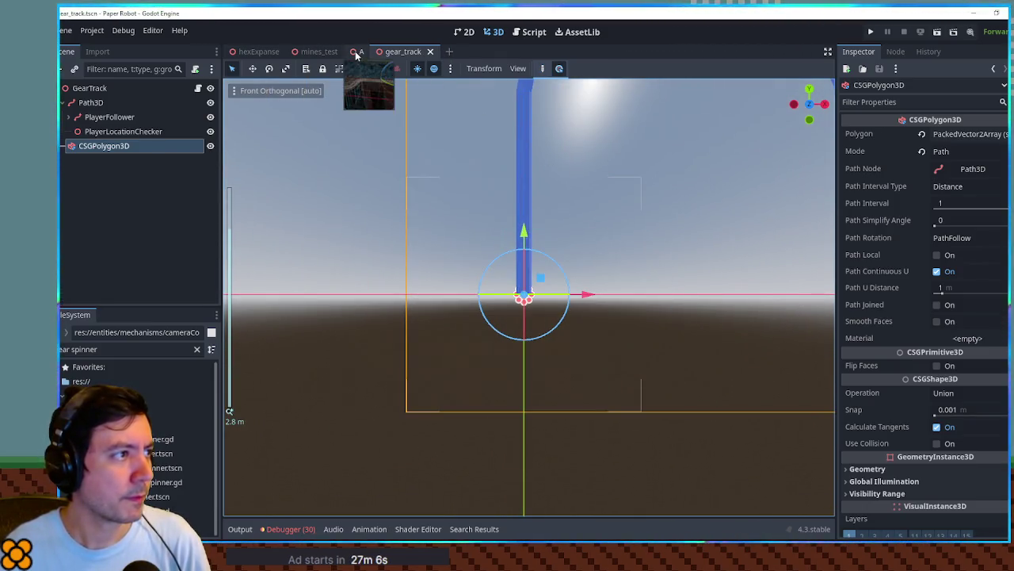
left_click(358, 51)
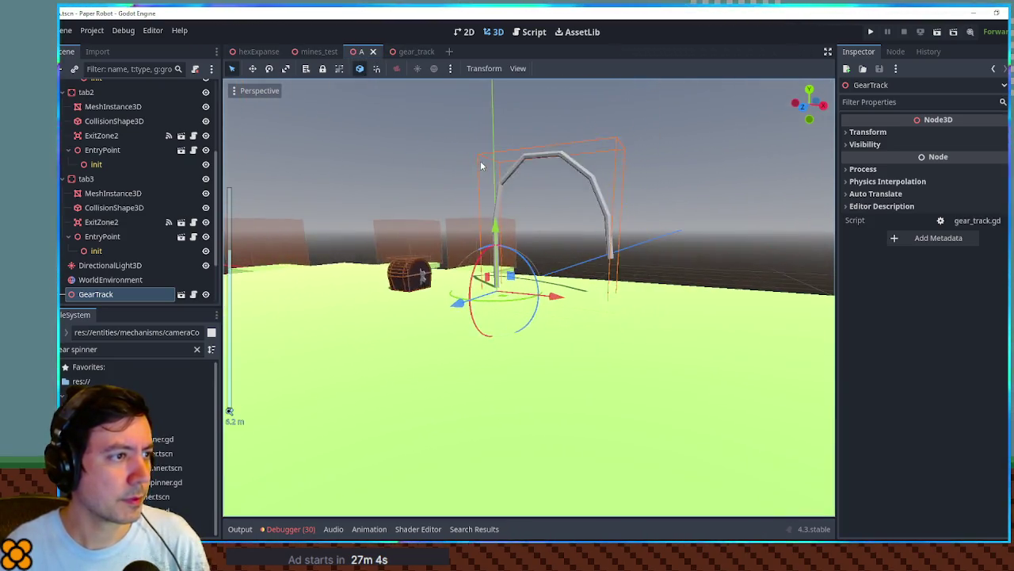
left_click(408, 50)
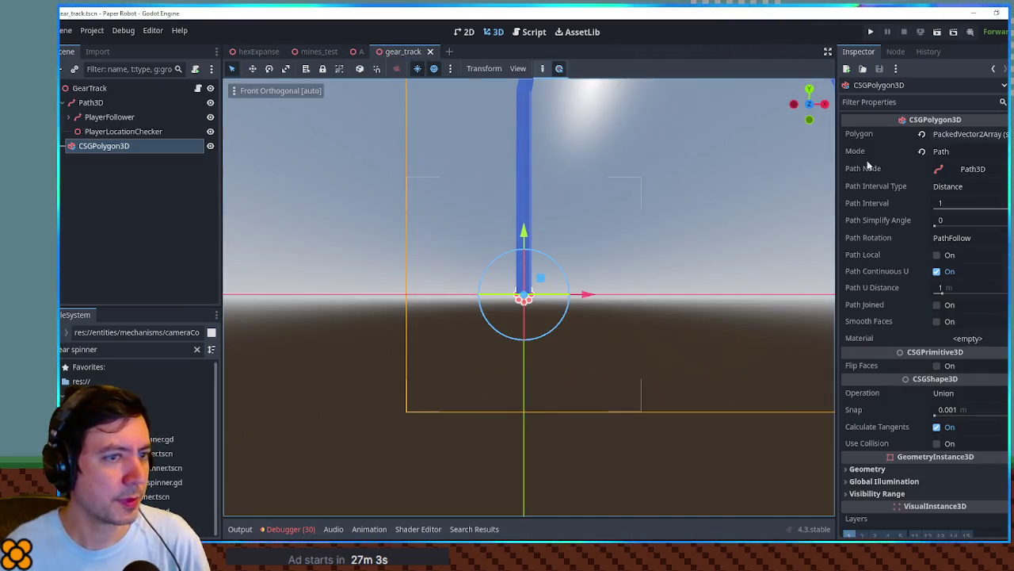
Set the arch's Path Interval to 0.2 and turn on Smooth Faces.
left_click(947, 205)
type("0.2")
key("Return")
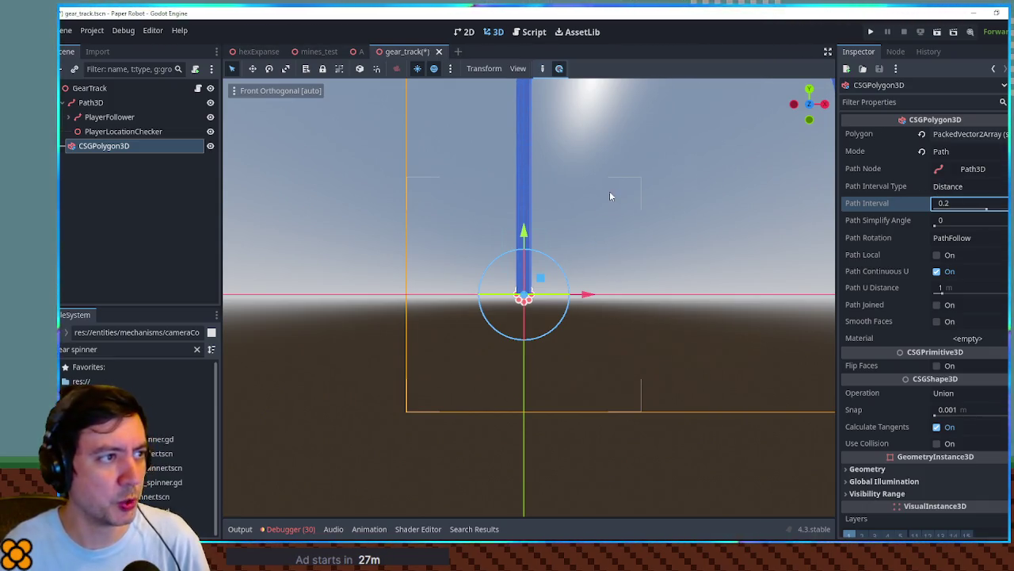
left_click(936, 321)
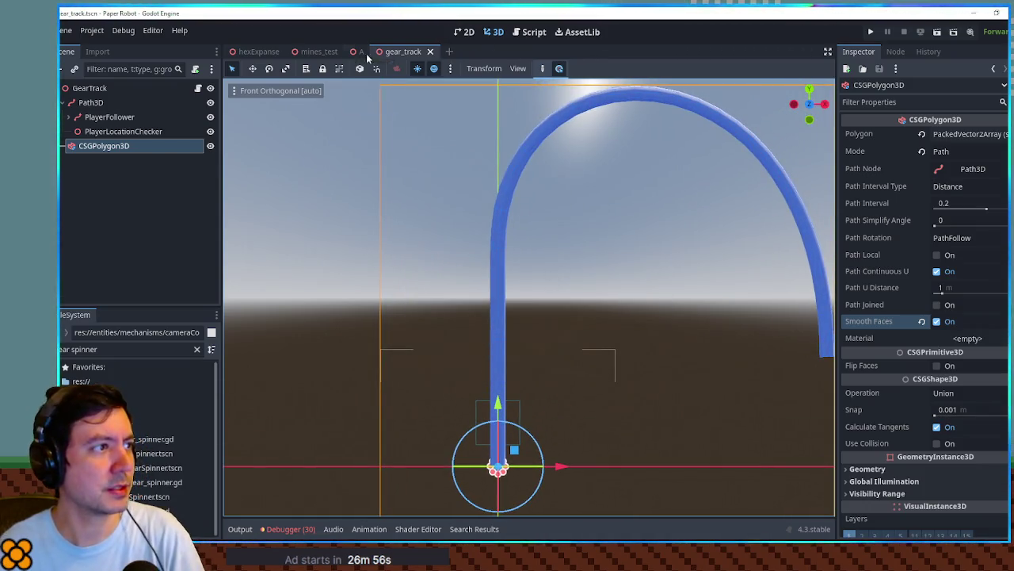
Orbit around the smoothed arch in level A, then open the mines_test scene.
left_click(361, 50)
mouse_move(798, 203)
left_mouse_down()
mouse_move(810, 190)
mouse_move(509, 195)
mouse_move(351, 181)
mouse_move(489, 195)
mouse_move(713, 356)
mouse_move(670, 288)
mouse_move(555, 198)
left_mouse_up()
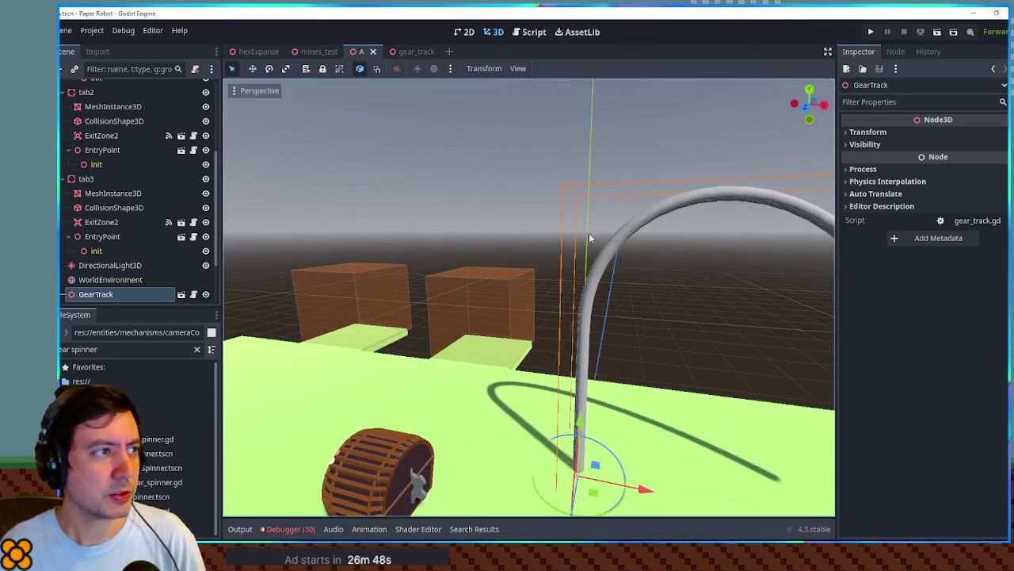
left_click(311, 50)
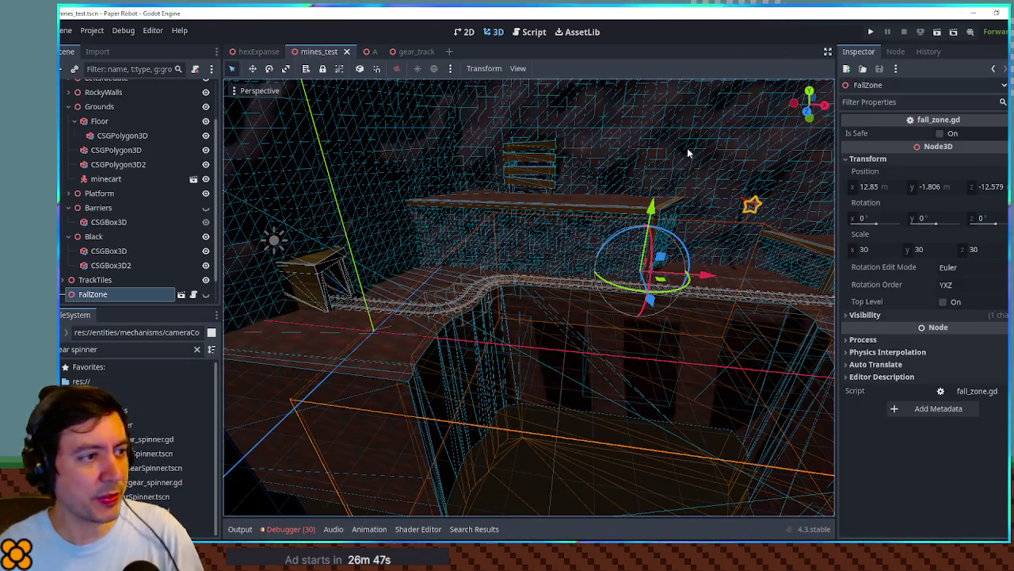
Frame the red pole above the mine-cart track and select the TonguePoleHorizontal node.
left_click(745, 203)
key("f")
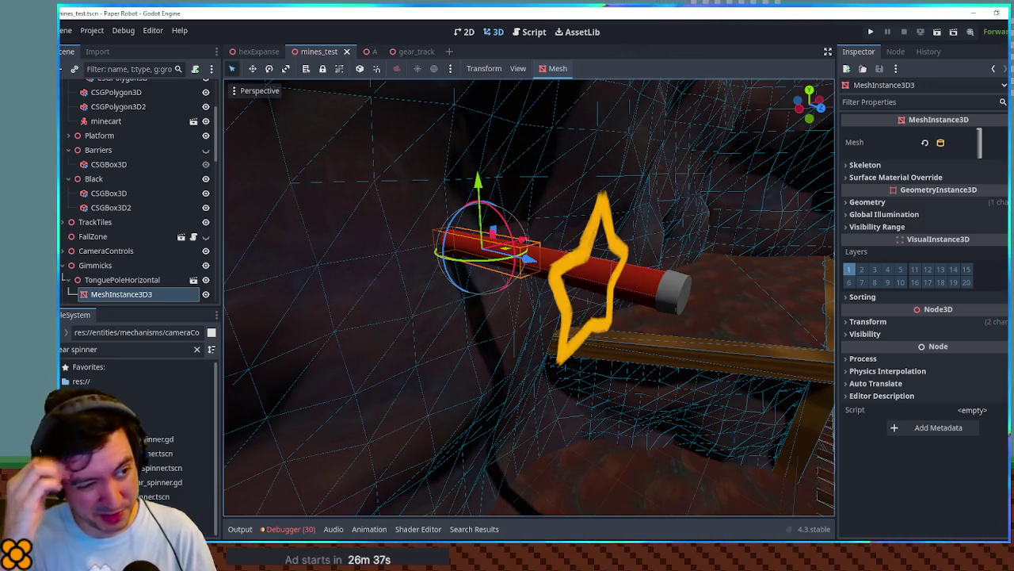
mouse_move(747, 203)
left_mouse_down()
mouse_move(713, 238)
mouse_move(761, 190)
mouse_move(747, 203)
left_mouse_up()
mouse_move(529, 297)
left_mouse_down()
mouse_move(507, 317)
mouse_move(555, 285)
mouse_move(539, 262)
mouse_move(515, 309)
mouse_move(500, 293)
mouse_move(523, 290)
left_mouse_up()
scroll(131, 277, "down", 3)
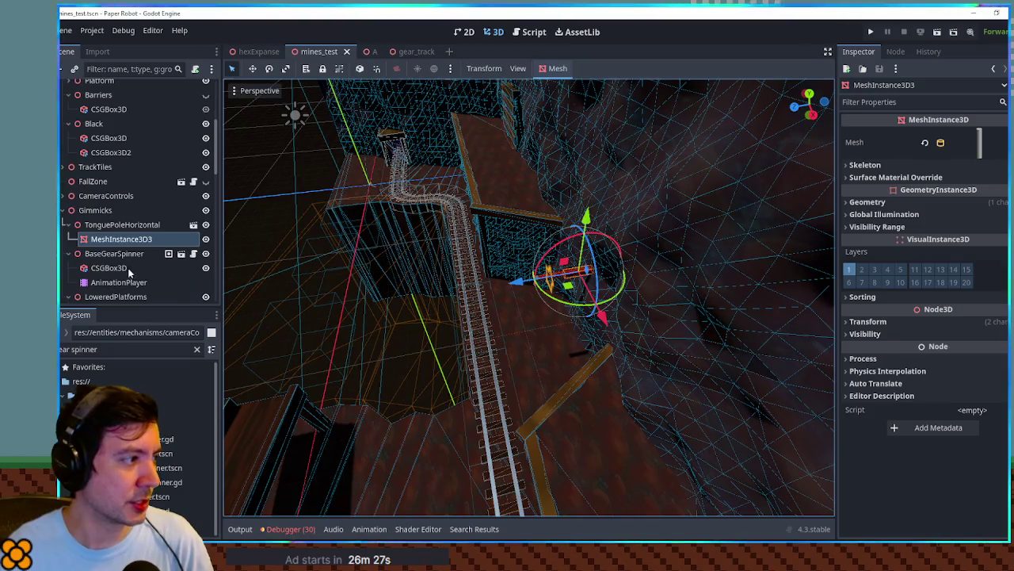
left_click(115, 226)
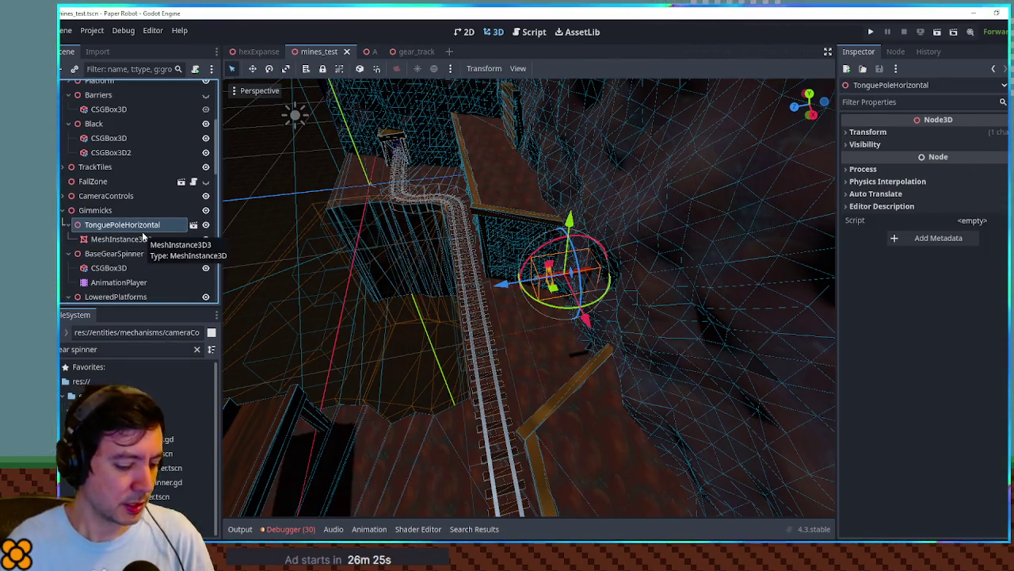
Add a CSGBox3D under TonguePoleHorizontal, flatten it along Z and move it near the star.
key("ctrl+a")
type("csgbo")
key("Return")
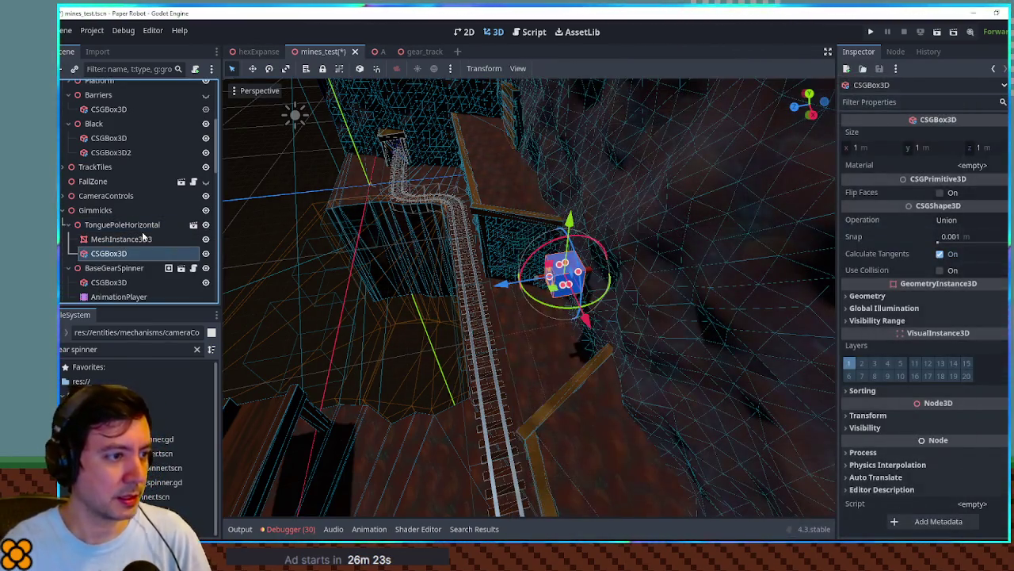
scroll(555, 295, "up", 5)
scroll(554, 290, "down", 3)
key("g")
key("z")
left_click(428, 262)
key("s")
key("z")
left_click(421, 266)
key("g")
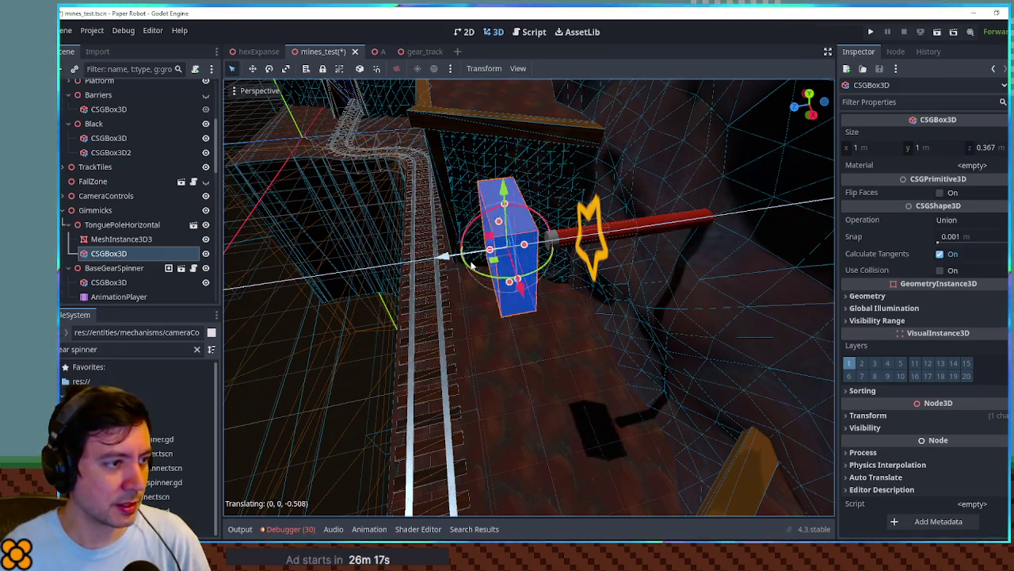
left_click(455, 250)
From the top view, line the box up with the star's depth.
key("KP_7")
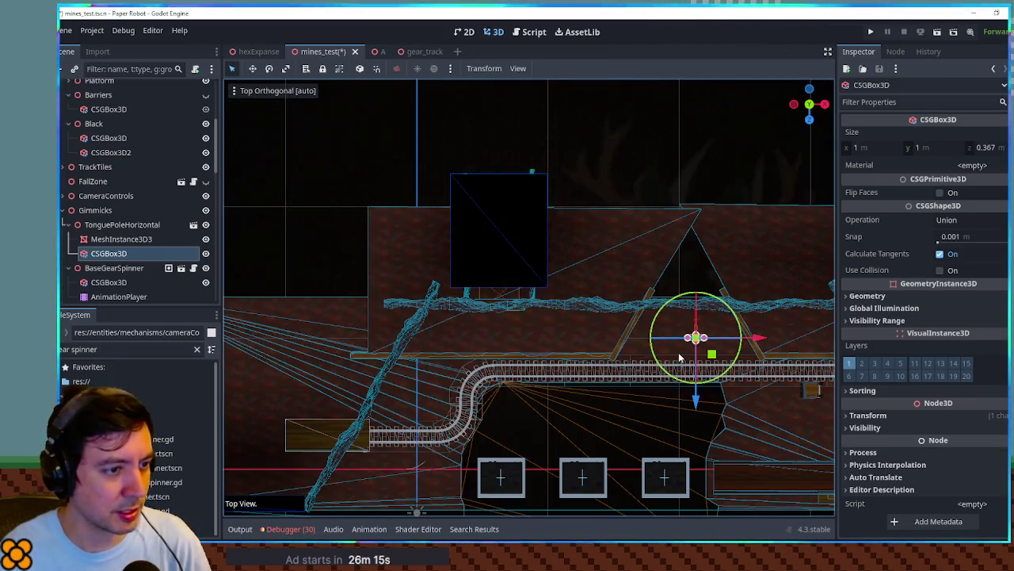
key("f")
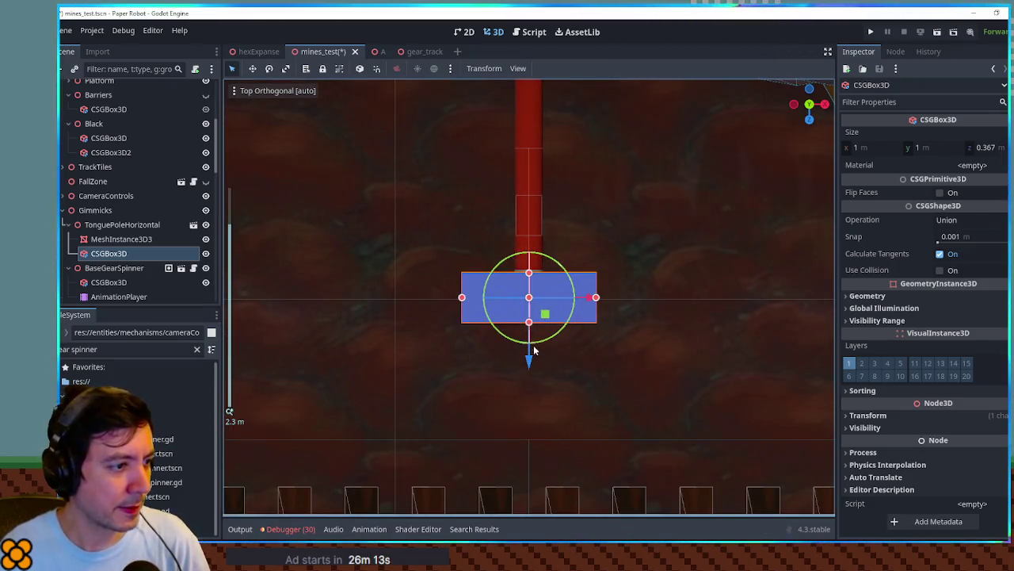
left_click(530, 360)
left_click(529, 285)
mouse_move(530, 358)
left_mouse_down()
mouse_move(555, 299)
mouse_move(589, 285)
mouse_move(552, 279)
left_mouse_up()
Stretch the box into a tall post 4.661 m high in front view.
key("KP_1")
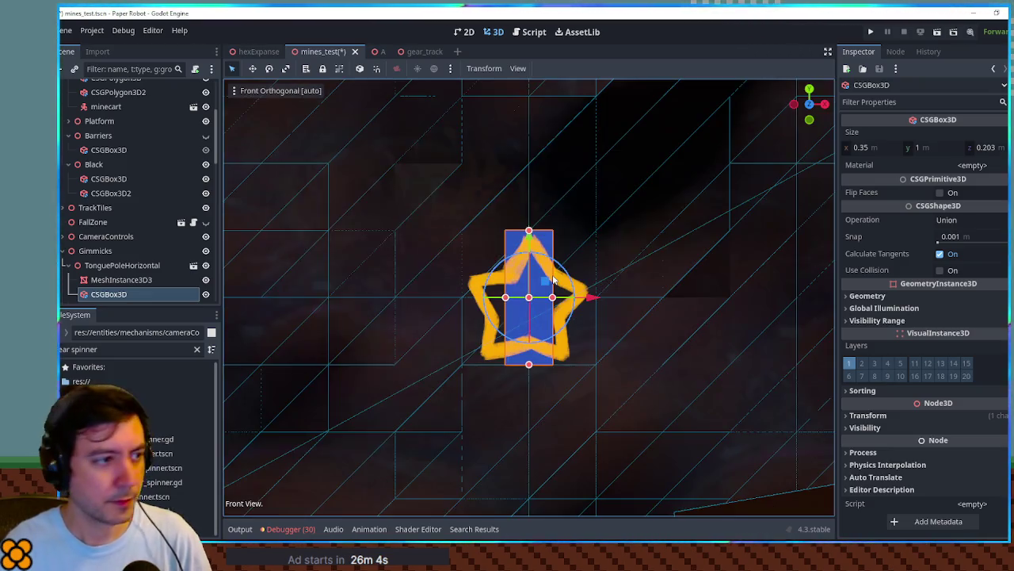
scroll(539, 266, "down", 5)
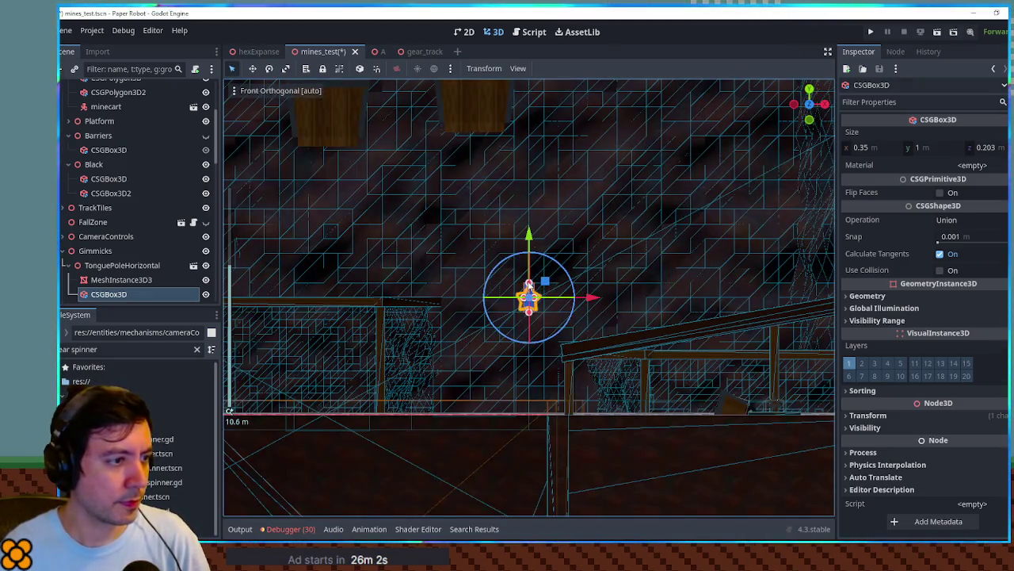
left_click_drag(529, 284, 536, 95)
left_click_drag(530, 502, 529, 431)
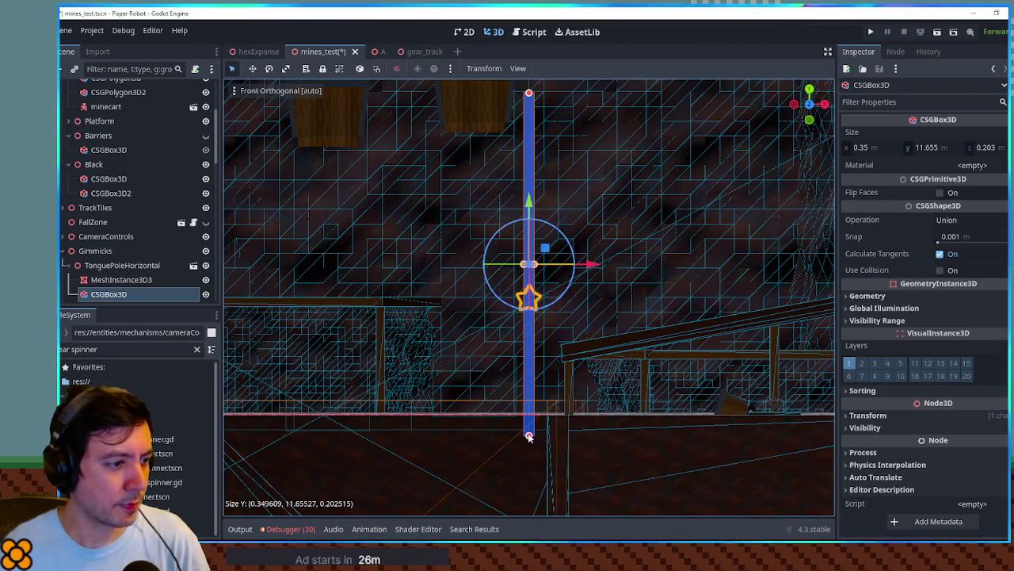
scroll(541, 230, "down", 4)
mouse_move(529, 218)
left_mouse_down()
mouse_move(529, 295)
mouse_move(444, 313)
mouse_move(364, 250)
mouse_move(547, 301)
mouse_move(565, 325)
mouse_move(631, 357)
left_mouse_up()
scroll(551, 291, "up", 4)
left_click(631, 358)
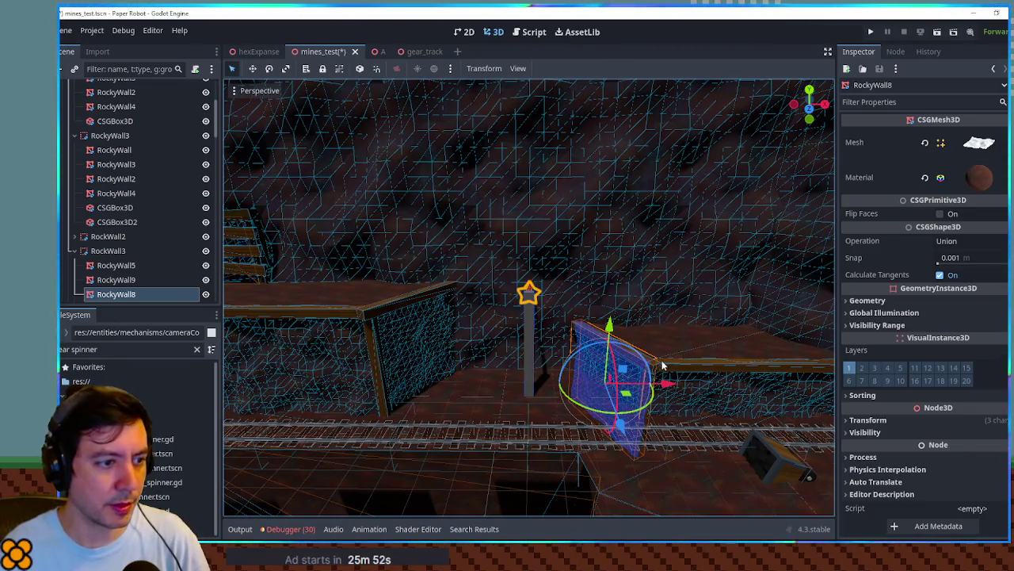
Copy the wooden support beam's material onto the post and enable Use Collision.
left_click(663, 366)
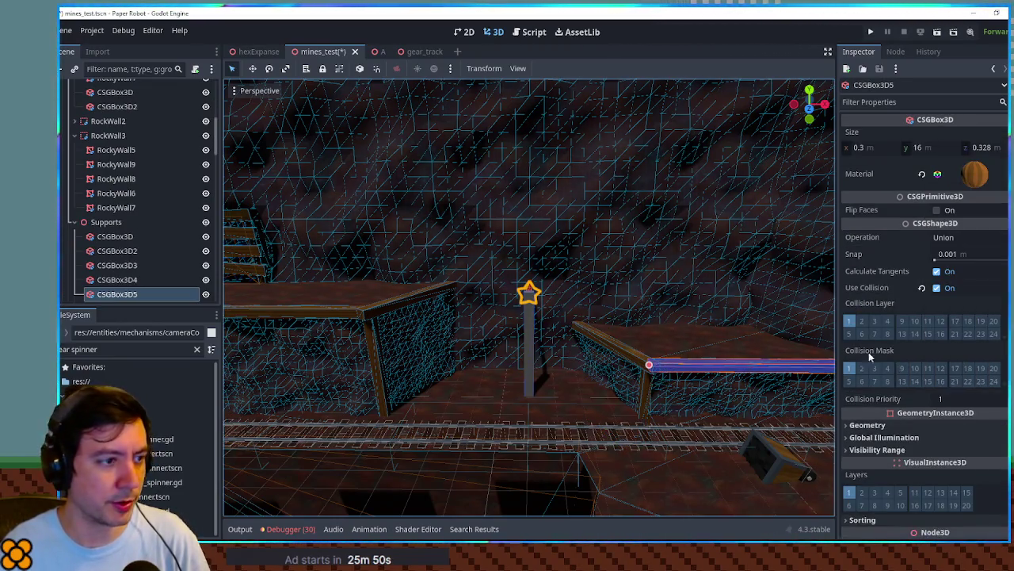
left_click(530, 333)
left_click(971, 165)
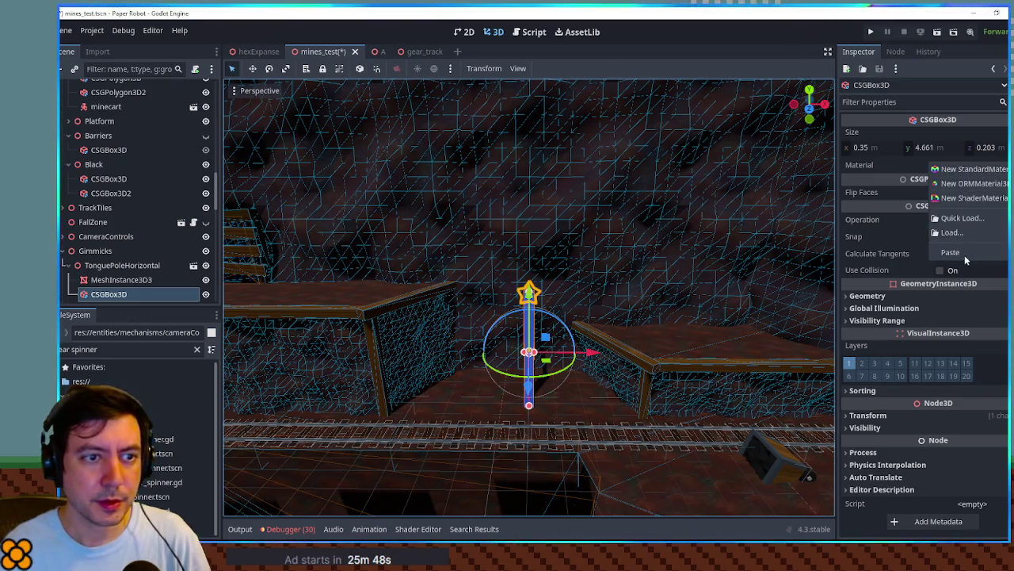
left_click(962, 251)
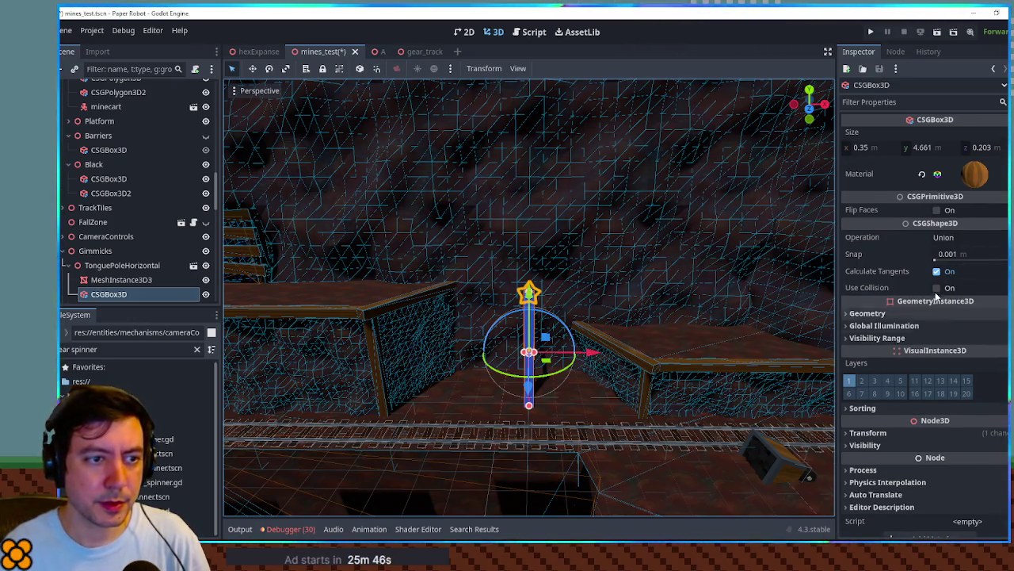
left_click(936, 287)
left_click(444, 278)
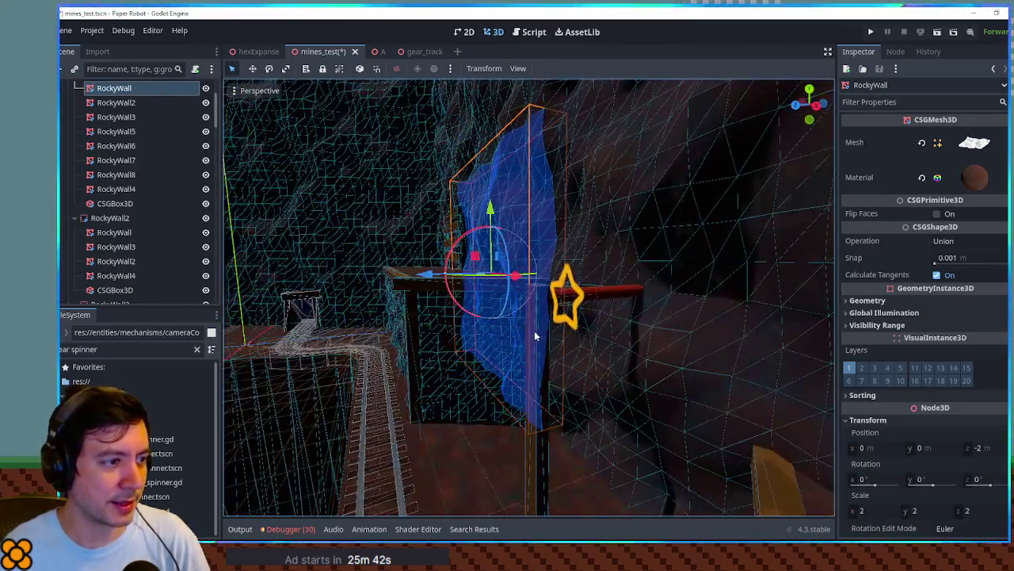
Make the post taller, then duplicate it into a horizontal crossbar about 3.3 m long on top.
left_click(535, 330)
mouse_move(534, 290)
left_mouse_down()
mouse_move(541, 198)
mouse_move(535, 208)
left_mouse_up()
key("ctrl+d")
mouse_move(534, 289)
left_mouse_down()
mouse_move(536, 274)
mouse_move(495, 332)
left_mouse_up()
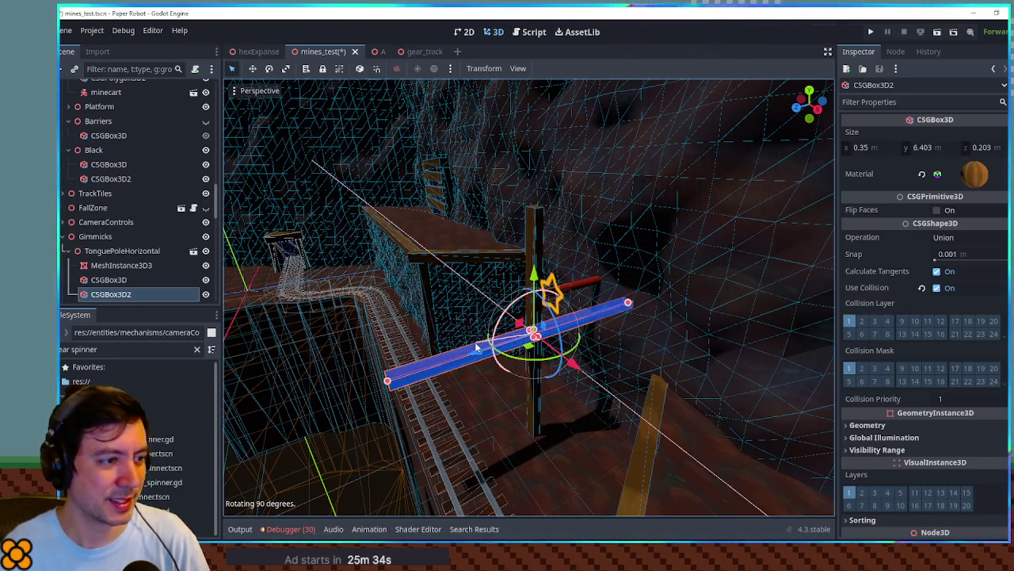
left_click_drag(536, 278, 538, 133)
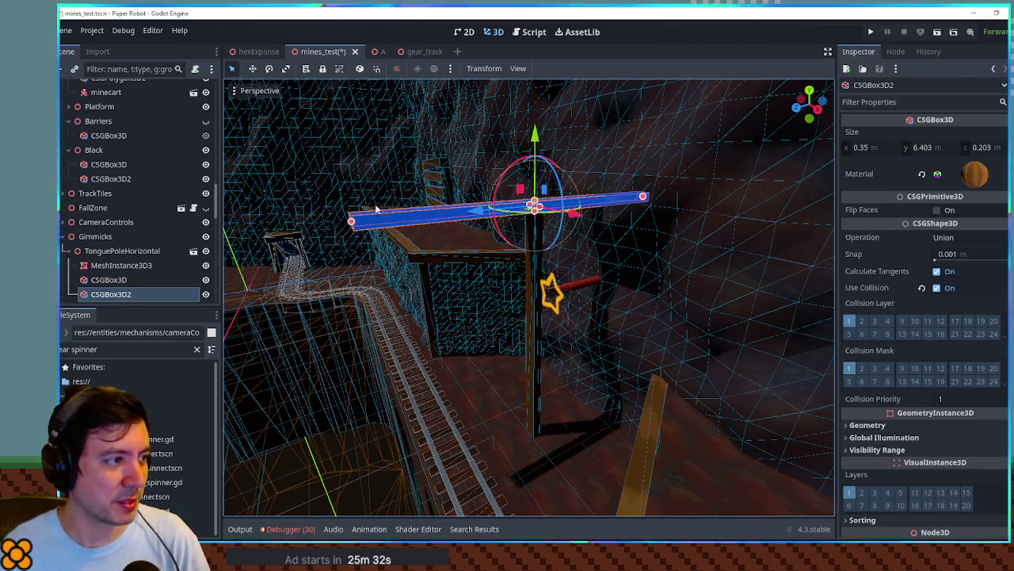
mouse_move(351, 223)
left_mouse_down()
mouse_move(511, 207)
mouse_move(578, 225)
left_mouse_up()
scroll(578, 225, "up", 3)
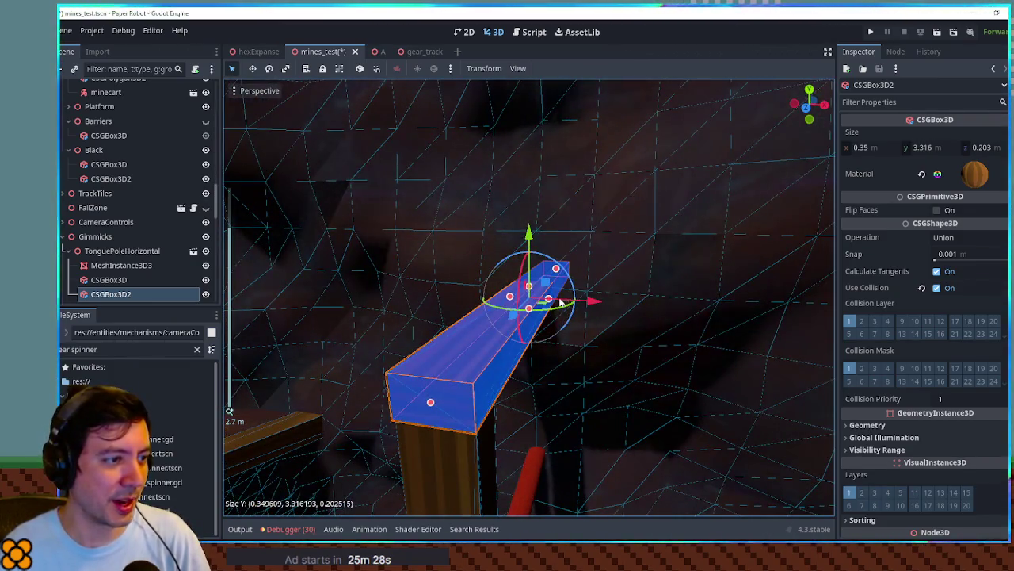
left_click_drag(561, 301, 579, 299)
left_click_drag(298, 315, 287, 312)
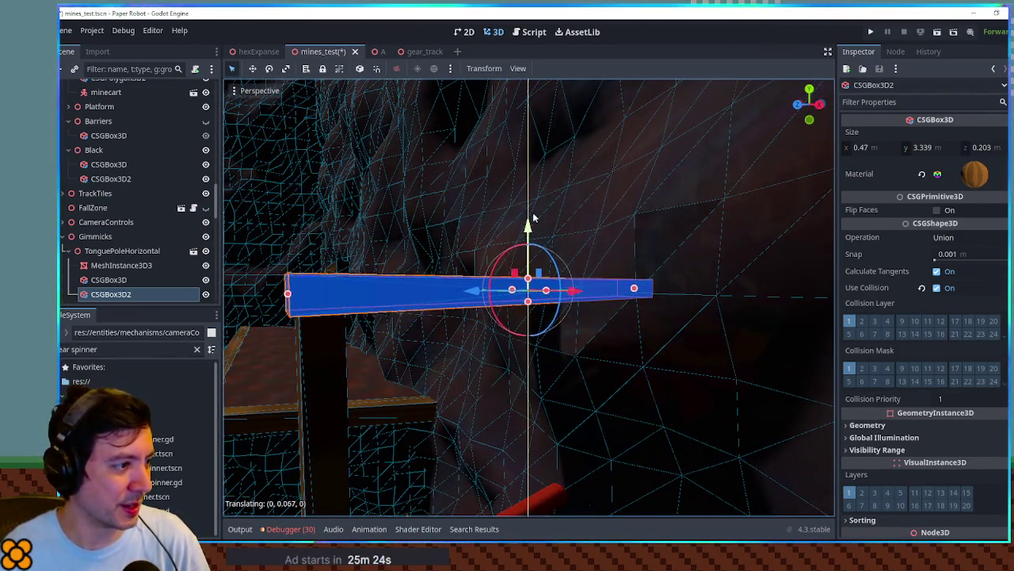
Save the mines_test scene and run the game with F6 to test the level.
scroll(371, 224, "down", 3)
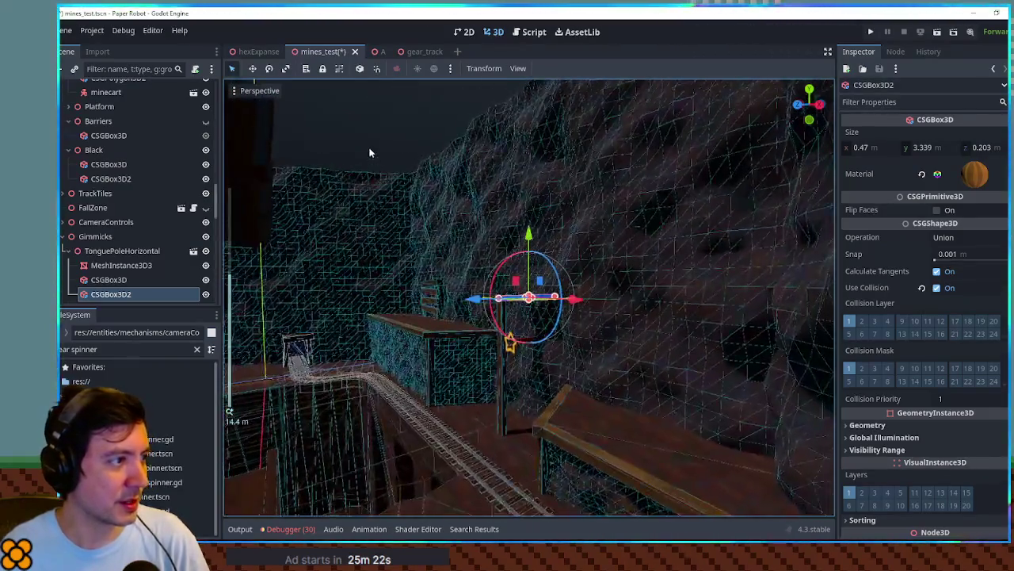
left_click(528, 195)
key("ctrl+s")
mouse_move(508, 270)
left_mouse_down()
mouse_move(616, 274)
mouse_move(491, 279)
left_mouse_up()
key("F6")
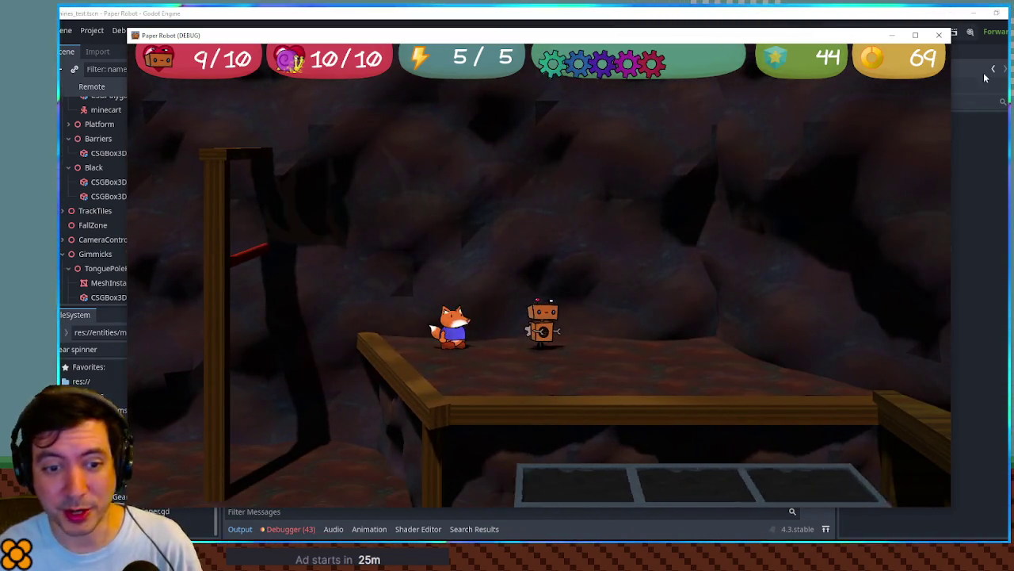
left_click(940, 35)
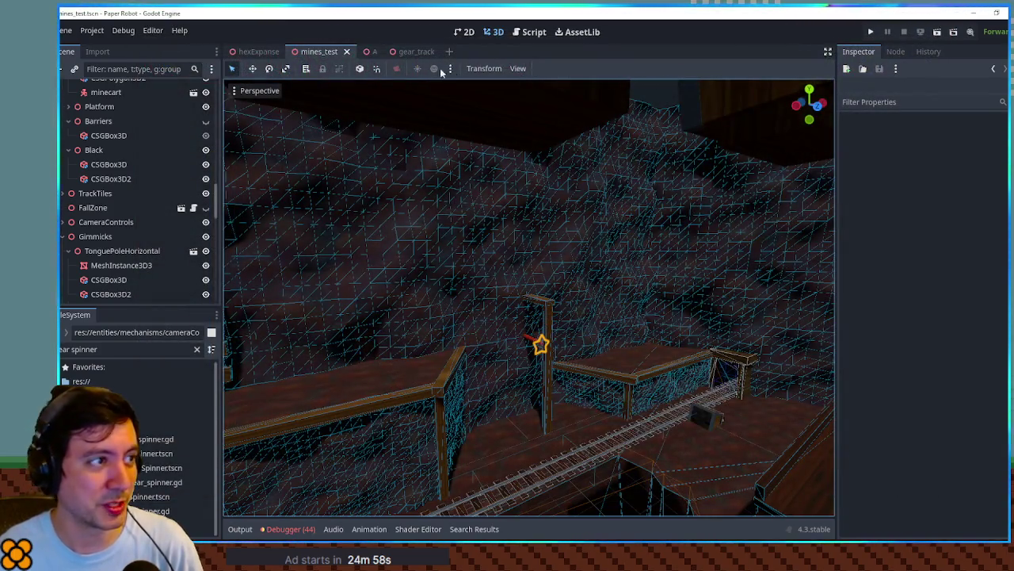
left_click(412, 51)
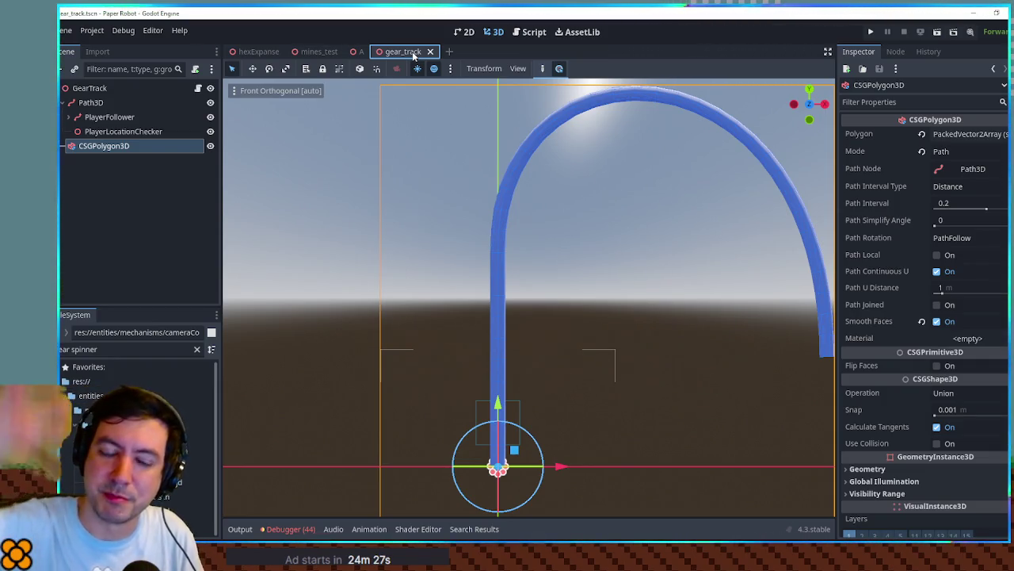
Inspect the crossbar in mines_test, then view the gear_track arch in perspective.
left_click(319, 51)
scroll(579, 244, "up", 3)
left_click_drag(545, 247, 573, 336)
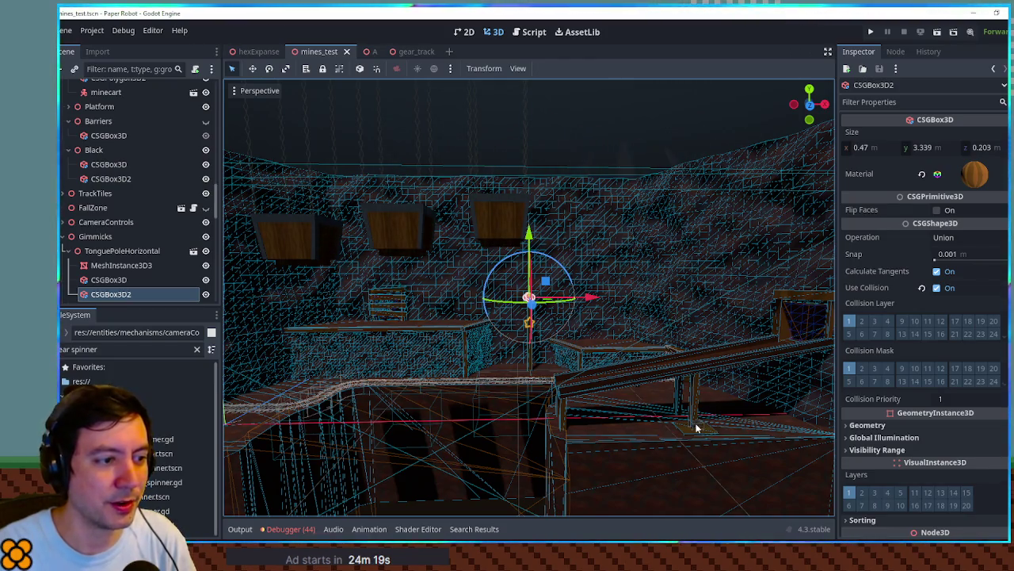
mouse_move(696, 428)
left_mouse_down()
mouse_move(548, 351)
mouse_move(579, 364)
left_mouse_up()
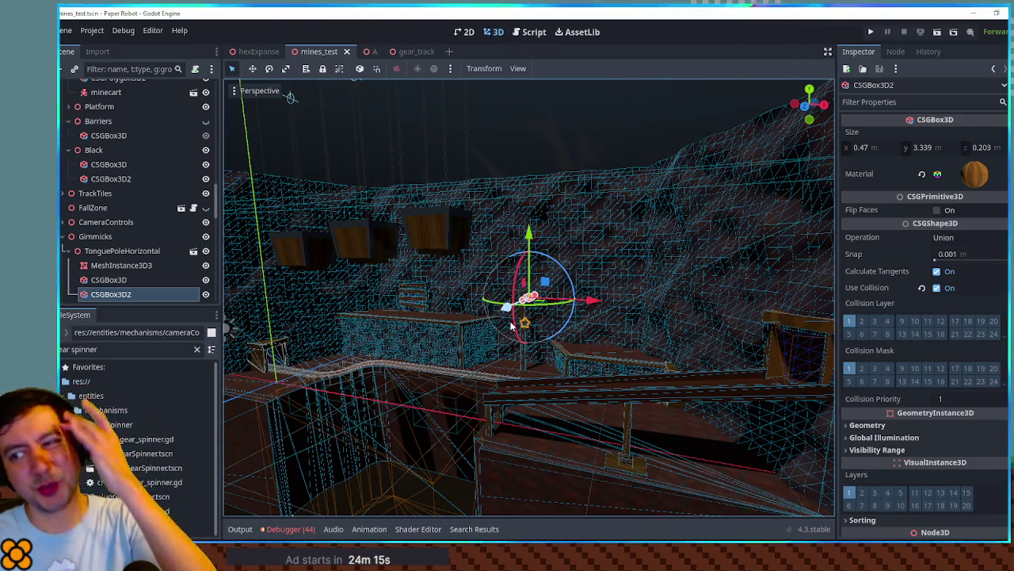
left_click(413, 51)
mouse_move(470, 191)
left_mouse_down()
mouse_move(579, 244)
mouse_move(536, 238)
mouse_move(581, 244)
mouse_move(598, 258)
mouse_move(534, 217)
left_mouse_up()
Filter the files for 'grip', try the wavyStripe texture on the arch, then undo it.
triple_click(128, 349)
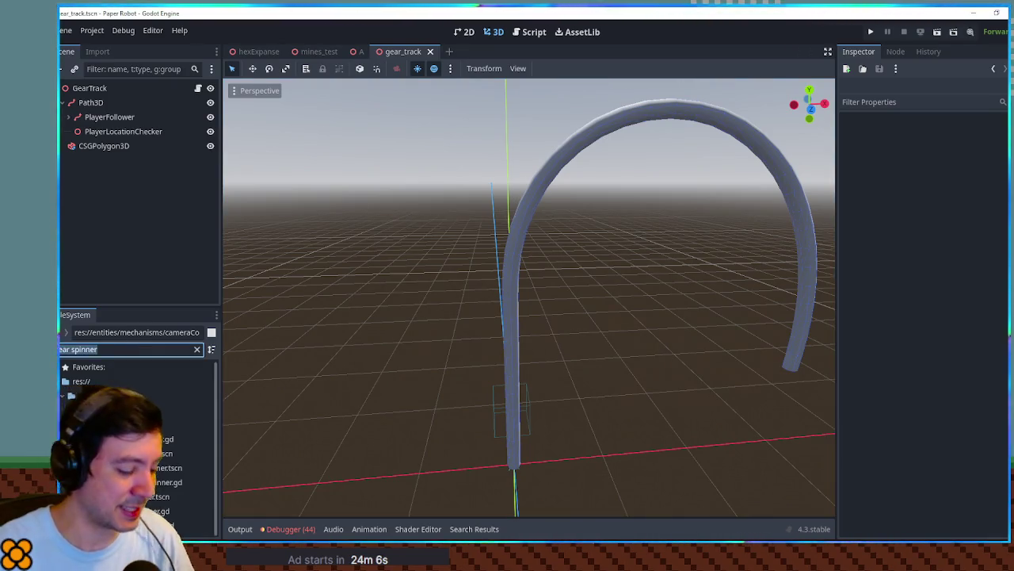
type("grip")
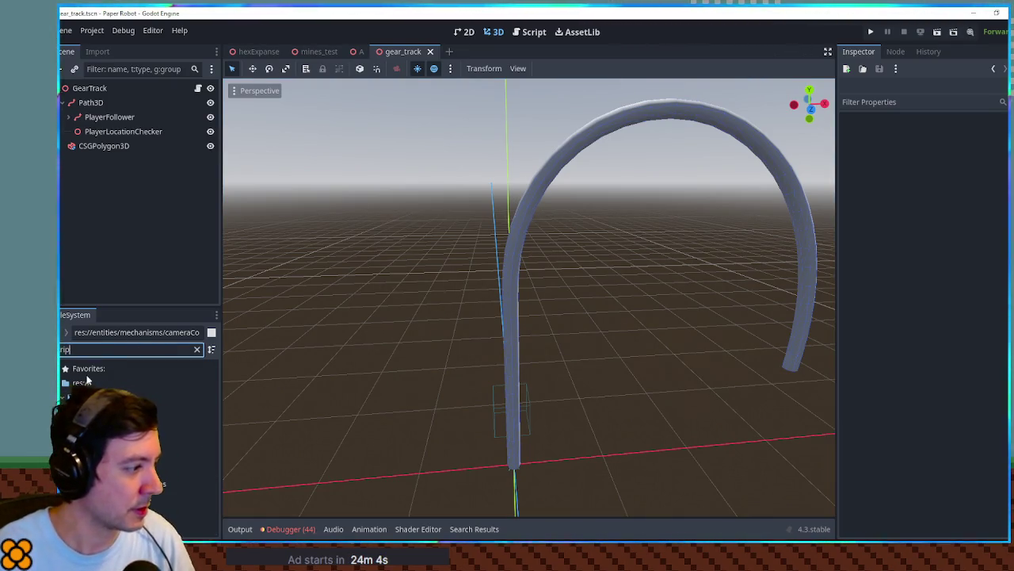
left_click(163, 469)
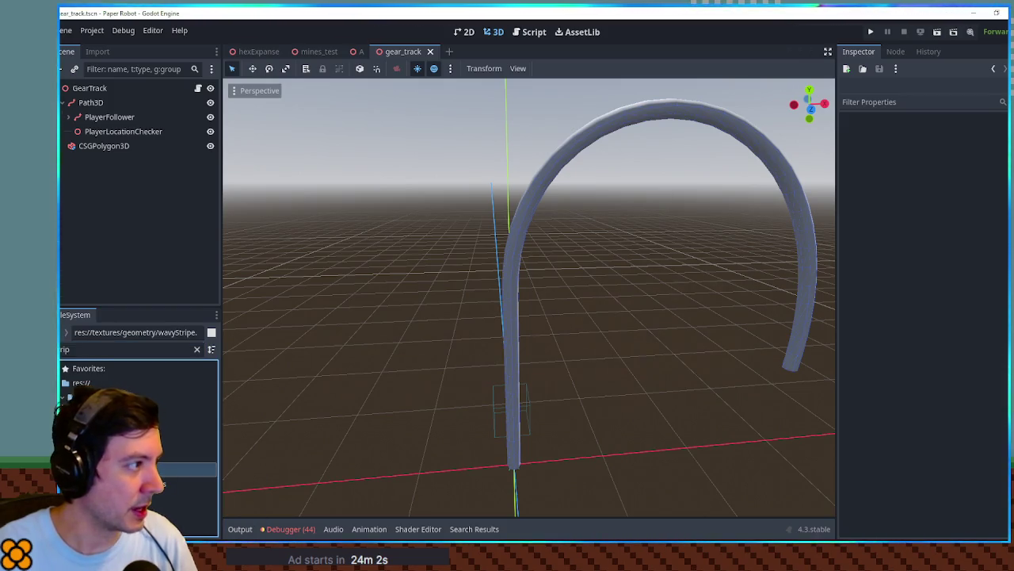
left_click(96, 146)
mouse_move(162, 469)
left_mouse_down()
mouse_move(555, 333)
mouse_move(925, 308)
left_mouse_up()
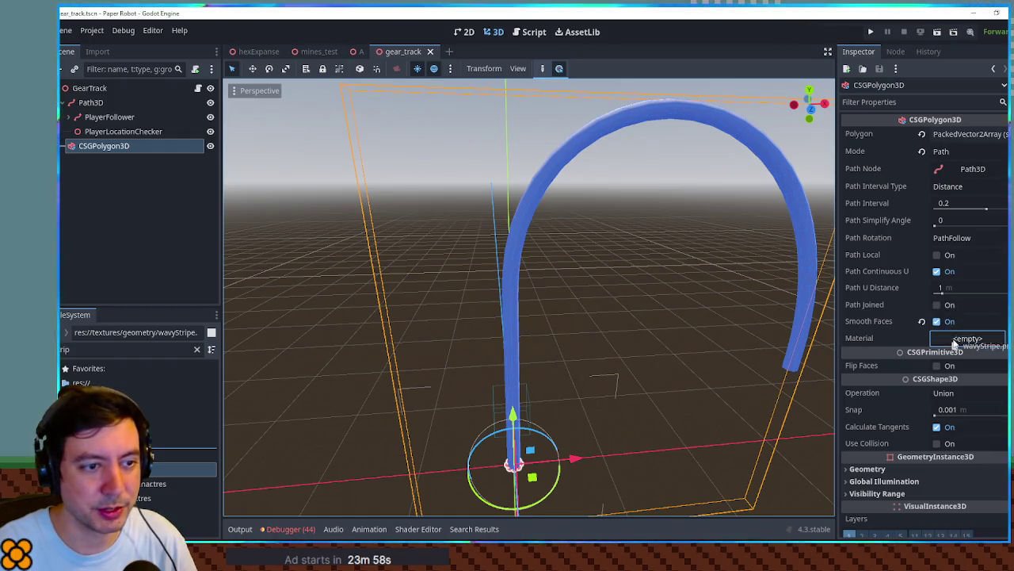
left_click_drag(955, 342, 955, 342)
mouse_move(642, 254)
left_mouse_down()
mouse_move(478, 234)
mouse_move(367, 251)
mouse_move(635, 253)
left_mouse_up()
key("ctrl+z")
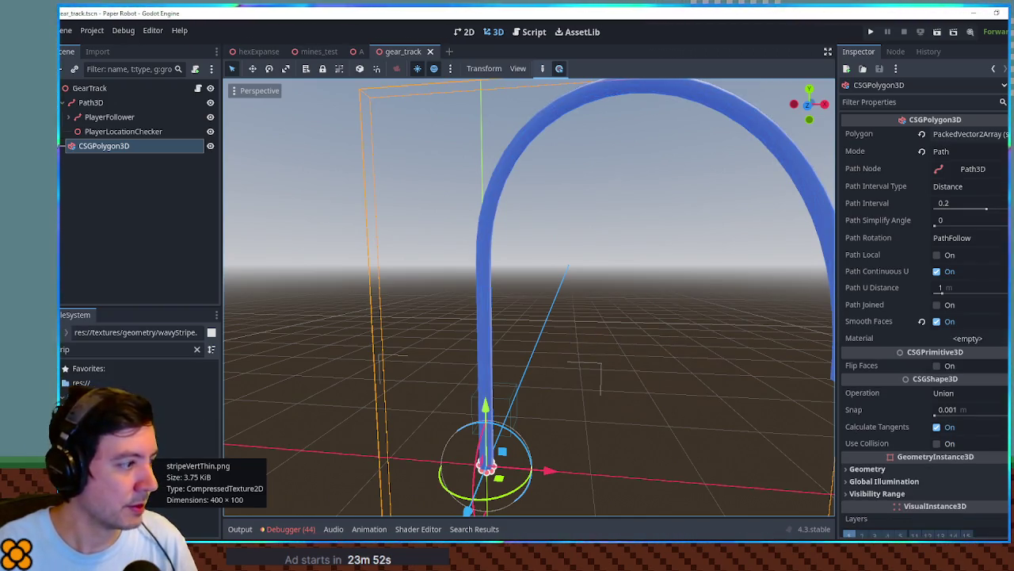
Apply the thin vertical stripe texture to the arch's material.
mouse_move(159, 439)
left_mouse_down()
mouse_move(272, 439)
mouse_move(899, 335)
mouse_move(968, 341)
left_mouse_up()
mouse_move(670, 298)
left_mouse_down()
mouse_move(534, 290)
mouse_move(632, 309)
mouse_move(655, 301)
mouse_move(537, 310)
left_mouse_up()
scroll(533, 290, "down", 4)
left_click(632, 308)
scroll(632, 309, "up", 5)
Raise the tube material's UV1 scale to 8.295 for tighter stripe tiling.
left_click(149, 147)
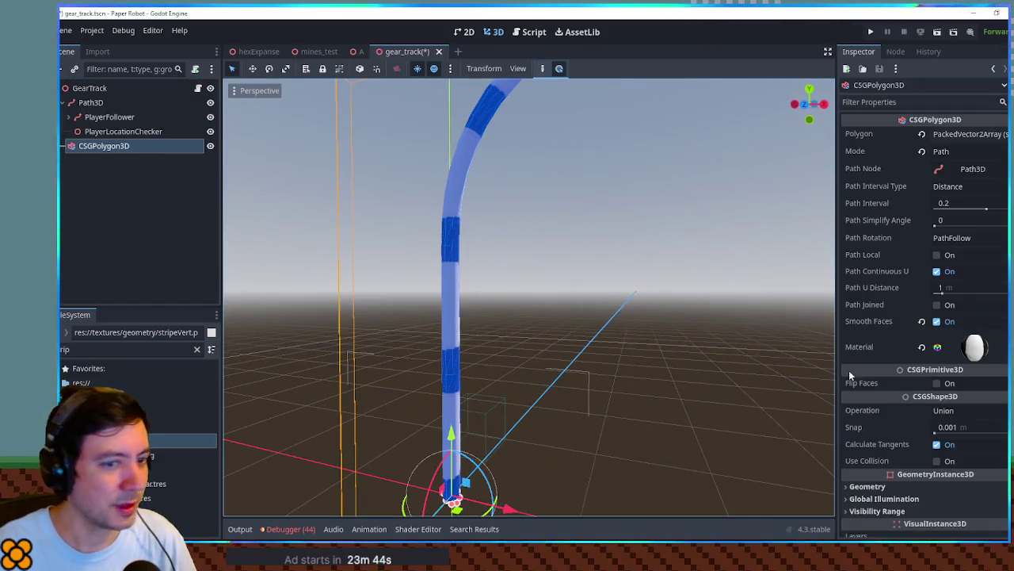
left_click(938, 347)
left_click(871, 427)
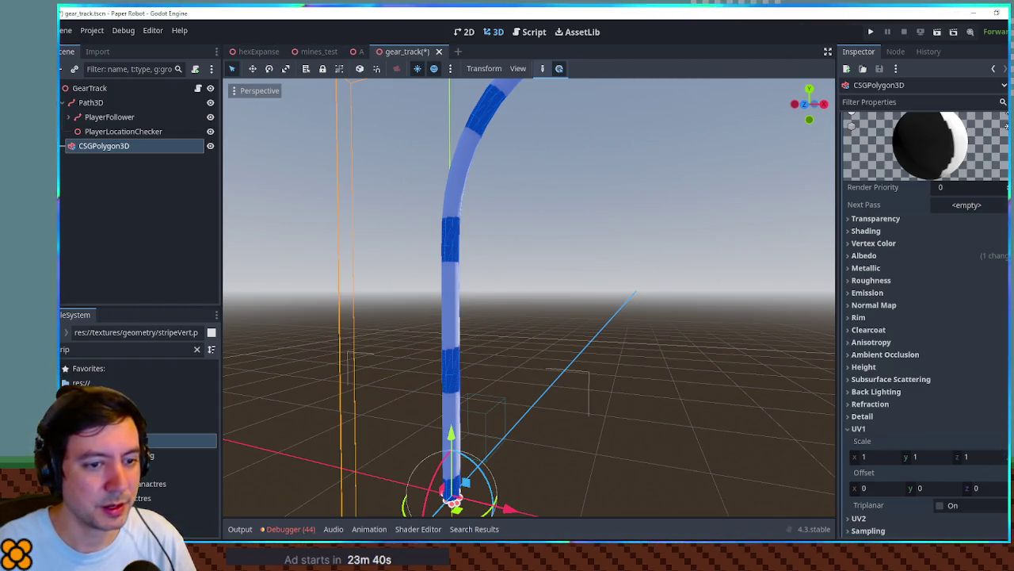
mouse_move(857, 455)
left_mouse_down()
mouse_move(828, 455)
mouse_move(937, 456)
left_mouse_up()
left_click(571, 333)
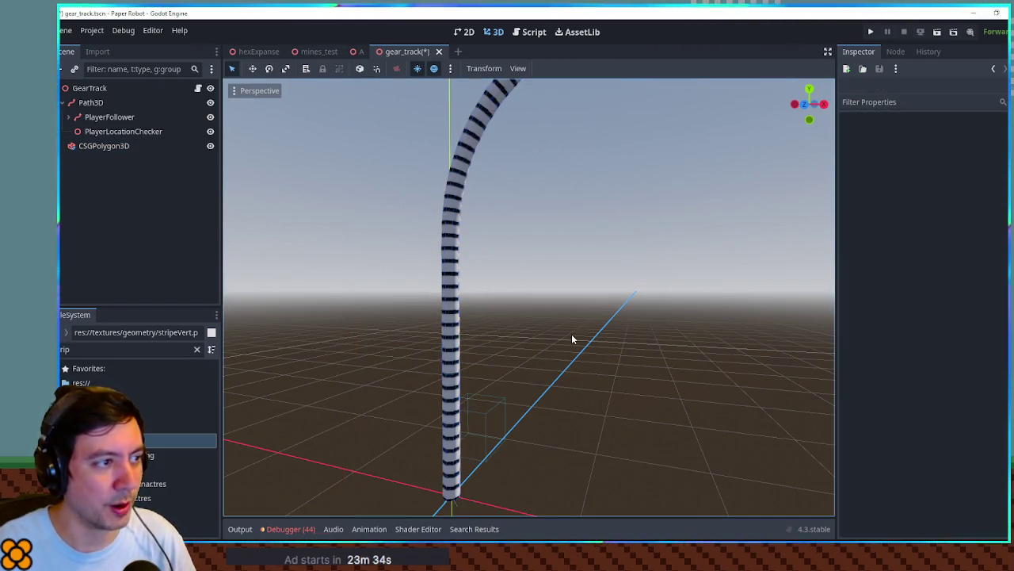
Set the tube material's UV1 Scale to 20.
scroll(555, 330, "down", 5)
scroll(605, 313, "up", 5)
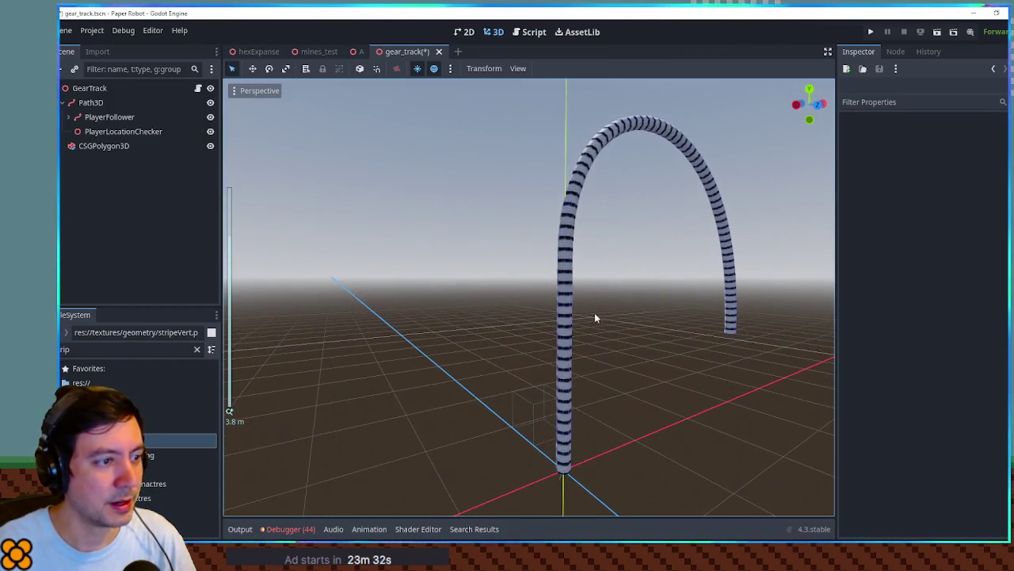
left_click(568, 312)
scroll(535, 323, "up", 3)
mouse_move(536, 323)
left_mouse_down()
mouse_move(481, 368)
mouse_move(515, 373)
mouse_move(544, 319)
left_mouse_up()
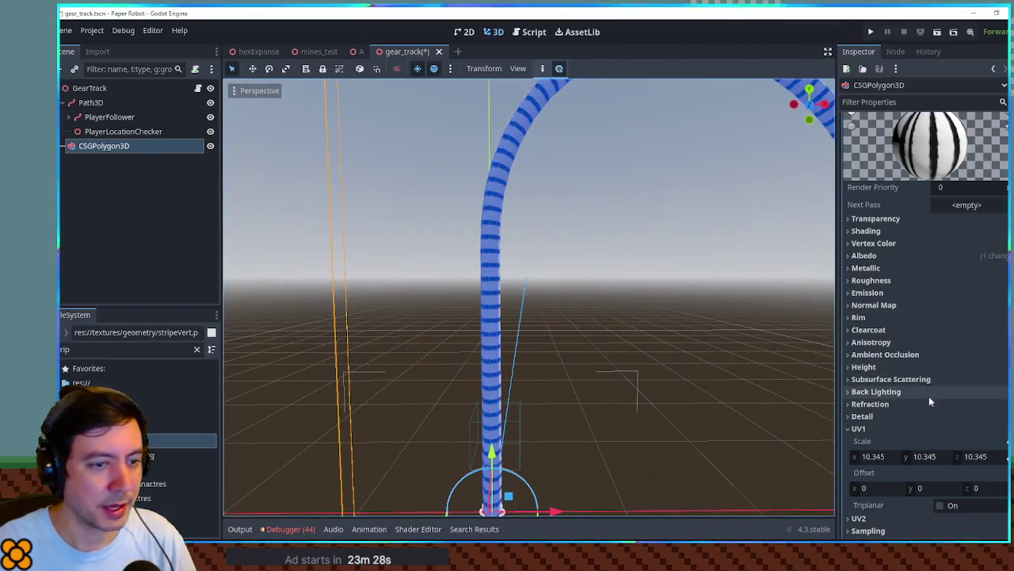
left_click(872, 456)
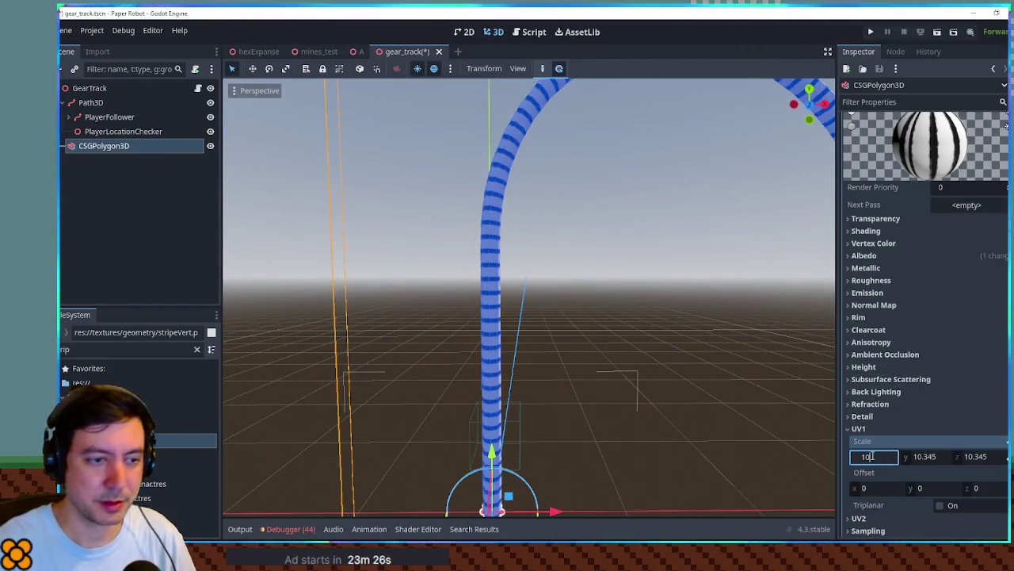
key("Return")
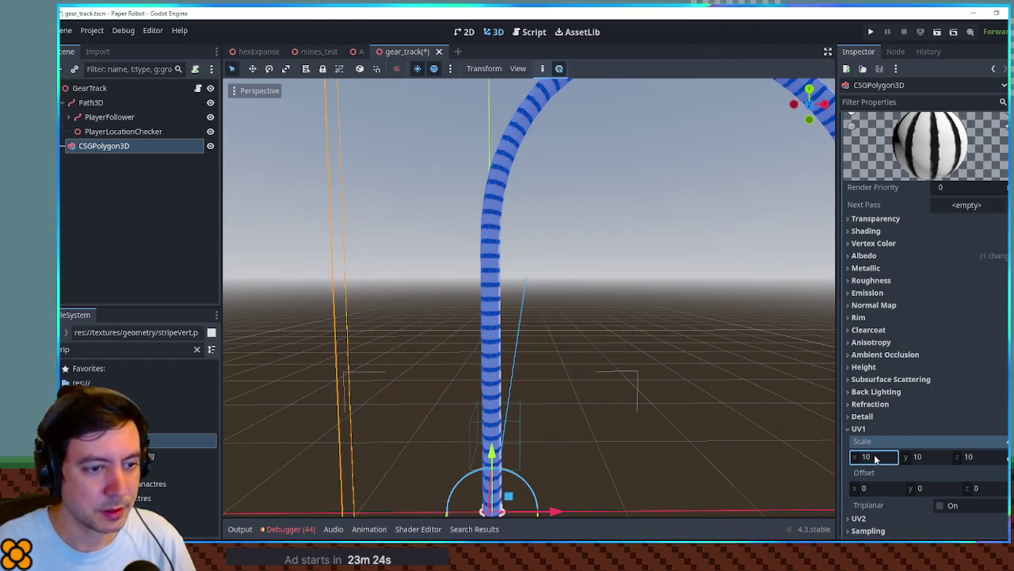
type("20")
key("Return")
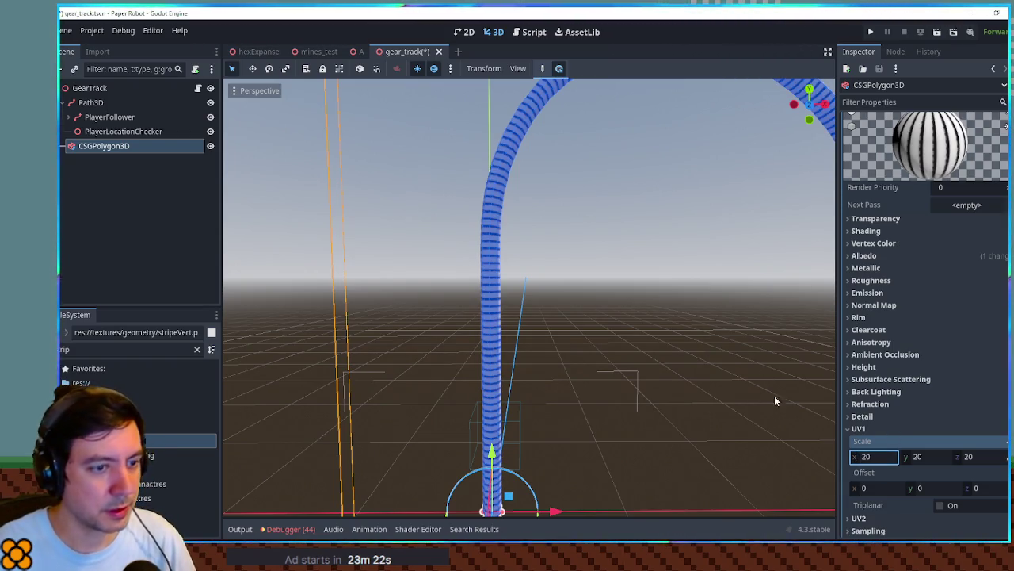
Darken the material's albedo colour to grey hex 6e6e6e and preview the track.
left_click(863, 256)
left_click(957, 271)
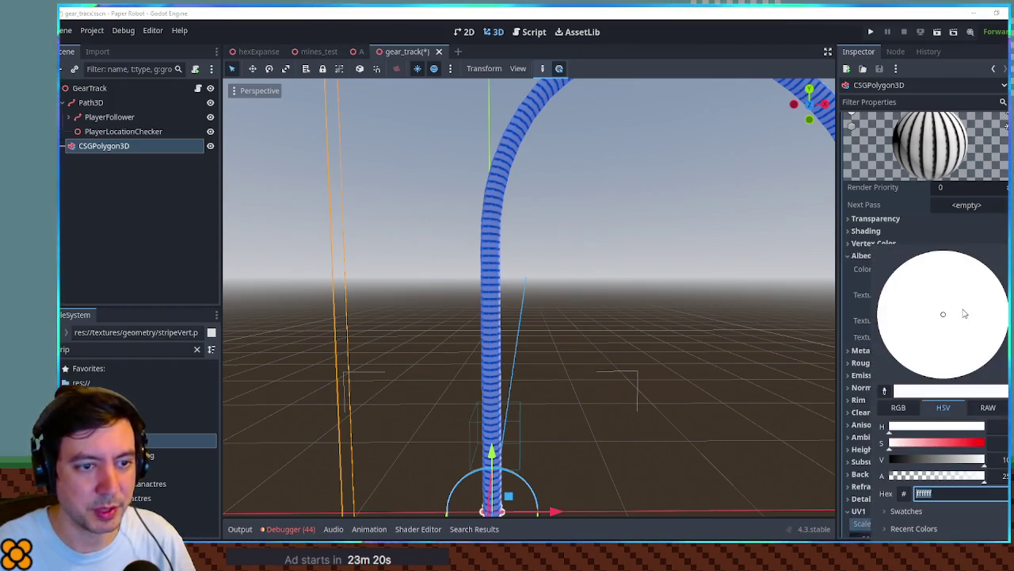
type("6e6e6e")
key("Return")
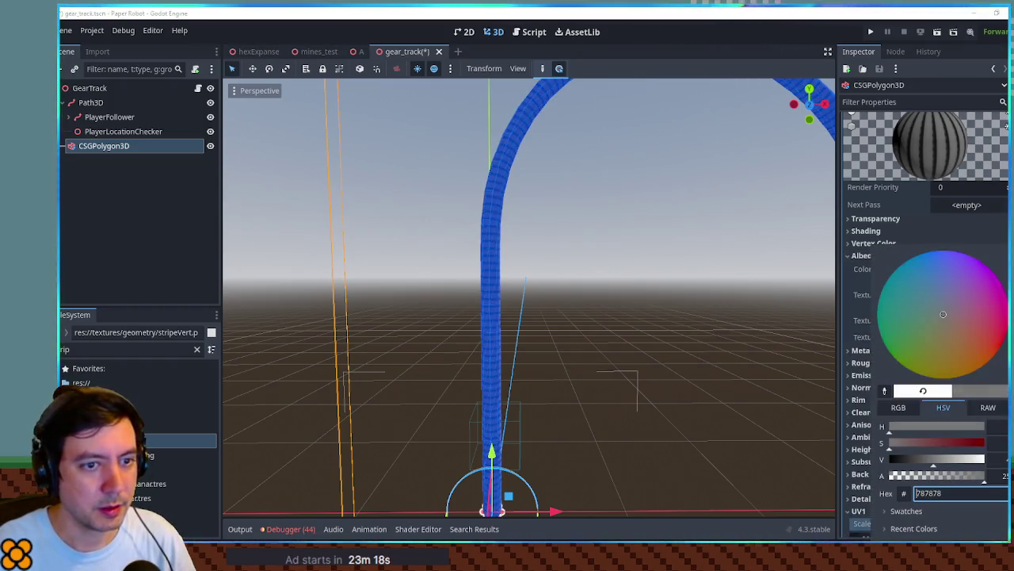
left_click(641, 240)
left_click(631, 253)
mouse_move(481, 263)
left_mouse_down()
mouse_move(576, 315)
mouse_move(651, 376)
mouse_move(641, 412)
mouse_move(436, 288)
mouse_move(353, 288)
mouse_move(463, 299)
mouse_move(460, 249)
left_mouse_up()
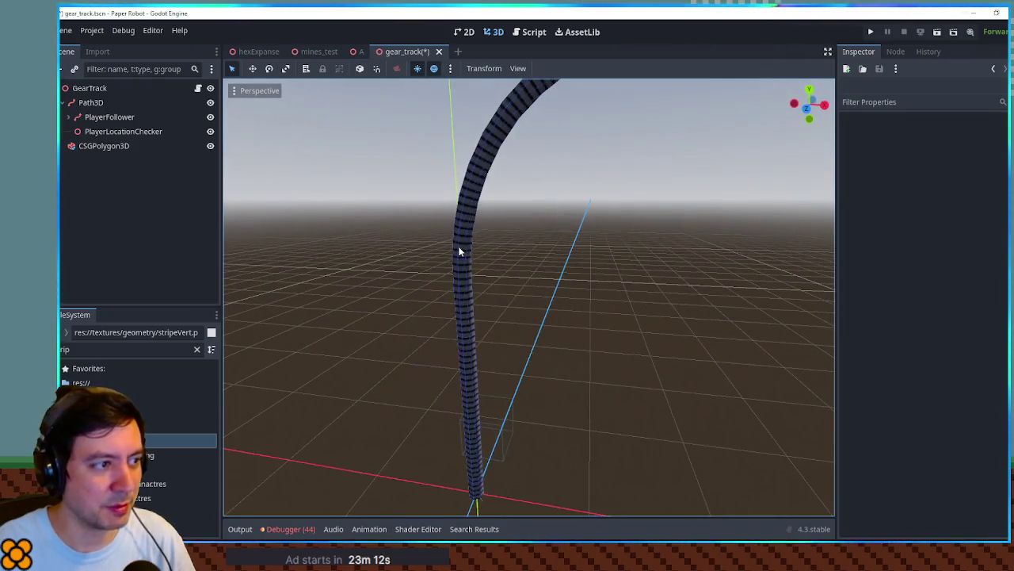
Select the Path3D in the viewport to show its curve points in the Inspector.
left_click(459, 251)
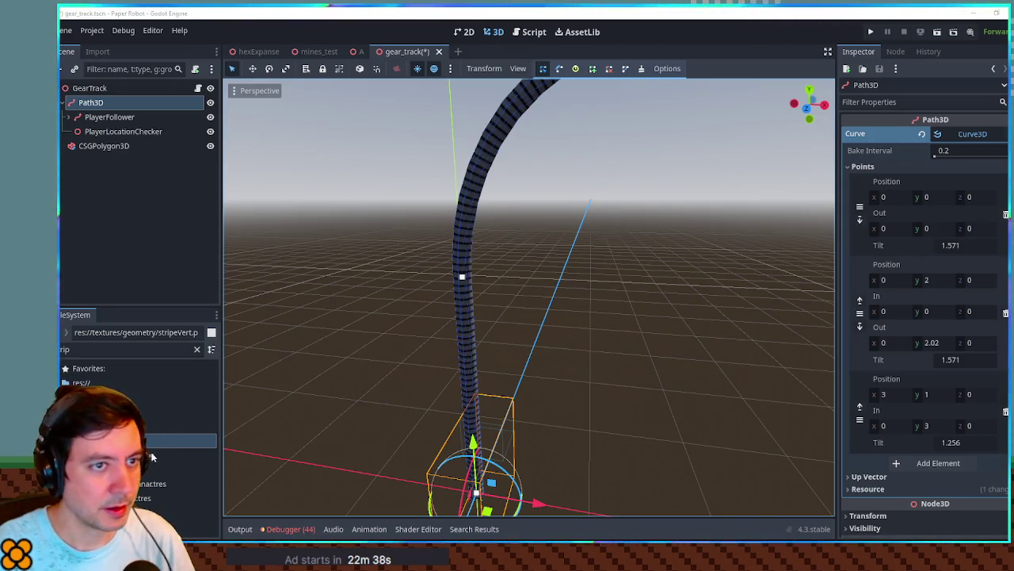
Assign a different stripe PNG as the tube's albedo texture, keeping the grey albedo colour.
left_click(104, 146)
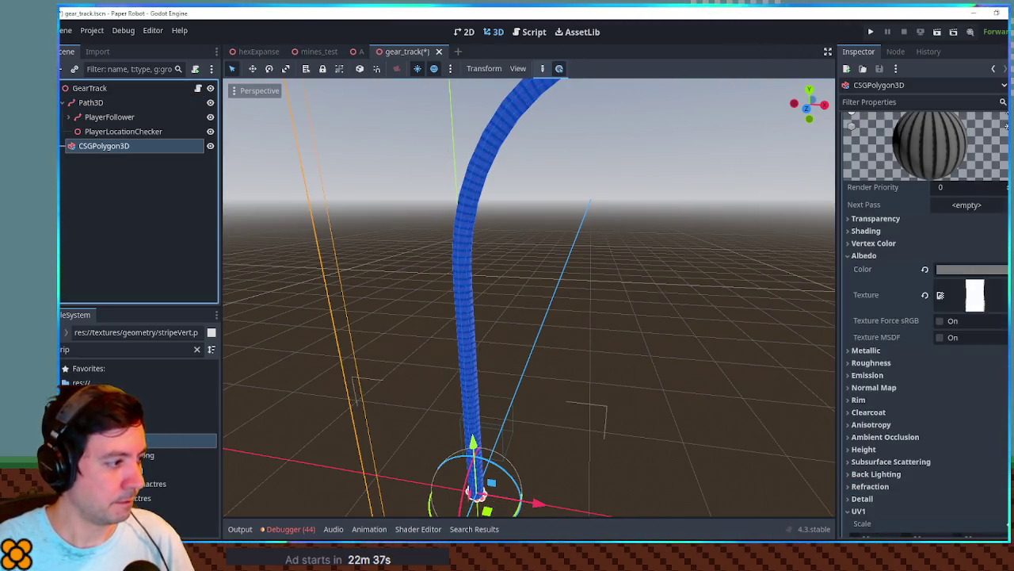
left_click_drag(146, 455, 974, 295)
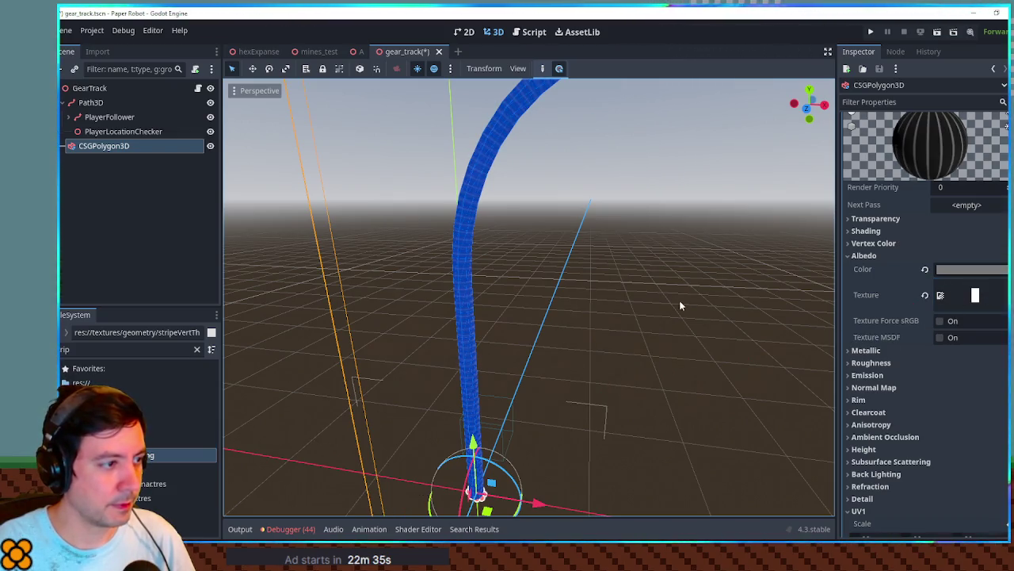
left_click(680, 305)
mouse_move(573, 287)
left_mouse_down()
mouse_move(702, 310)
mouse_move(657, 328)
mouse_move(514, 284)
left_mouse_up()
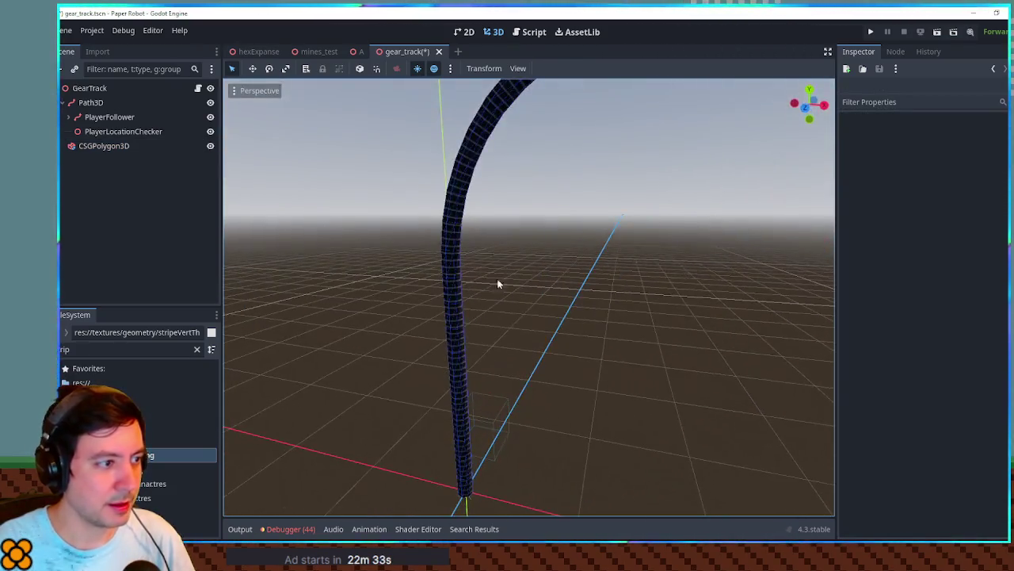
left_click(452, 283)
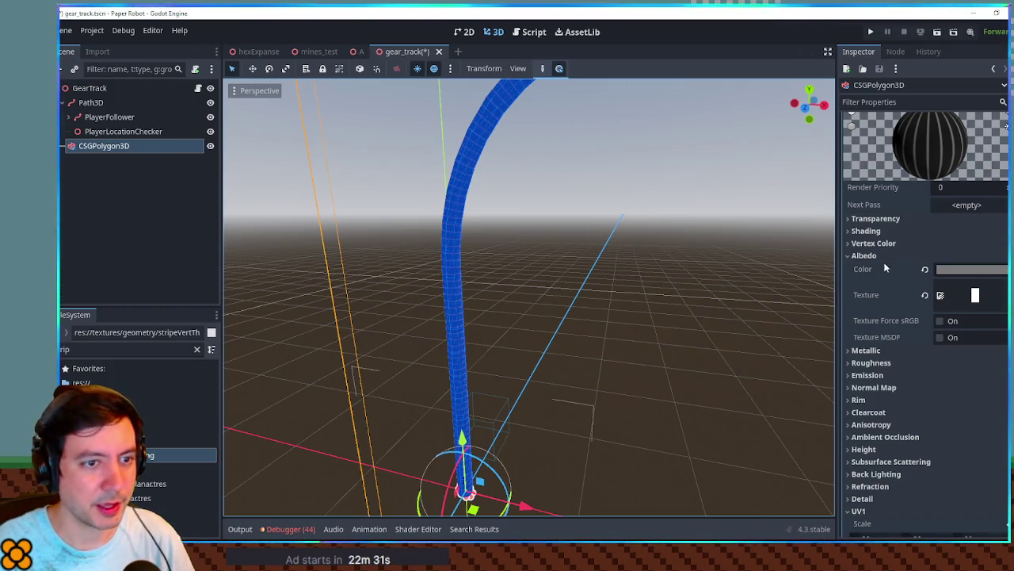
left_click(971, 269)
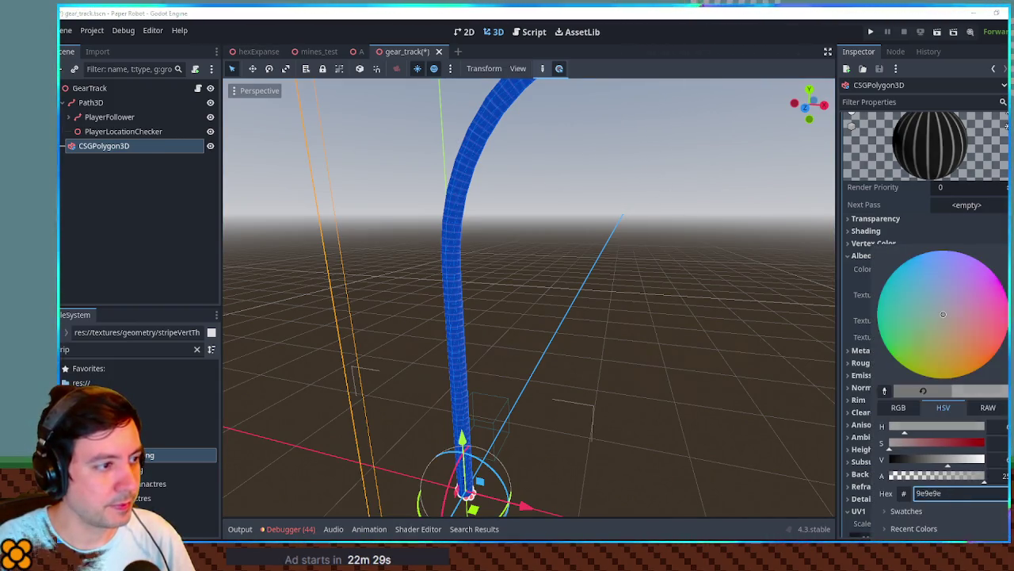
left_click(688, 279)
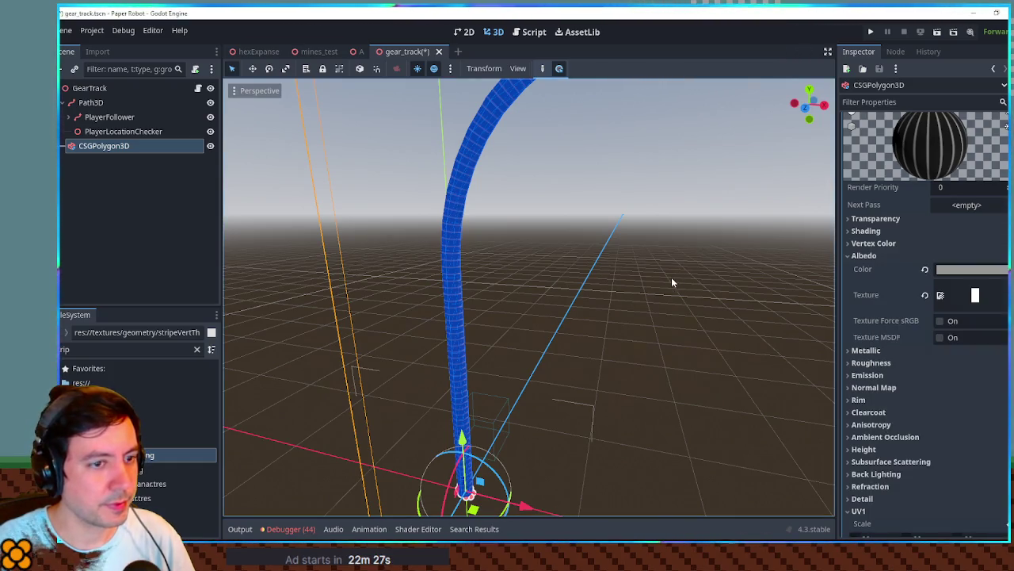
Lower the material's UV1 scale from 20 to 13.15 and preview the stripe spacing on the arch.
scroll(943, 371, "down", 5)
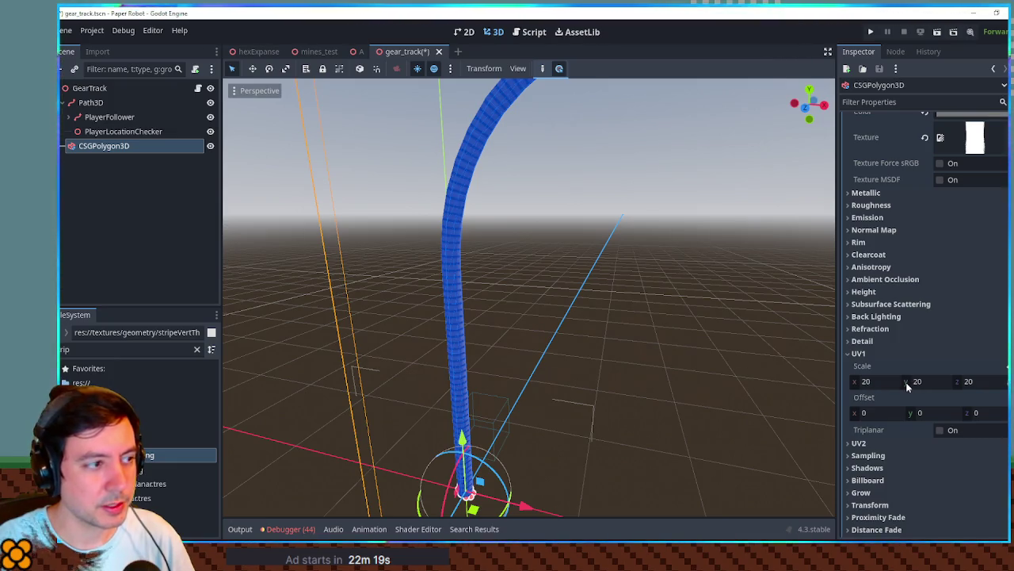
left_click_drag(961, 379, 934, 379)
left_click(683, 308)
mouse_move(683, 308)
left_mouse_down()
mouse_move(675, 297)
mouse_move(796, 321)
mouse_move(566, 283)
mouse_move(653, 290)
mouse_move(553, 251)
left_mouse_up()
scroll(636, 290, "down", 3)
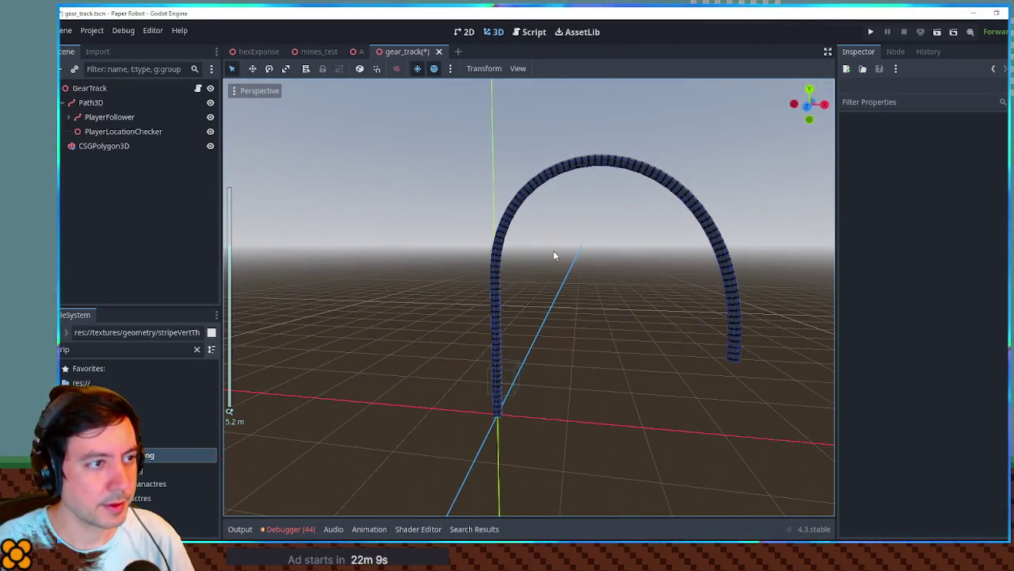
scroll(553, 249, "up", 2)
left_click(485, 255)
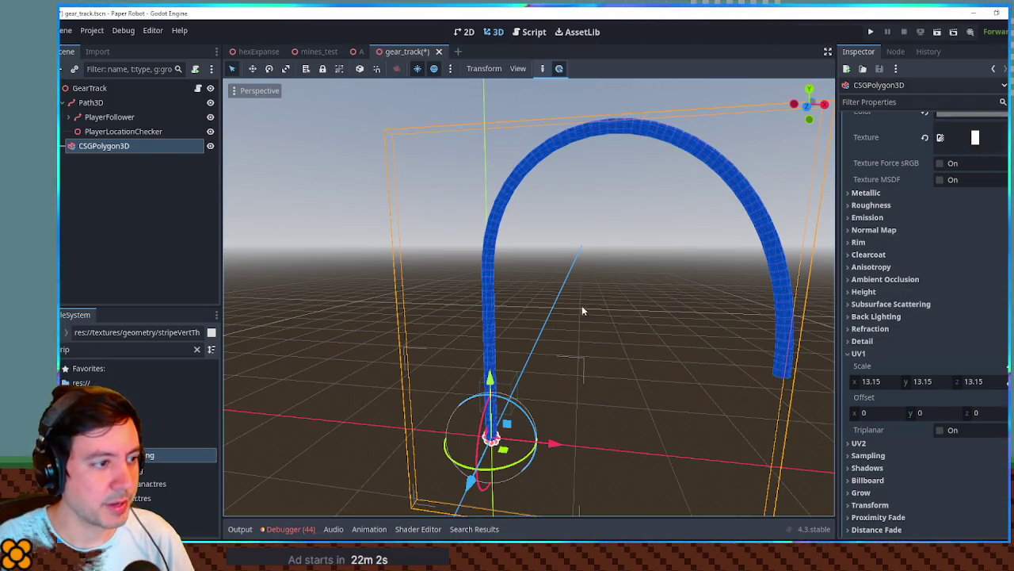
scroll(582, 305, "up", 5)
left_click(525, 298)
left_click_drag(525, 298, 565, 335)
scroll(564, 335, "down", 3)
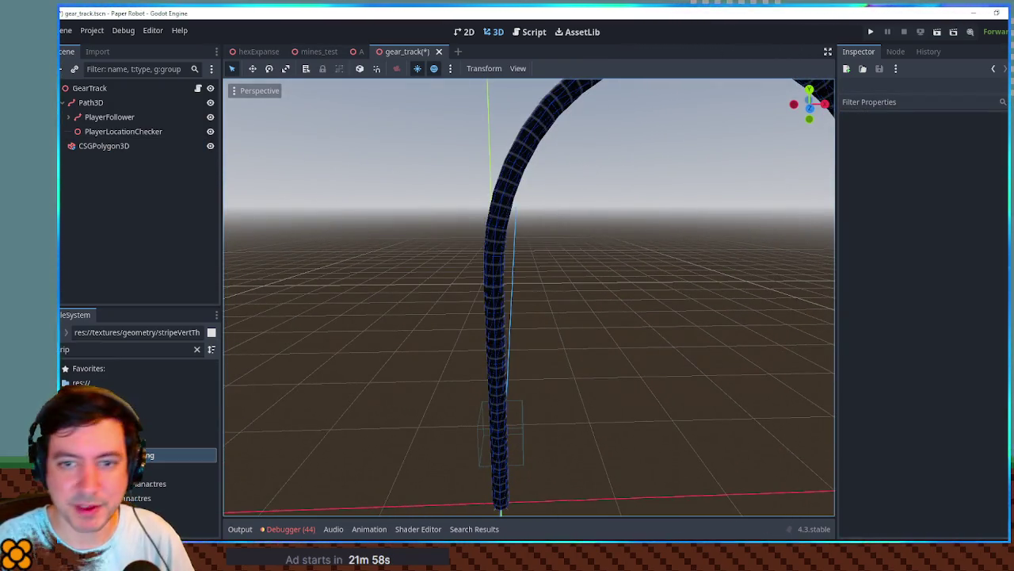
View stripeVert.png tiled in Krita with wrap-around mode turned on.
key("alt+Tab")
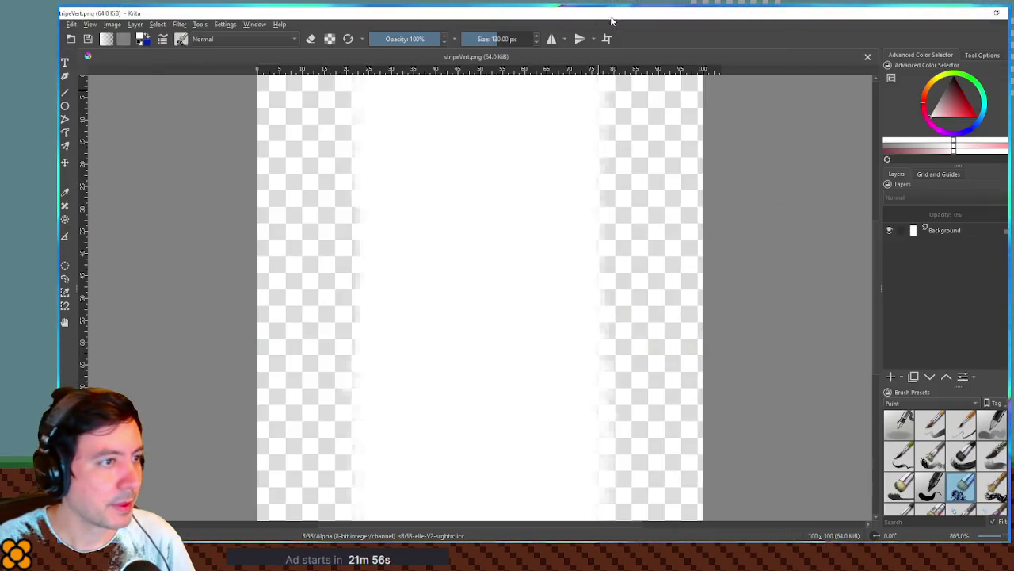
key("w")
scroll(839, 184, "down", 2)
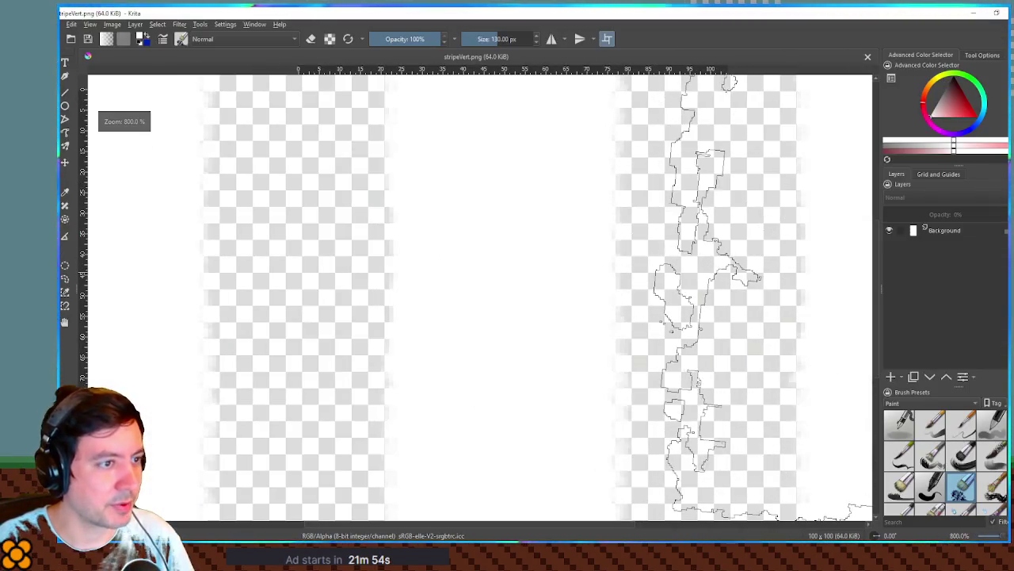
left_click_drag(840, 184, 588, 177)
left_click(977, 13)
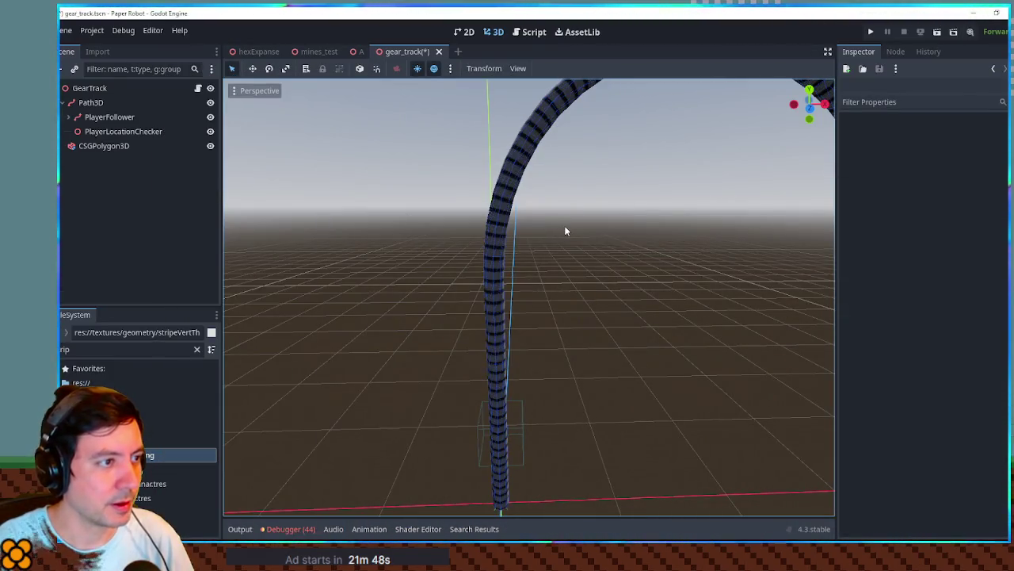
Set the tube material's Metallic to 0.5 and Roughness to 0.5.
scroll(511, 175, "up", 5)
scroll(436, 208, "up", 2)
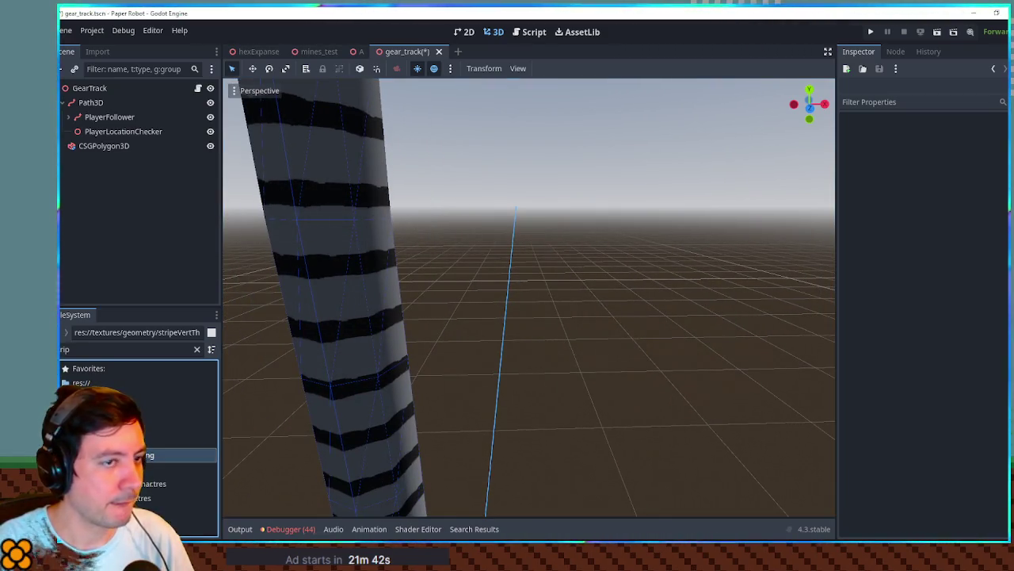
left_click(126, 148)
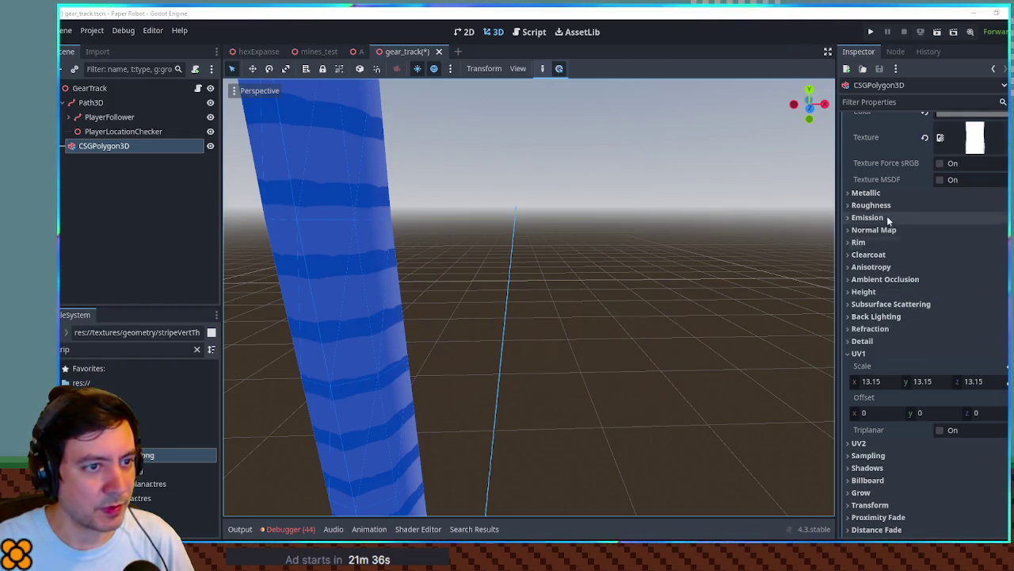
left_click(943, 193)
left_click(954, 206)
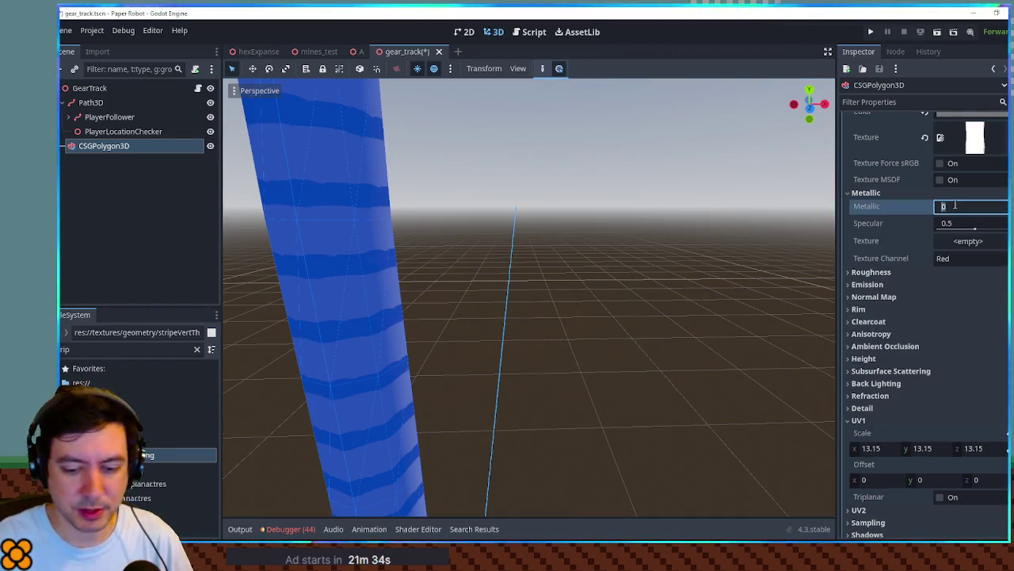
left_click(871, 272)
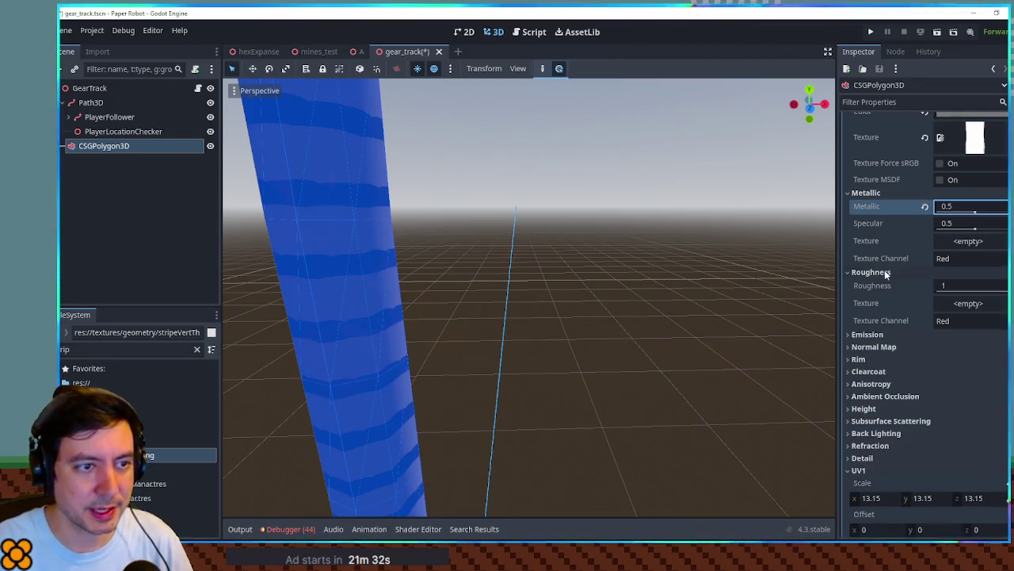
left_click(955, 285)
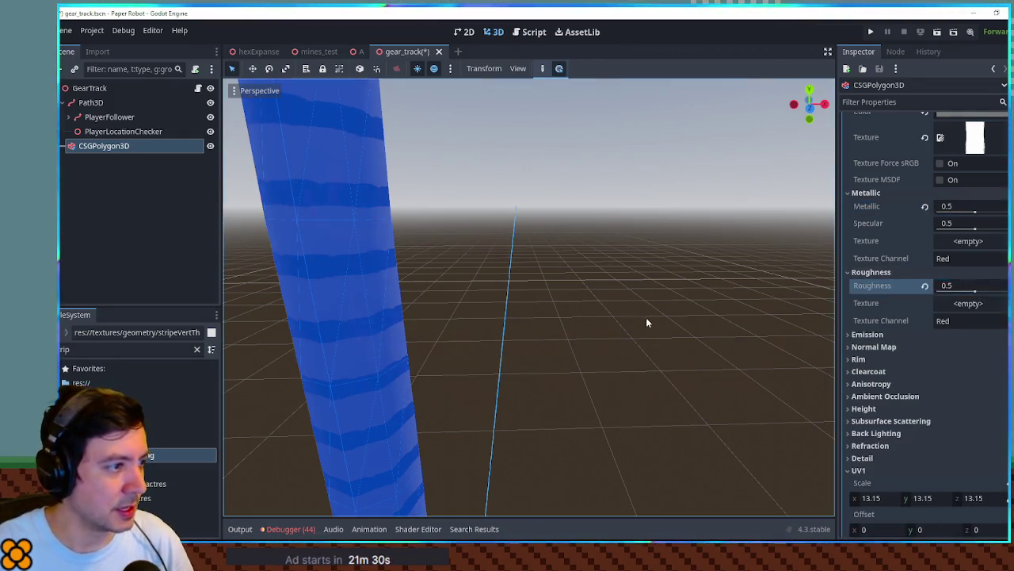
left_click(646, 317)
Orbit and zoom out over the whole striped arch, ending in top orthographic view.
scroll(666, 303, "down", 3)
mouse_move(668, 303)
left_mouse_down()
mouse_move(629, 356)
mouse_move(544, 342)
mouse_move(571, 330)
mouse_move(674, 235)
mouse_move(649, 261)
mouse_move(767, 305)
mouse_move(659, 308)
mouse_move(512, 351)
left_mouse_up()
scroll(674, 235, "down", 2)
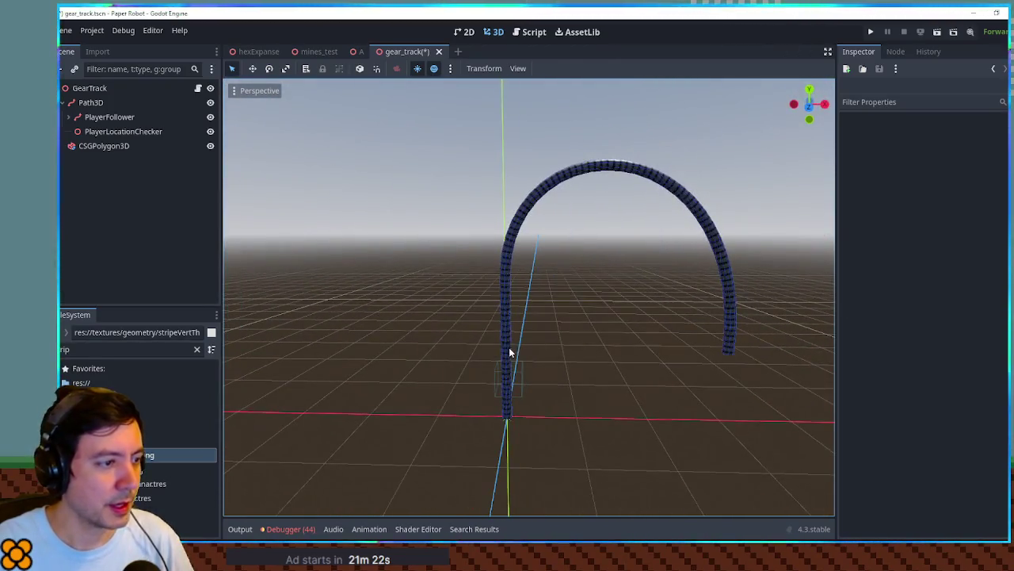
key("KP_7")
Inspect the CSGPolygon3D track base in front orthographic view, framing and orbiting around it.
key("KP_1")
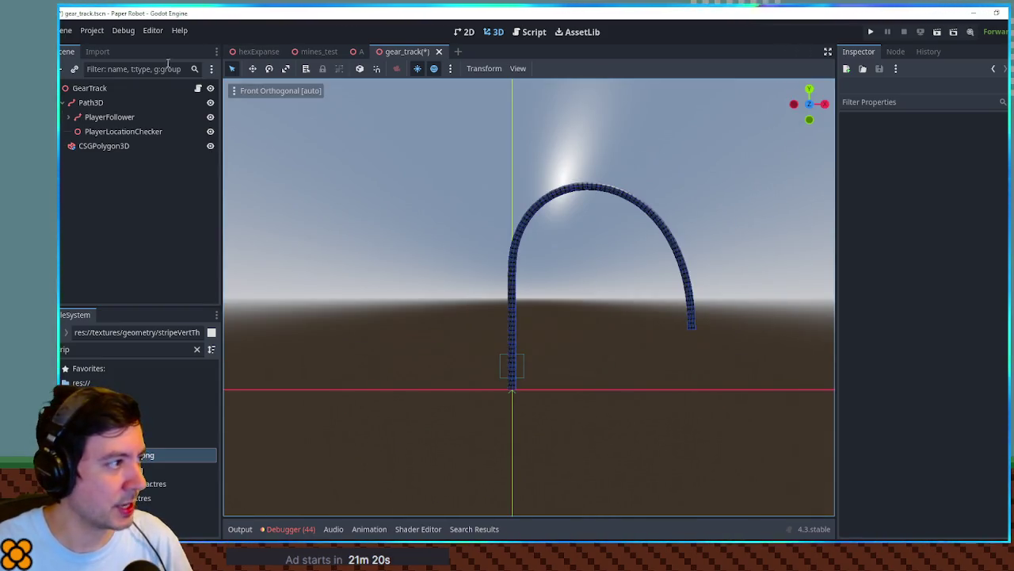
left_click(86, 146)
key("f")
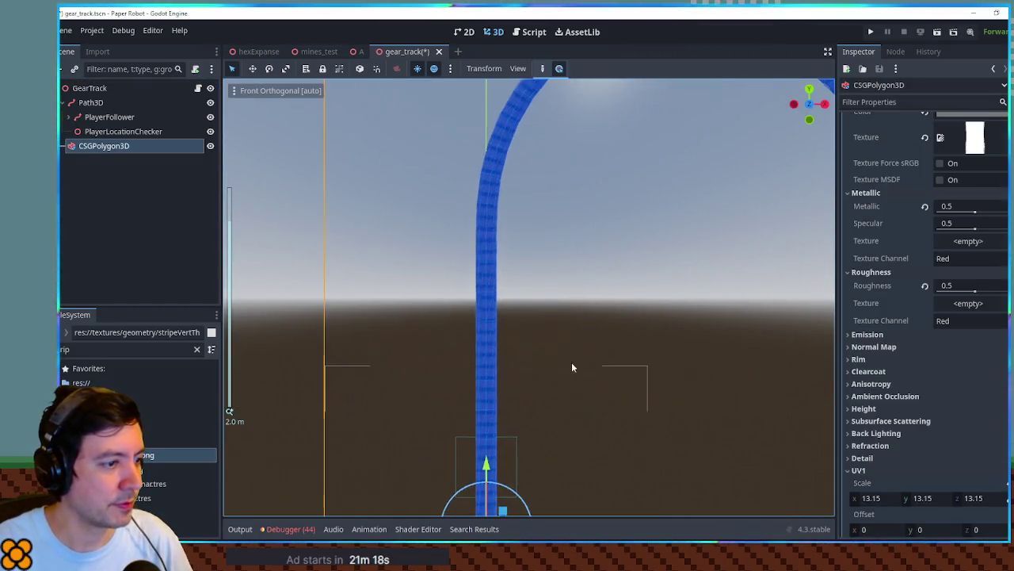
scroll(585, 249, "up", 10)
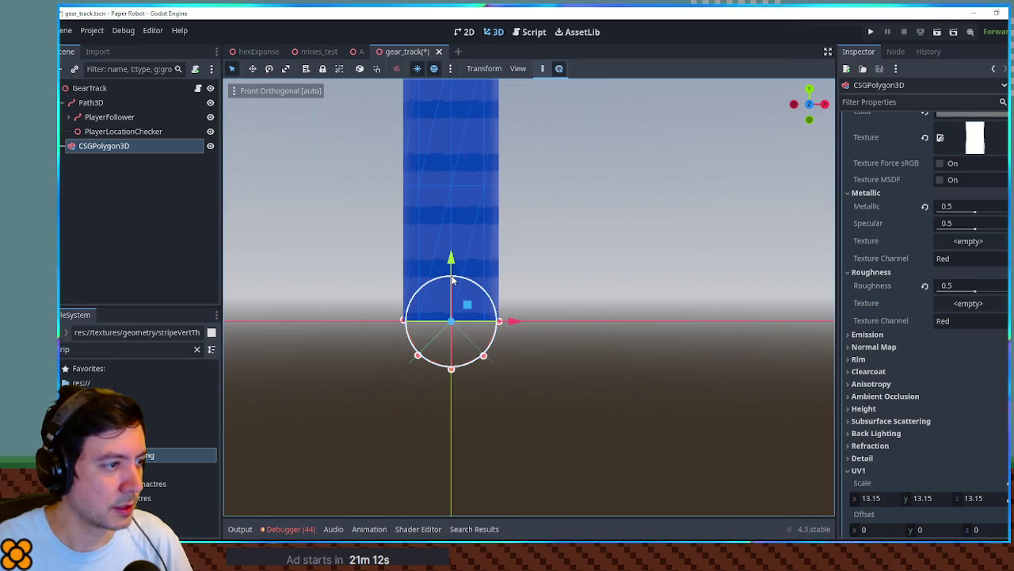
left_click(522, 321)
scroll(554, 321, "down", 10)
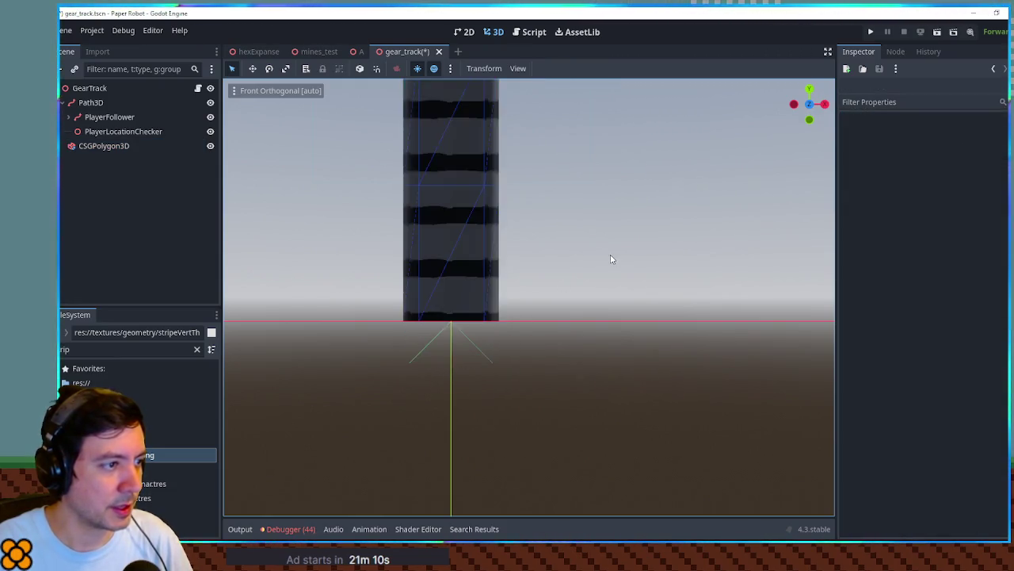
mouse_move(576, 322)
left_mouse_down()
mouse_move(621, 401)
mouse_move(568, 383)
left_mouse_up()
mouse_move(554, 361)
left_mouse_down()
mouse_move(502, 363)
mouse_move(623, 312)
mouse_move(708, 295)
mouse_move(582, 296)
mouse_move(499, 326)
mouse_move(503, 367)
left_mouse_up()
scroll(539, 311, "up", 2)
Review the track polygon's Path settings, look over the whole arch, and save gear_track.
left_click(507, 366)
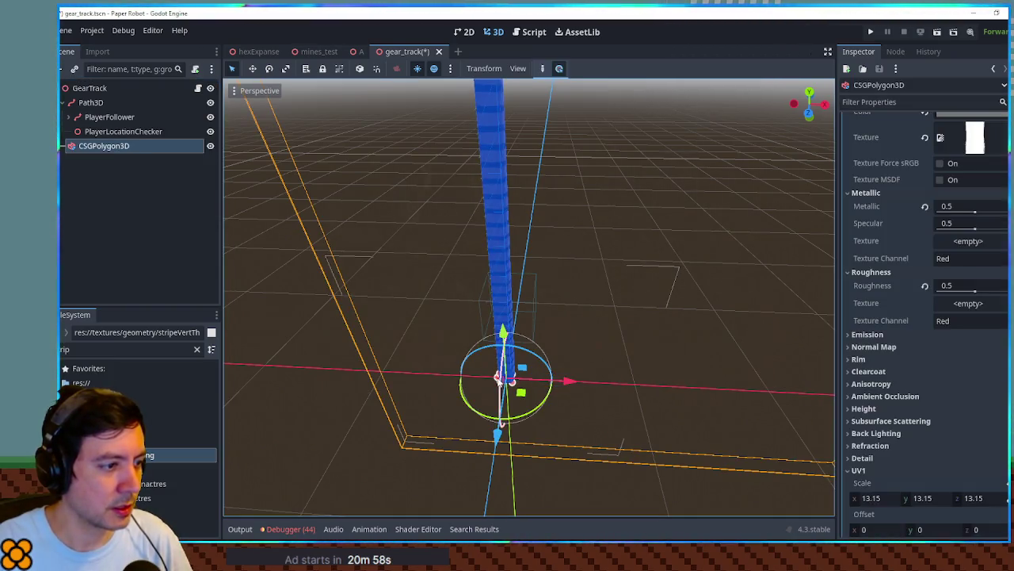
left_click(573, 349)
scroll(586, 341, "down", 2)
mouse_move(624, 331)
left_mouse_down()
mouse_move(665, 356)
mouse_move(518, 364)
mouse_move(485, 334)
mouse_move(604, 279)
mouse_move(581, 198)
left_mouse_up()
scroll(487, 333, "down", 3)
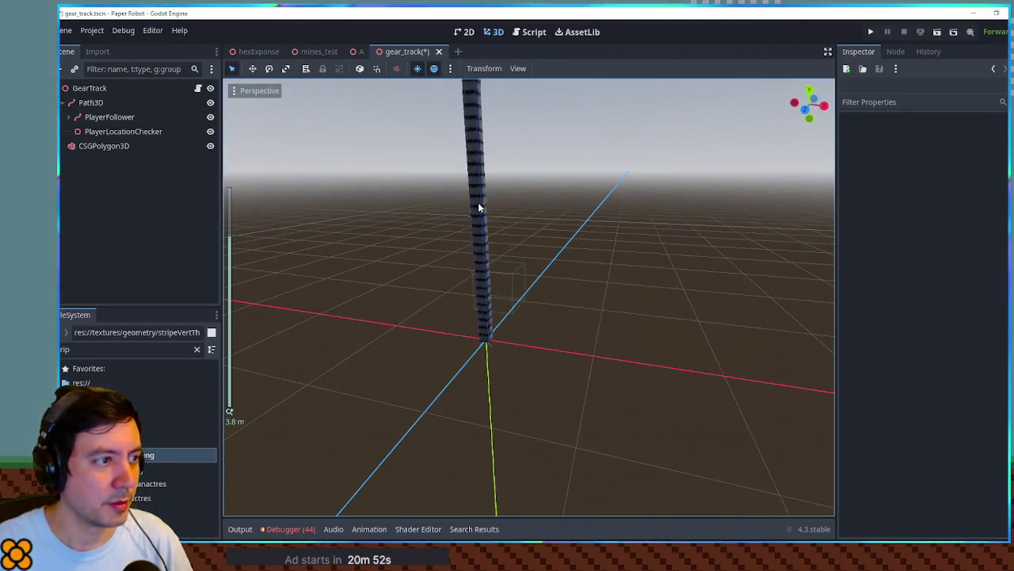
left_click(477, 208)
scroll(919, 269, "up", 5)
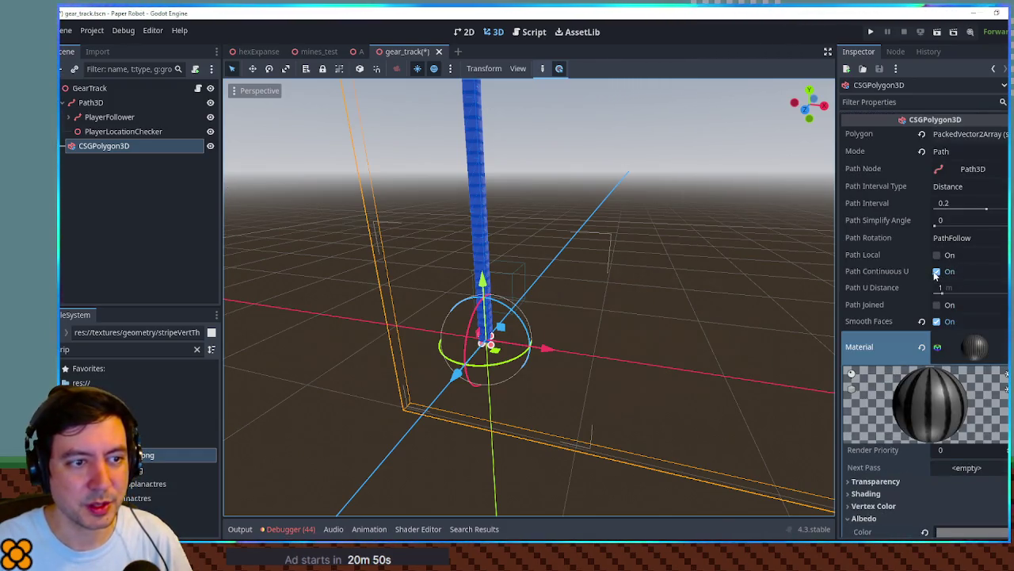
left_click(627, 231)
scroll(617, 252, "down", 5)
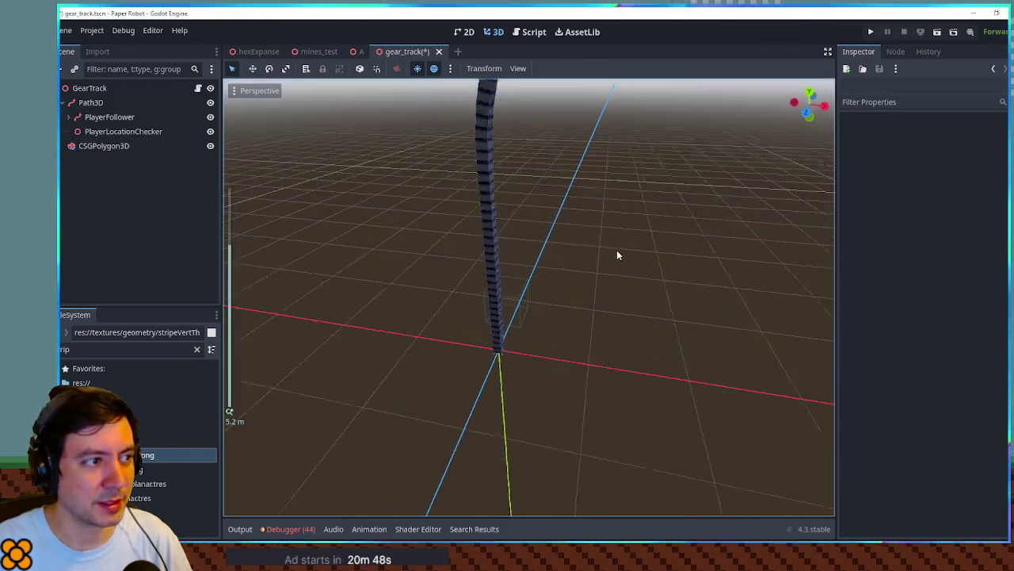
left_click_drag(613, 255, 599, 282)
key("ctrl+s")
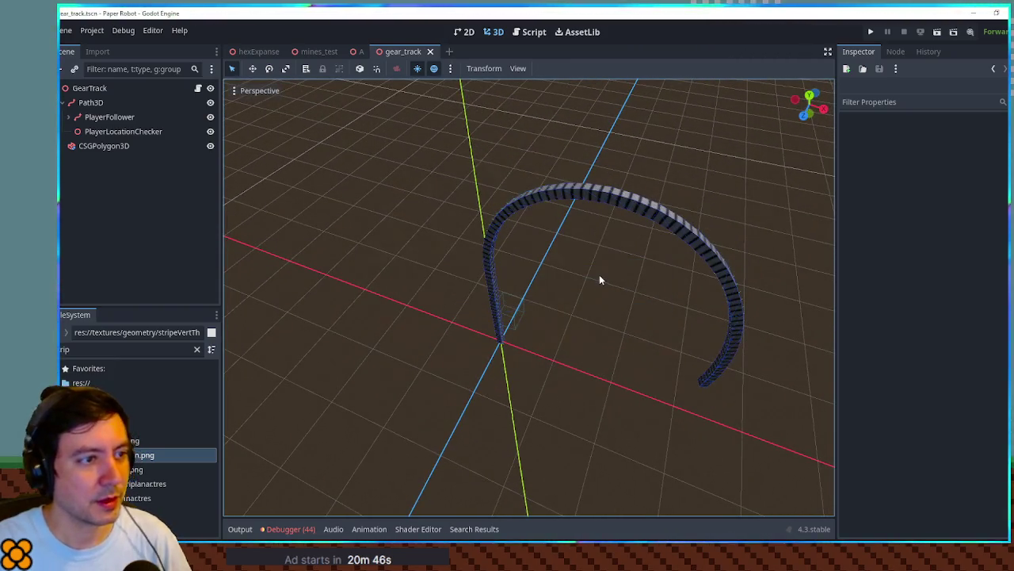
left_click(358, 52)
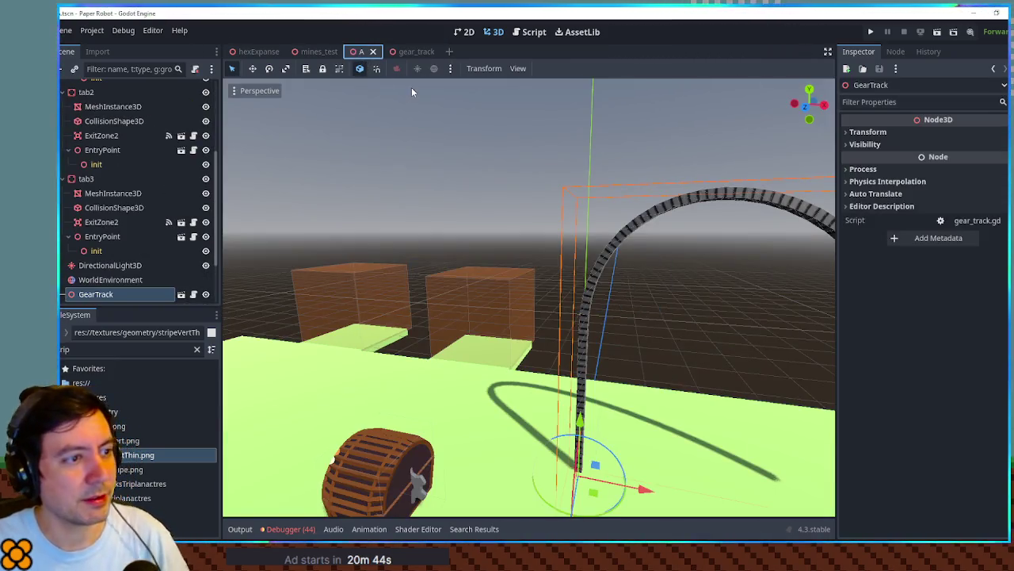
Run the game, walk the robot onto the striped gear-track arch, then return to the editor.
key("F6")
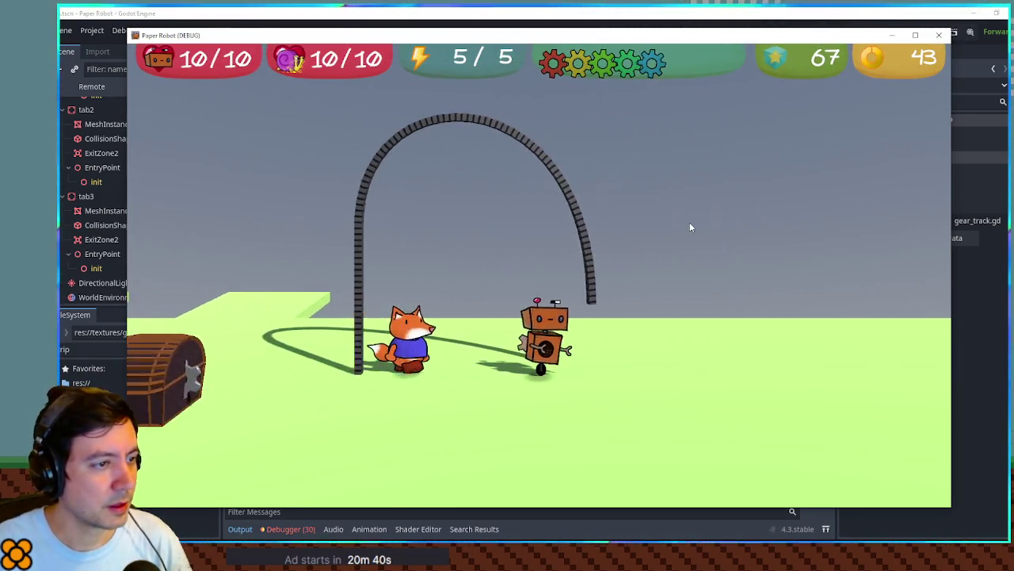
key("d")
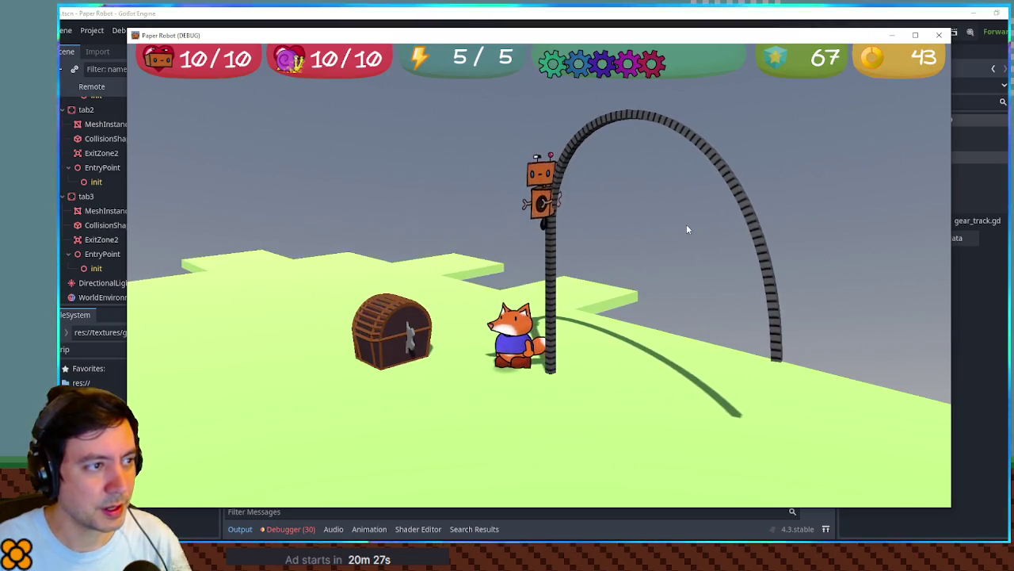
key("alt+Tab")
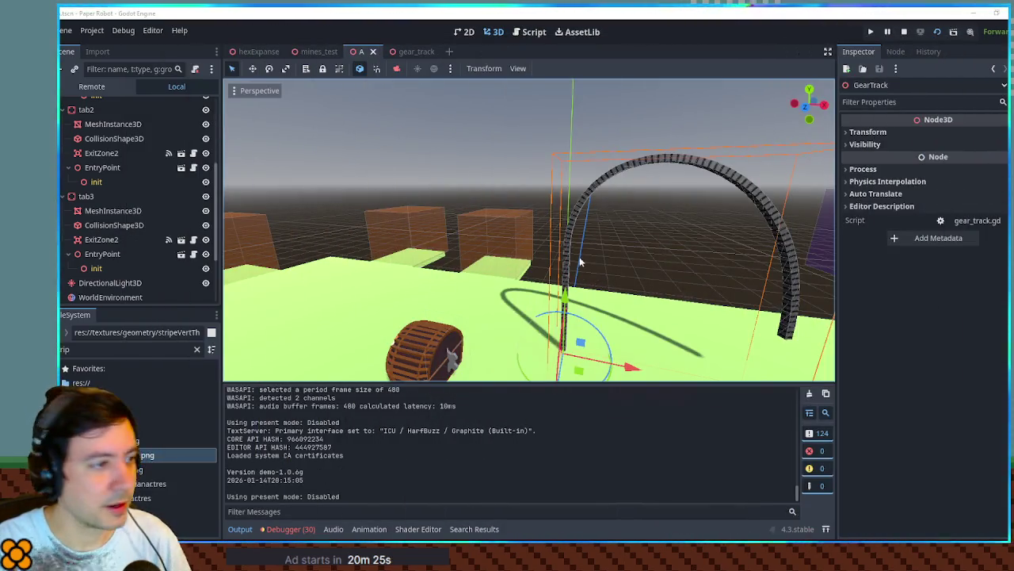
Stop the running game and move the GearTrack further back in level A.
left_click(416, 50)
scroll(535, 284, "up", 5)
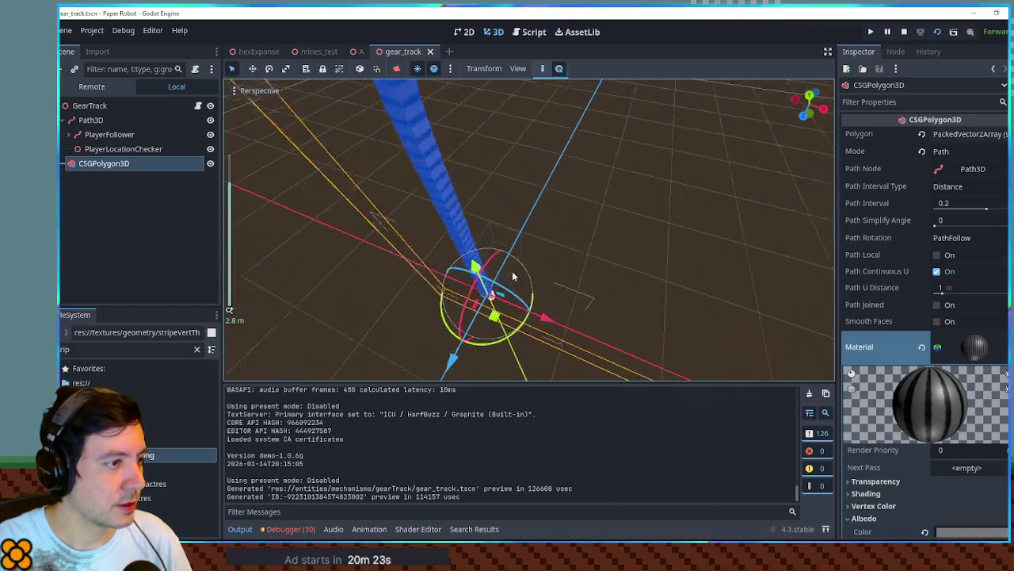
key("KP_7")
key("KP_1")
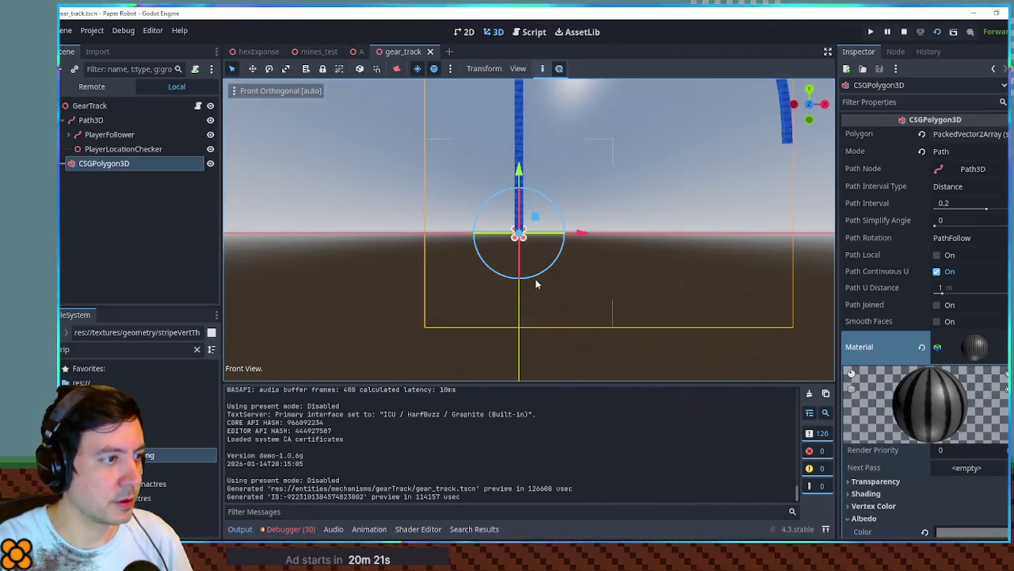
scroll(545, 230, "up", 3)
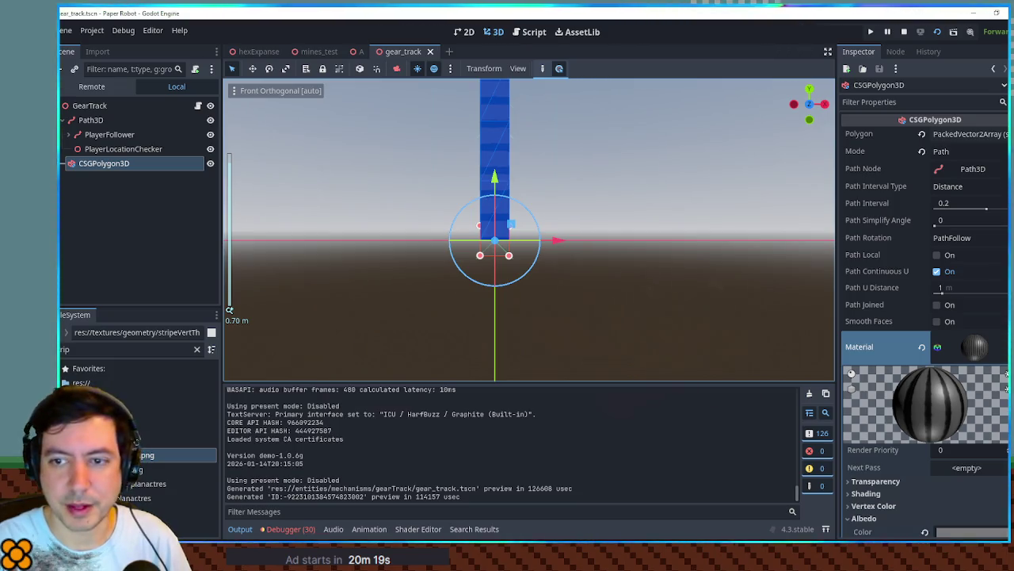
left_click(358, 50)
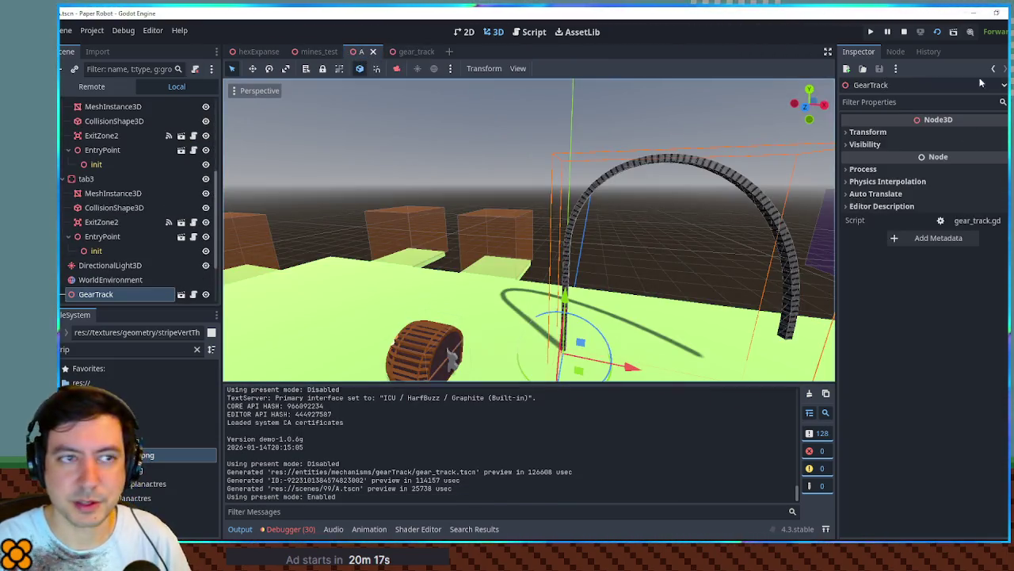
left_click(904, 32)
left_click_drag(593, 498, 599, 449)
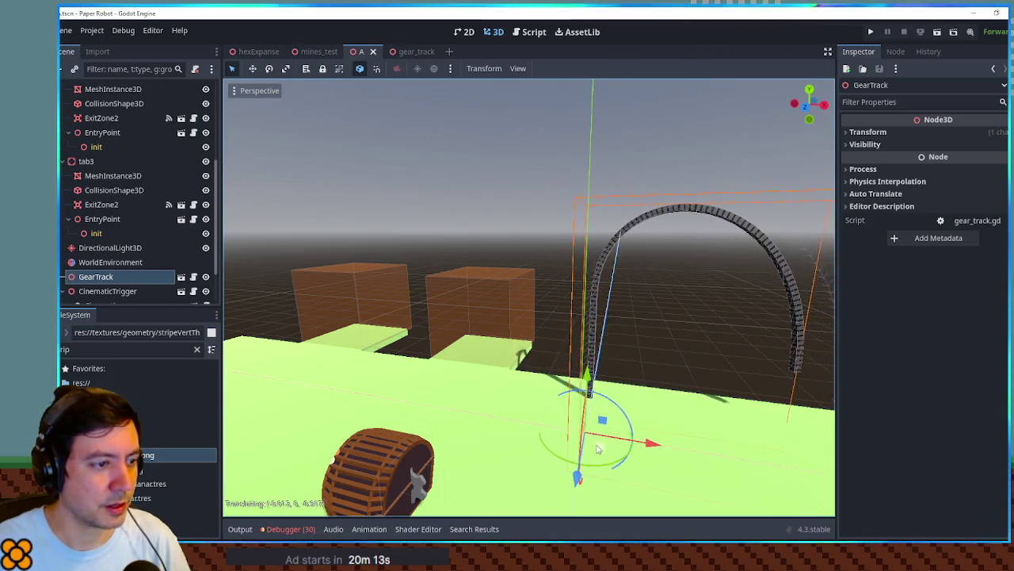
left_click_drag(651, 372, 279, 294)
scroll(280, 293, "down", 3)
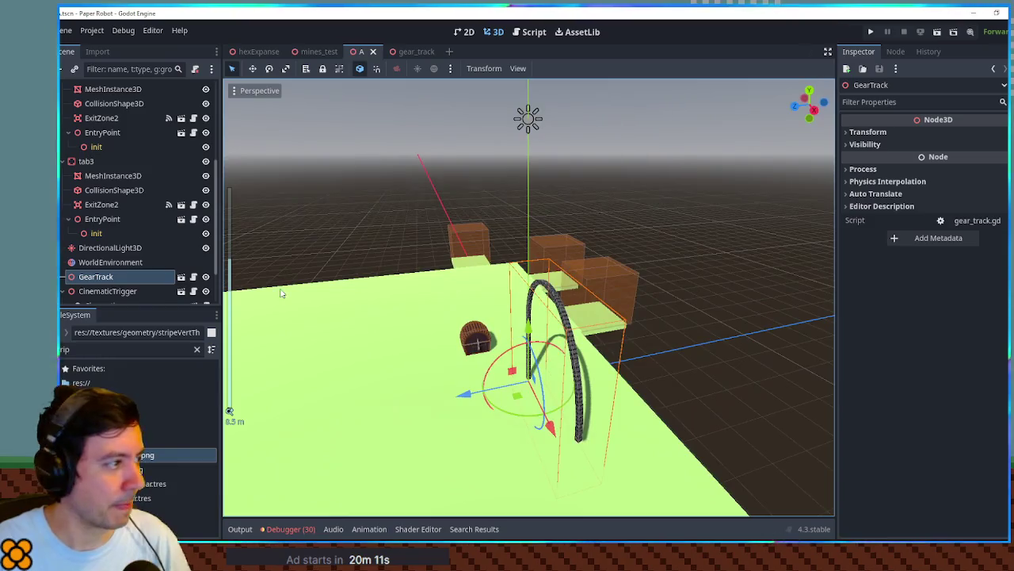
Enable Transform > Top Level on the gear_track scene's CSGPolygon3D.
left_click(412, 51)
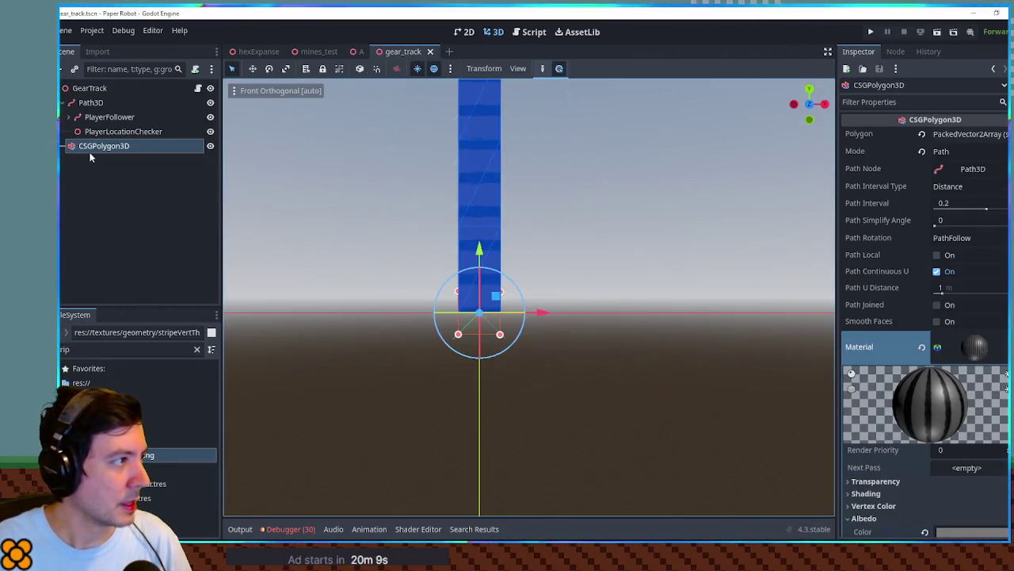
scroll(923, 348, "down", 15)
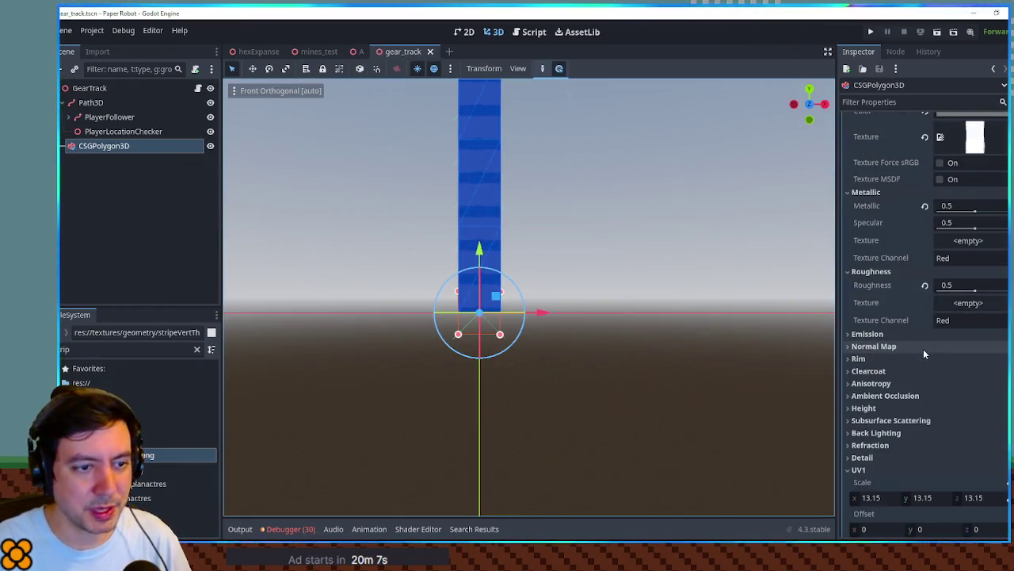
scroll(919, 334, "down", 5)
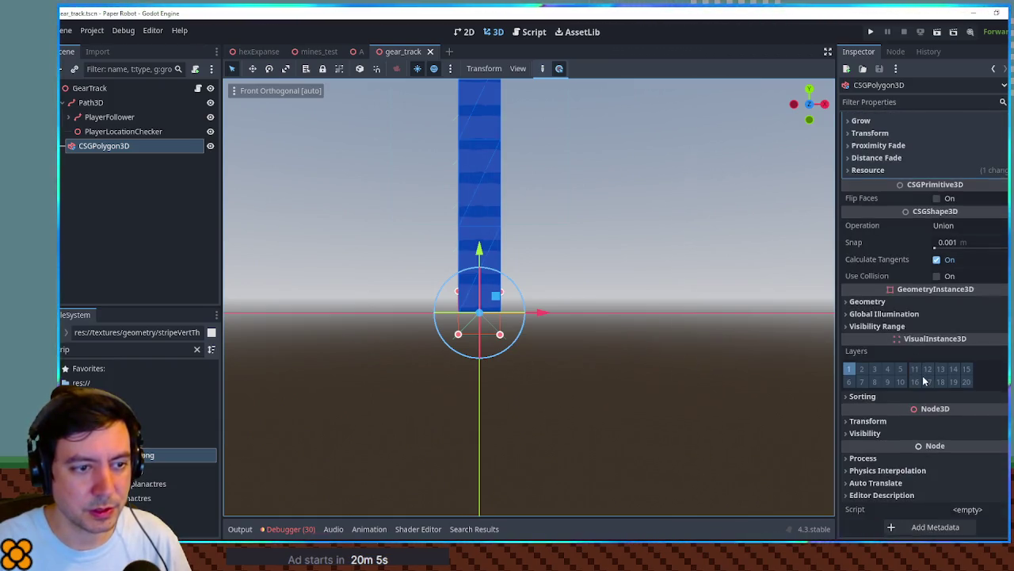
left_click(917, 426)
scroll(915, 436, "down", 4)
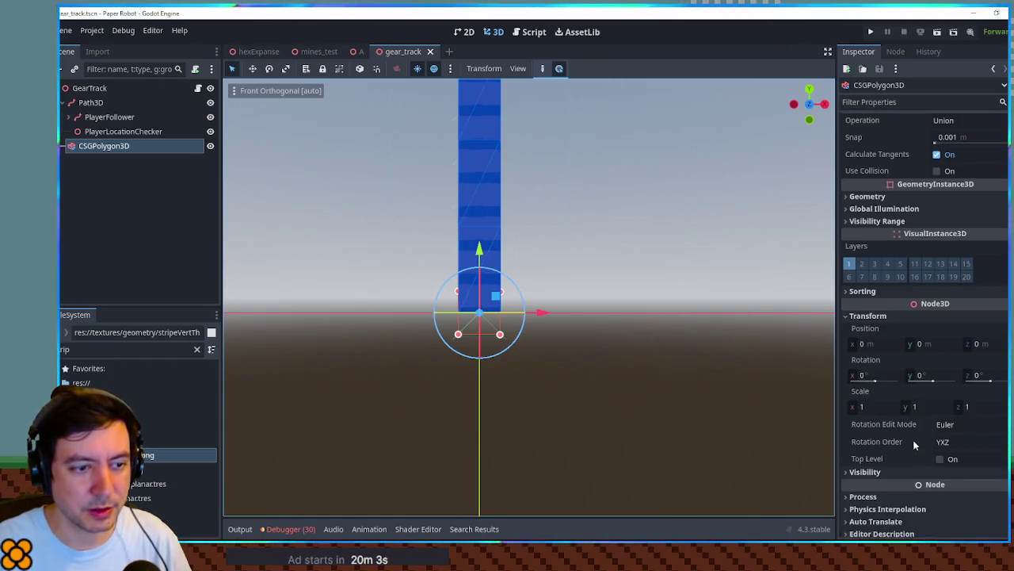
left_click(940, 458)
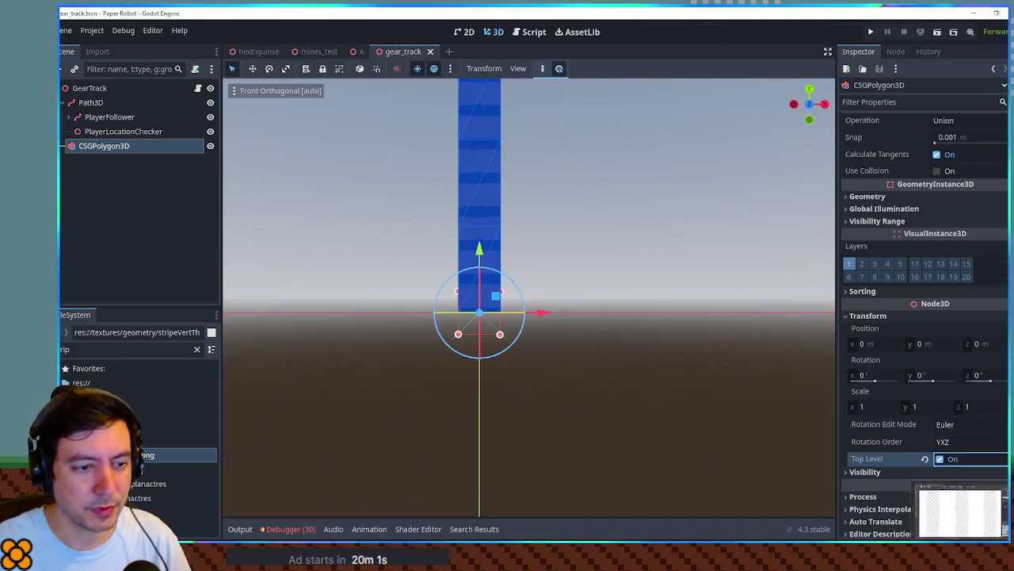
Relaunch the game from level A with F5 to retest the arch.
left_click(360, 52)
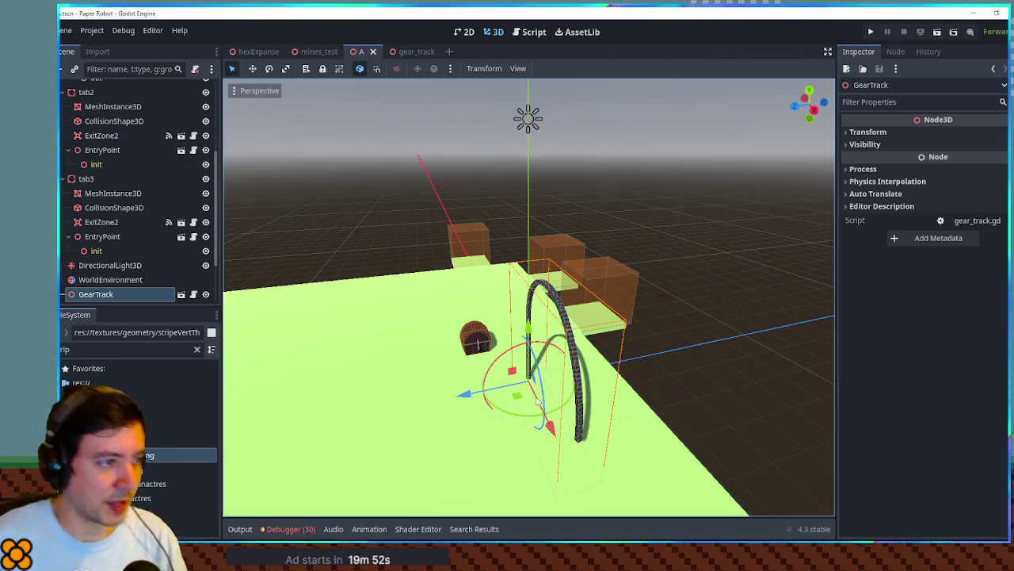
scroll(537, 403, "up", 3)
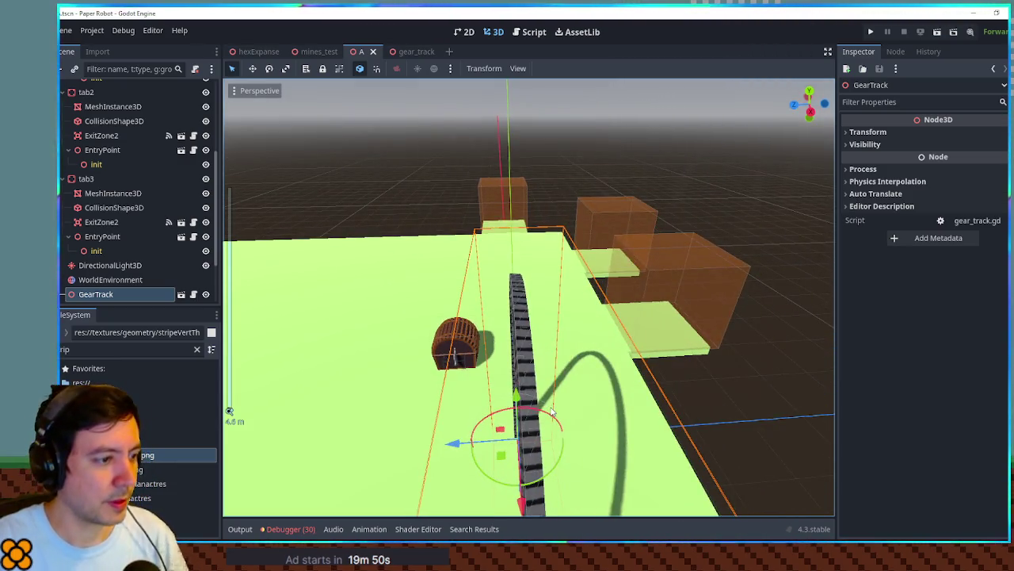
key("F5")
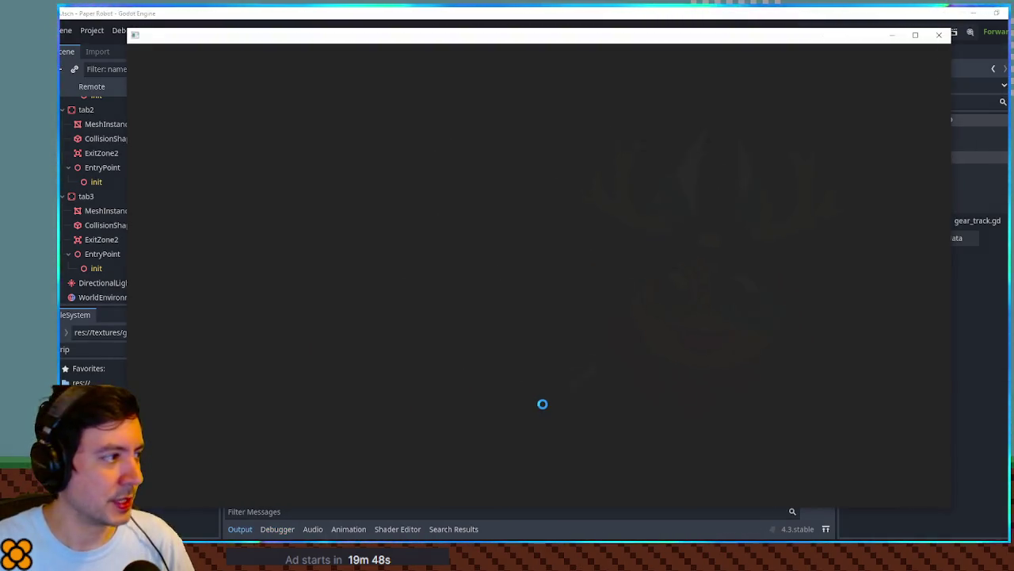